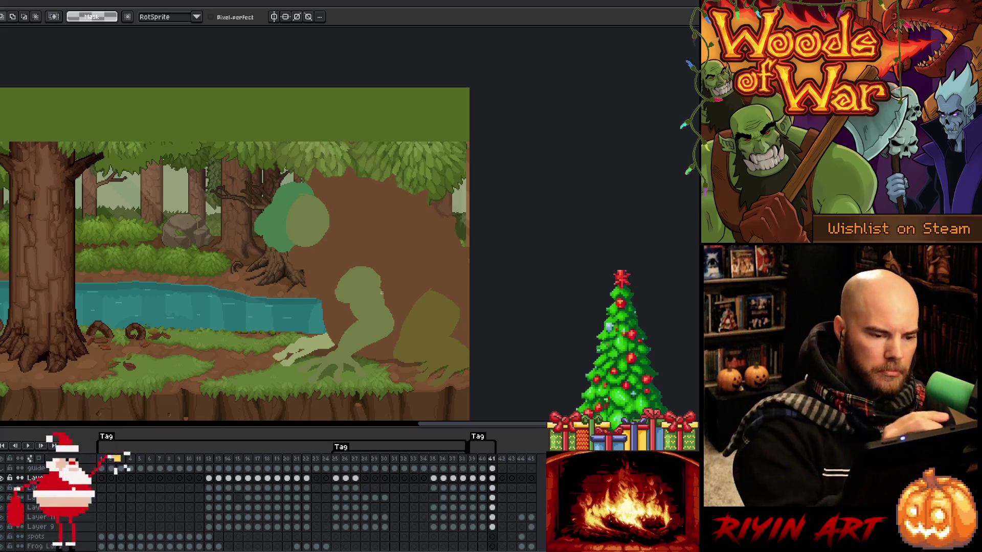
# - Enlarge the light green round blob and shift it slightly up and left
pyautogui.press('b')
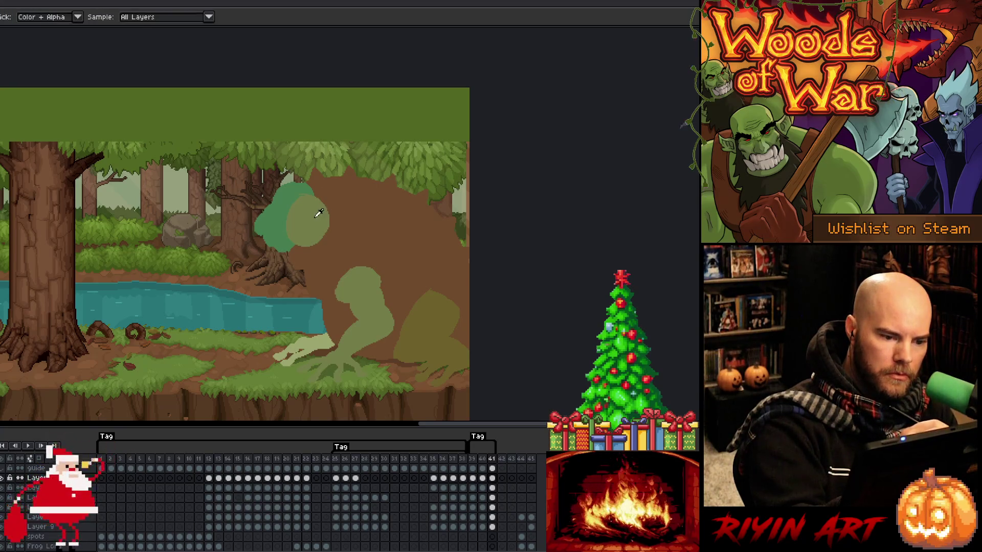
pyautogui.press('m')
pyautogui.moveTo(284, 192)
pyautogui.mouseDown()
pyautogui.moveTo(332, 249)
pyautogui.moveTo(355, 231)
pyautogui.mouseUp()
pyautogui.moveTo(367, 194)
pyautogui.mouseDown()
pyautogui.moveTo(357, 188)
pyautogui.moveTo(344, 219)
pyautogui.mouseUp()
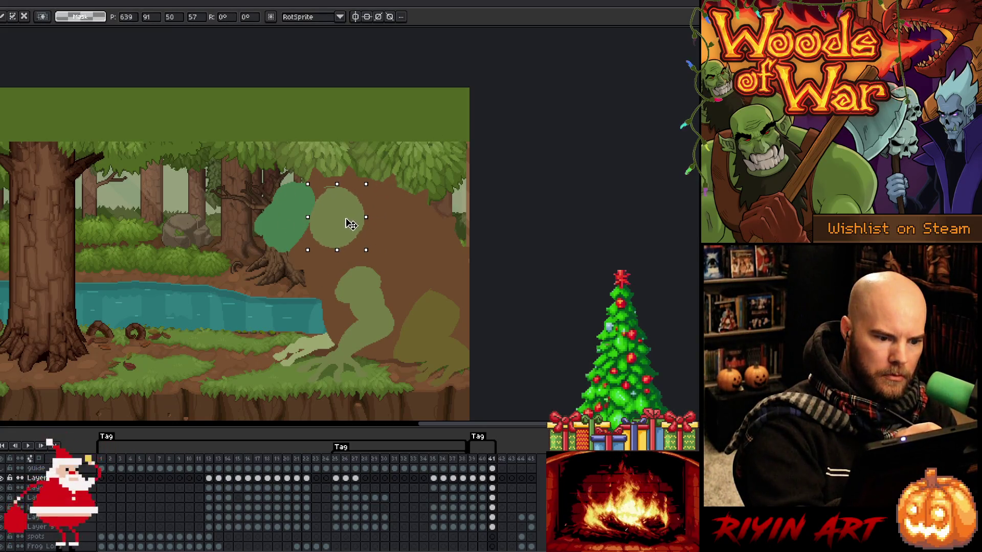
pyautogui.click(492, 488)
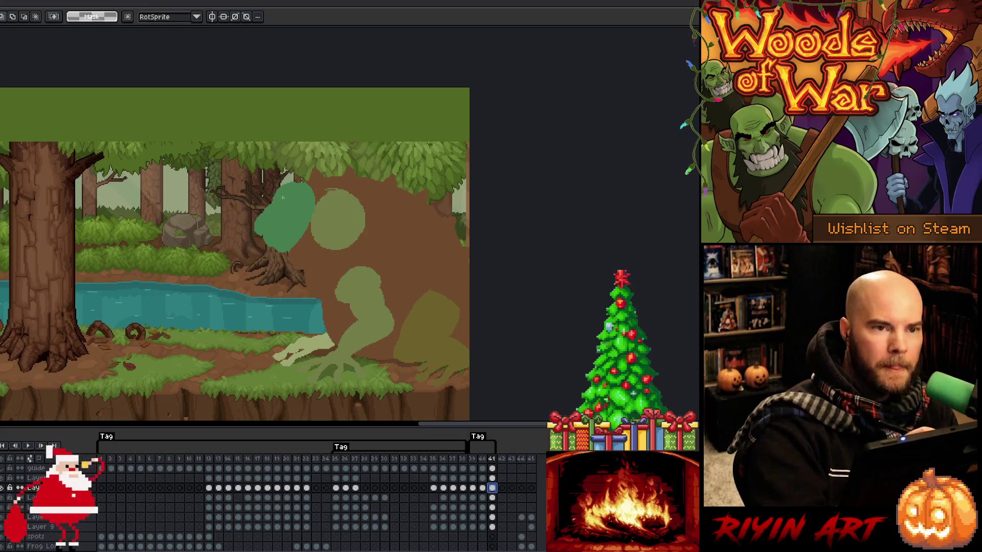
# - Sample the blob's green and lasso the top part of the dark green blob
pyautogui.press('b')
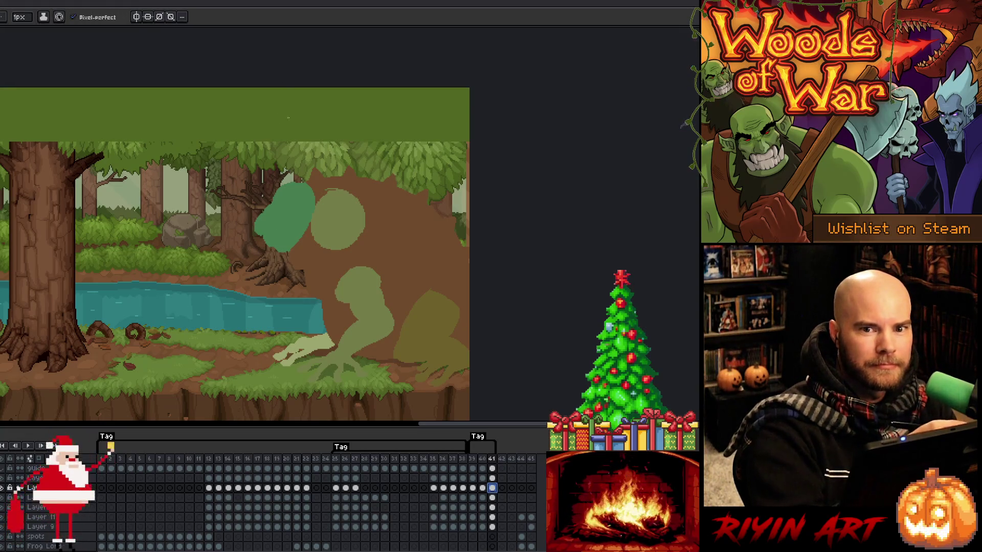
pyautogui.keyDown('alt'); pyautogui.click(294, 215); pyautogui.keyUp('alt')
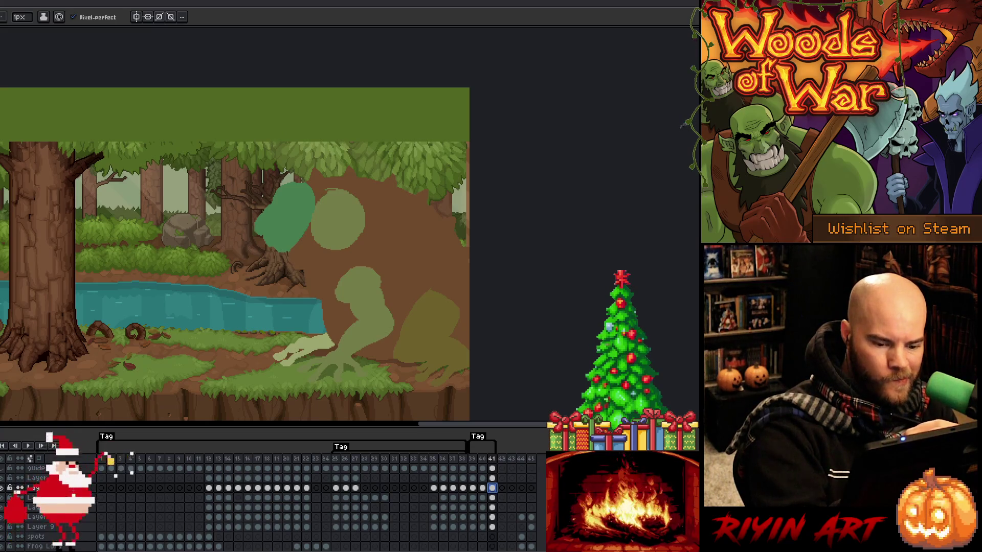
pyautogui.press('q')
pyautogui.moveTo(271, 201)
pyautogui.mouseDown()
pyautogui.moveTo(286, 178)
pyautogui.moveTo(332, 179)
pyautogui.mouseUp()
pyautogui.moveTo(271, 205)
pyautogui.mouseDown()
pyautogui.moveTo(291, 176)
pyautogui.moveTo(349, 185)
pyautogui.moveTo(346, 229)
pyautogui.moveTo(287, 219)
pyautogui.mouseUp()
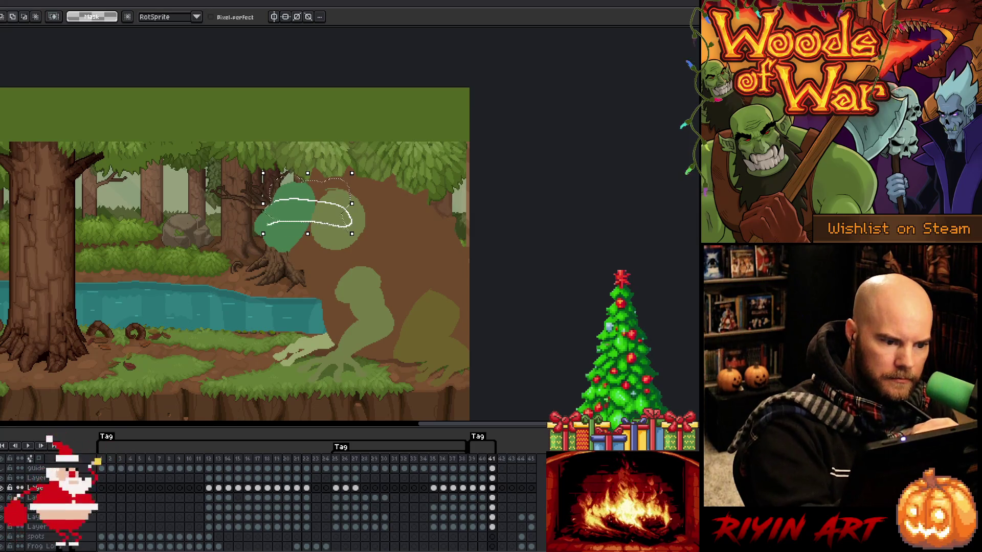
# - Draw the lower jaw outline under the head and flood-fill it green
pyautogui.press('b')
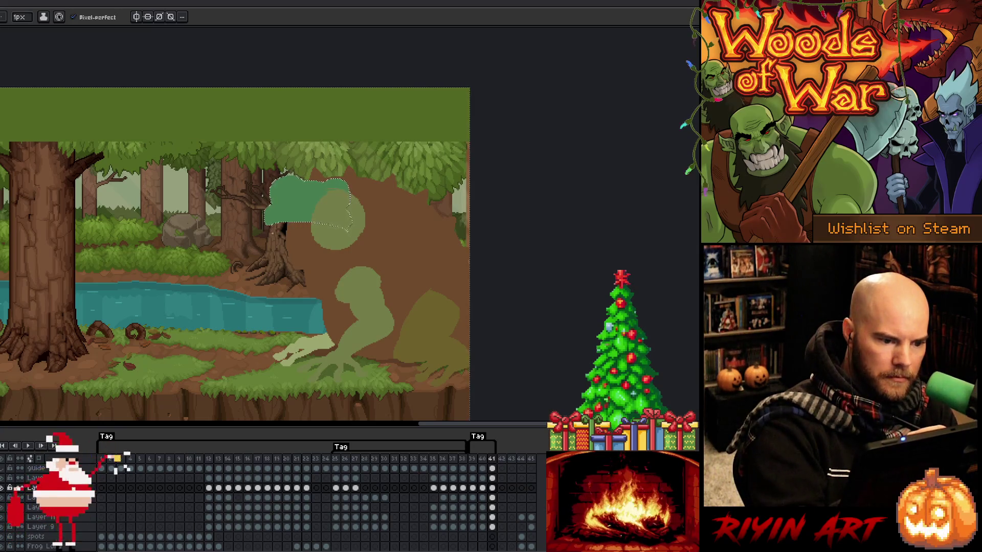
pyautogui.hotkey('ctrl', 'd')
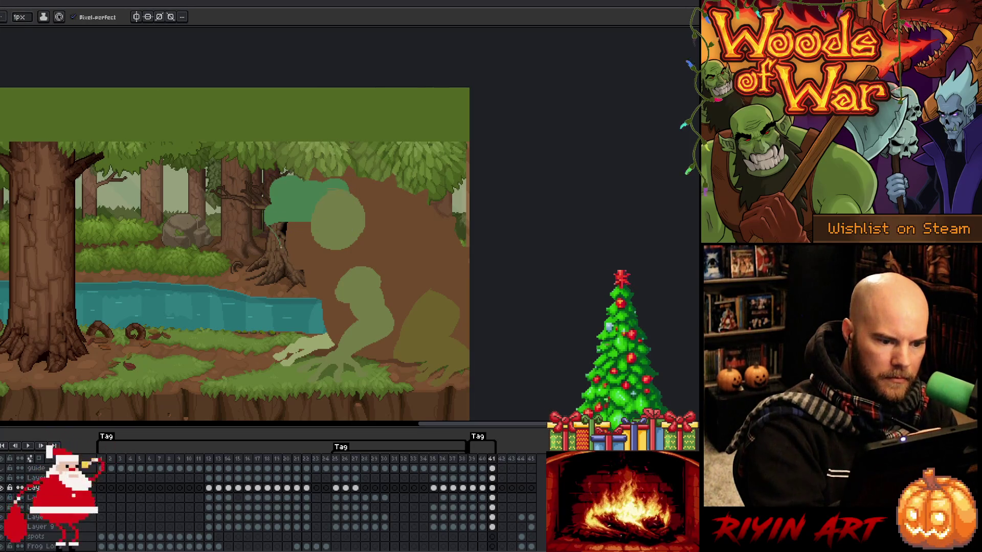
pyautogui.moveTo(268, 276)
pyautogui.mouseDown()
pyautogui.moveTo(317, 282)
pyautogui.moveTo(345, 263)
pyautogui.mouseUp()
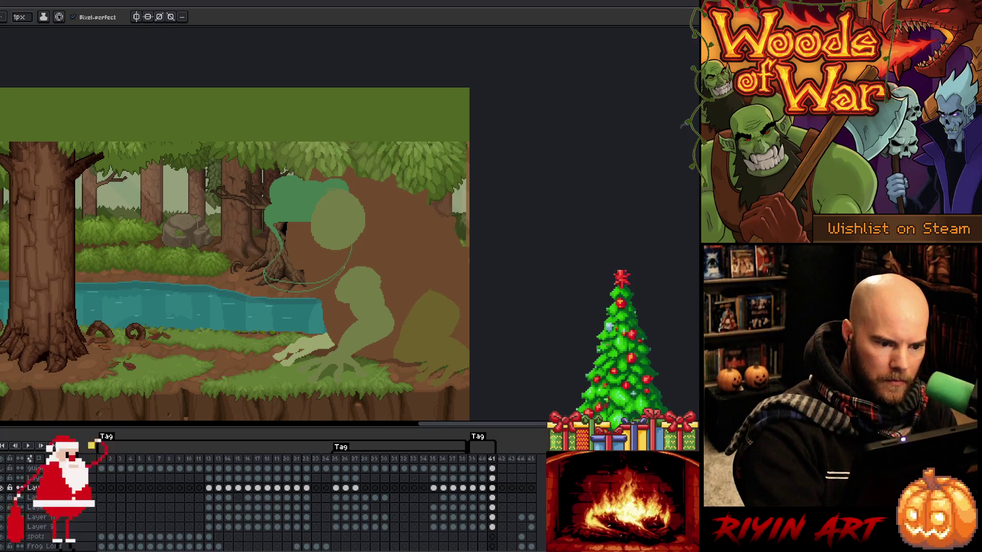
pyautogui.press('g')
pyautogui.click(304, 284)
pyautogui.press('b')
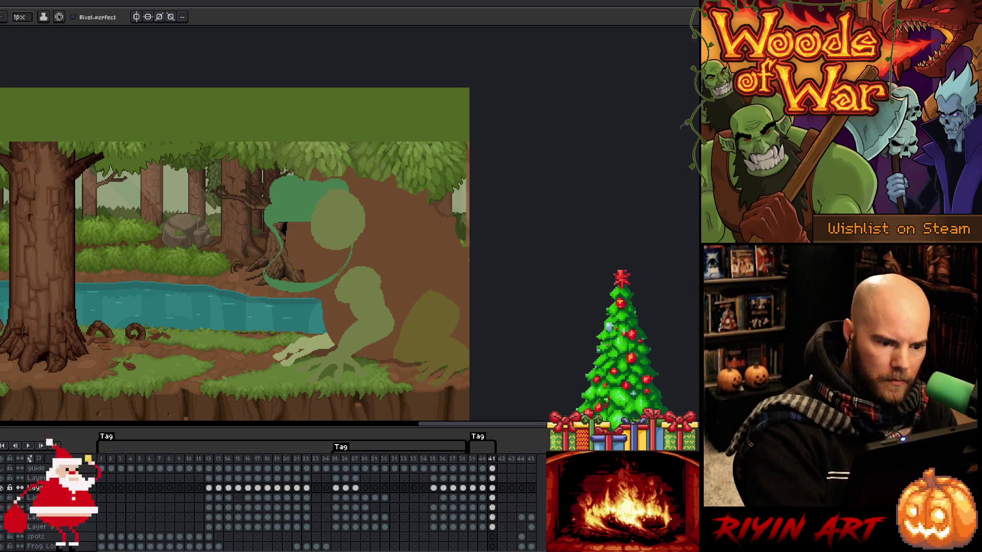
# - Move the light green circle right and down, making it narrower and taller
pyautogui.click(493, 478)
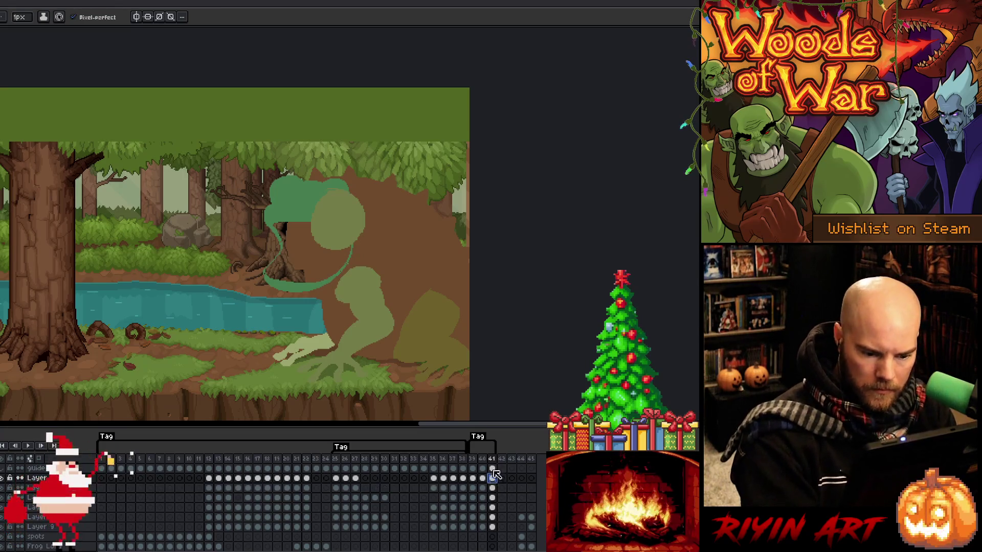
pyautogui.hotkey('ctrl', 'a')
pyautogui.moveTo(344, 221)
pyautogui.mouseDown()
pyautogui.moveTo(379, 223)
pyautogui.moveTo(376, 233)
pyautogui.mouseUp()
pyautogui.moveTo(397, 193); pyautogui.dragTo(383, 195)
pyautogui.moveTo(377, 232)
pyautogui.mouseDown()
pyautogui.moveTo(371, 220)
pyautogui.moveTo(373, 244)
pyautogui.moveTo(373, 229)
pyautogui.mouseUp()
pyautogui.press('b')
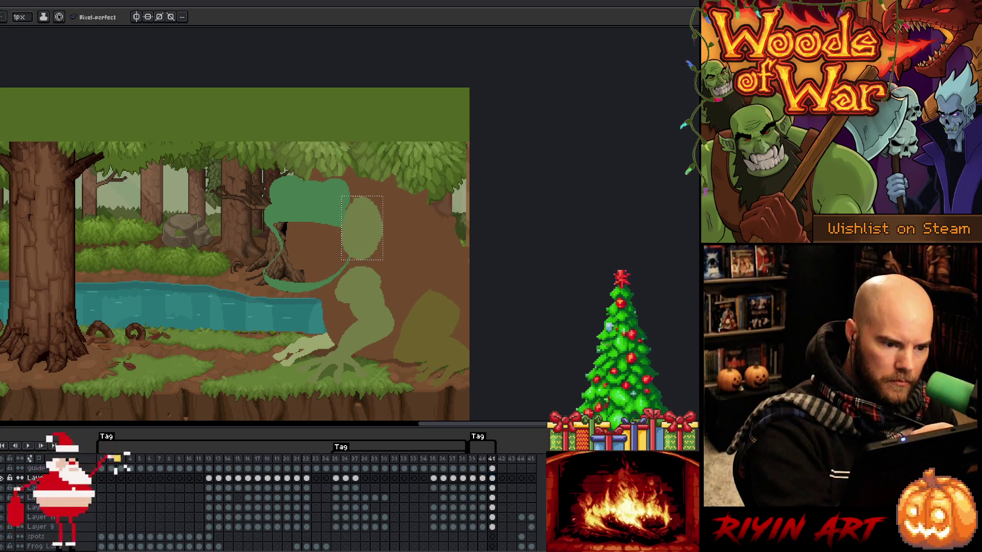
pyautogui.hotkey('ctrl', 'd')
# - Paint a thick 10px light green upper lip left of the head and tidy it with the eraser
pyautogui.moveTo(265, 194)
pyautogui.mouseDown()
pyautogui.moveTo(252, 209)
pyautogui.moveTo(270, 249)
pyautogui.mouseUp()
pyautogui.hotkey('ctrl', 'z')
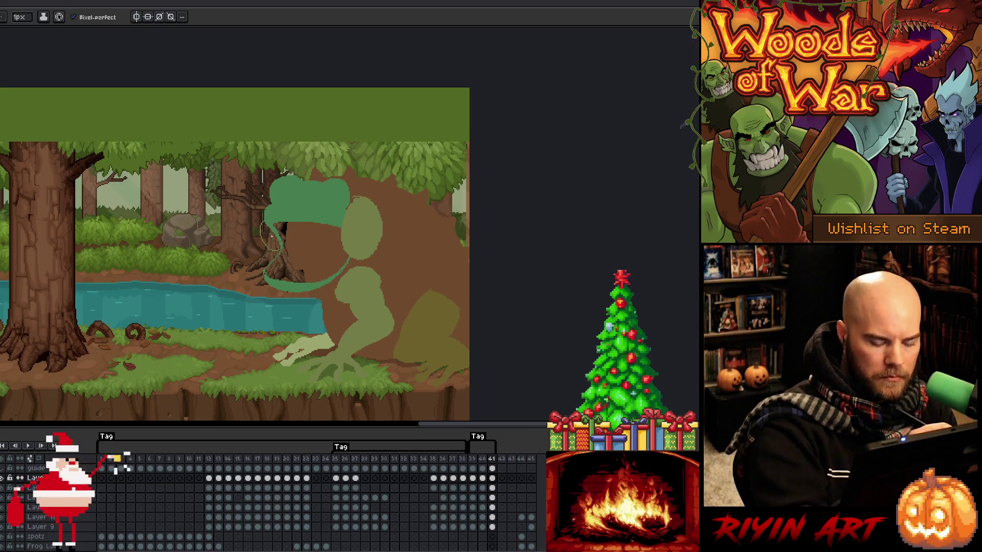
pyautogui.press('+')
pyautogui.press('+')
pyautogui.press('+')
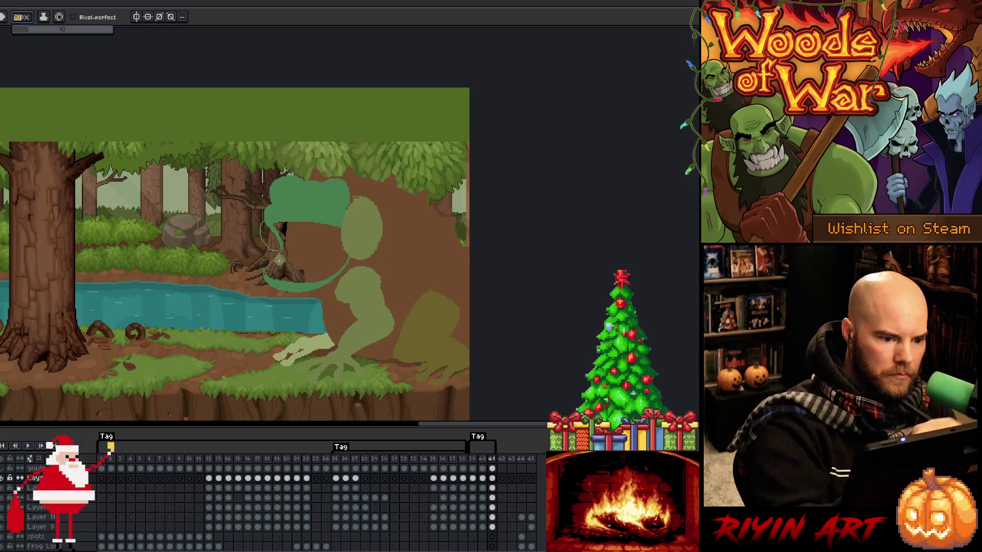
pyautogui.moveTo(273, 229); pyautogui.dragTo(271, 251)
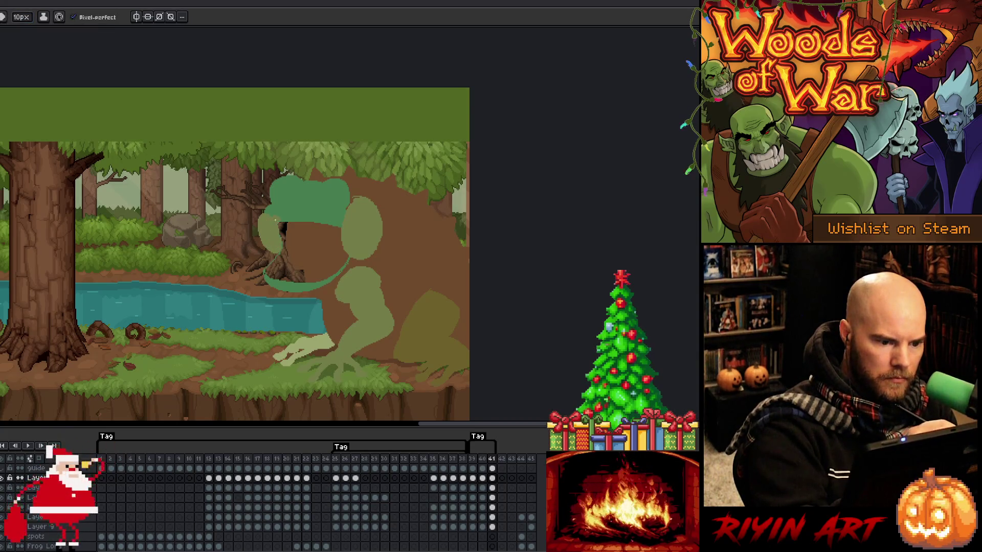
pyautogui.press('e')
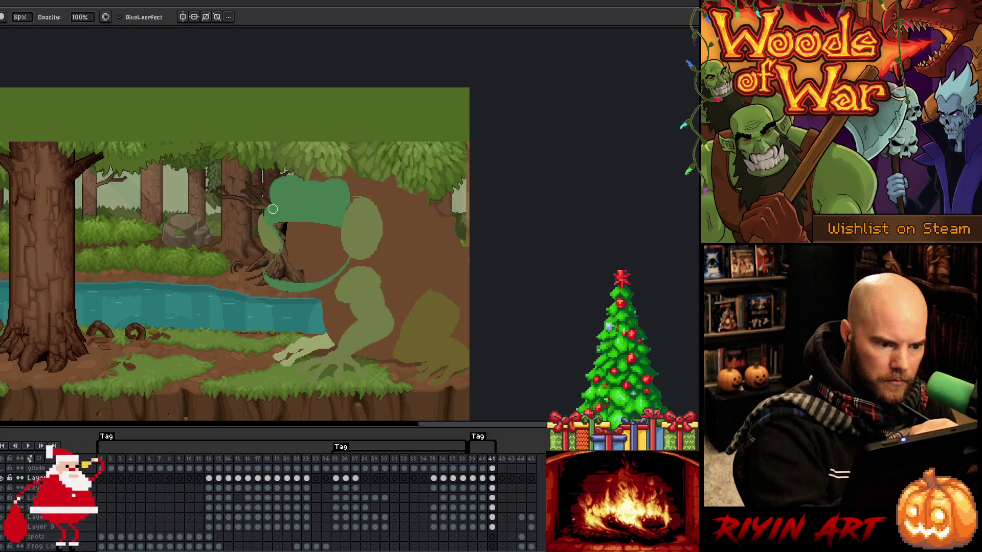
pyautogui.press('b')
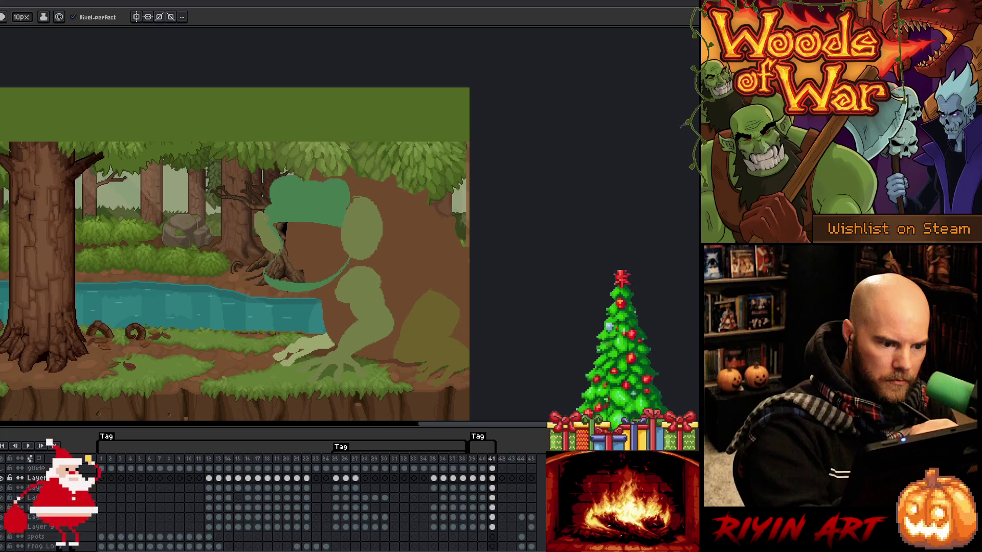
pyautogui.press('e')
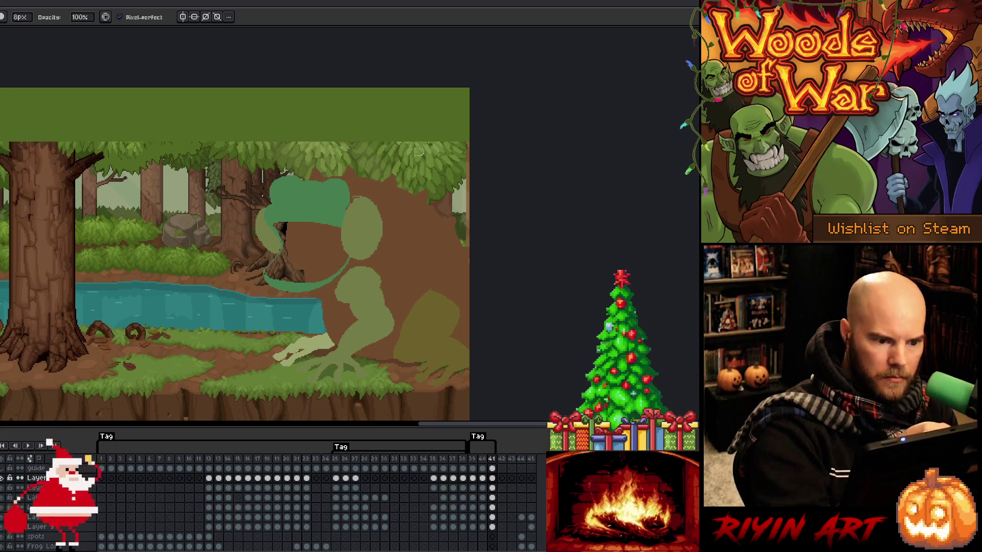
pyautogui.press('e')
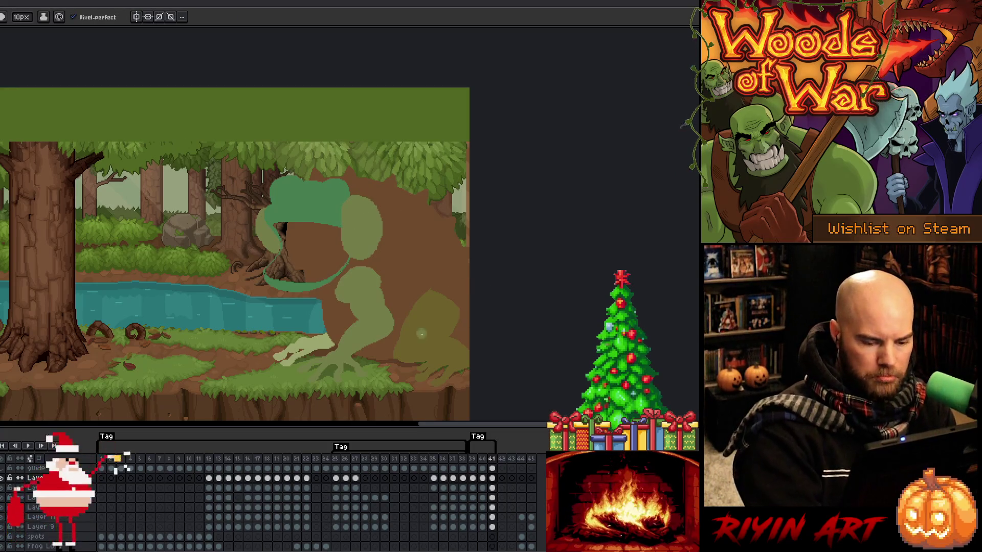
pyautogui.click(492, 487)
pyautogui.press('i')
pyautogui.press('e')
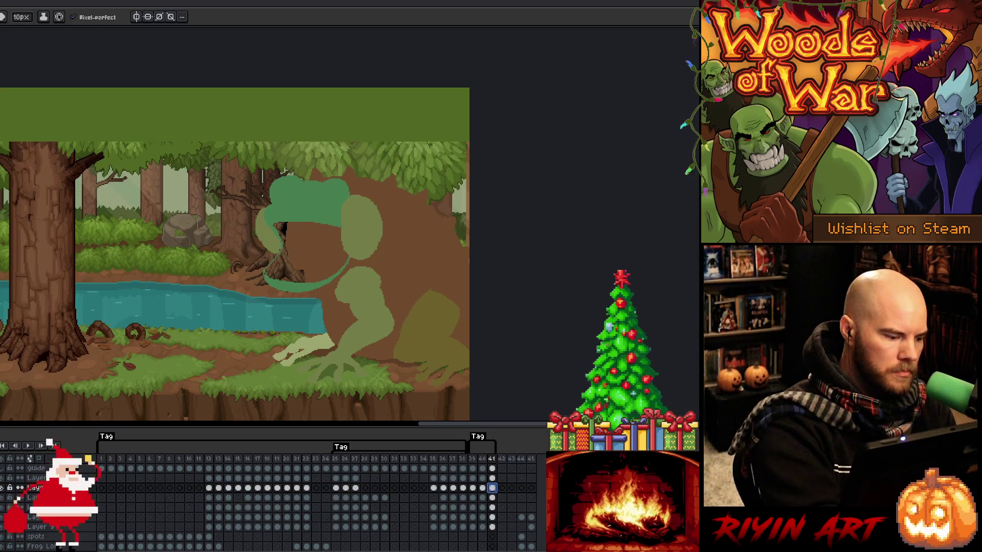
# - Fill the frog's open mouth with a dusky pink, settling on a slightly darker shade
pyautogui.press('g')
pyautogui.click(306, 250)
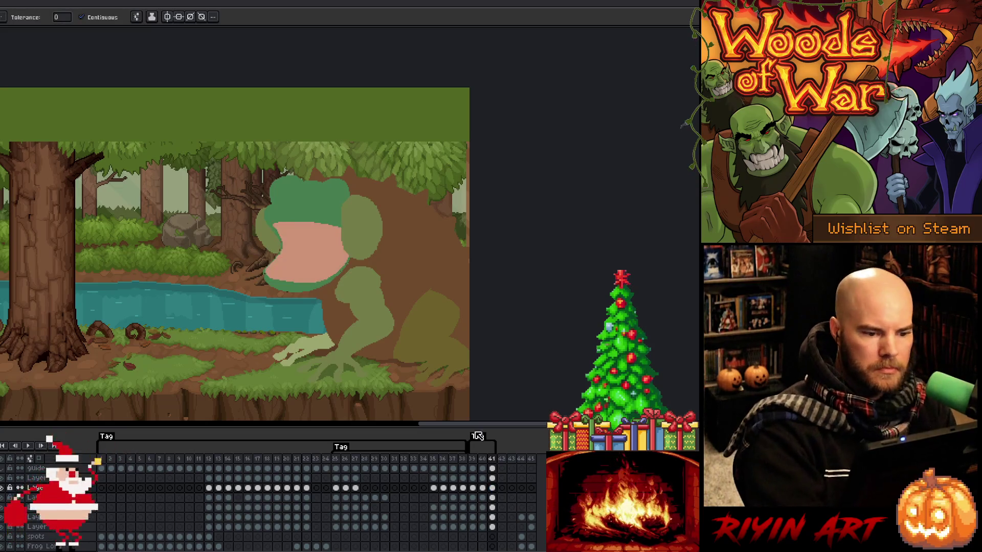
pyautogui.click(324, 249)
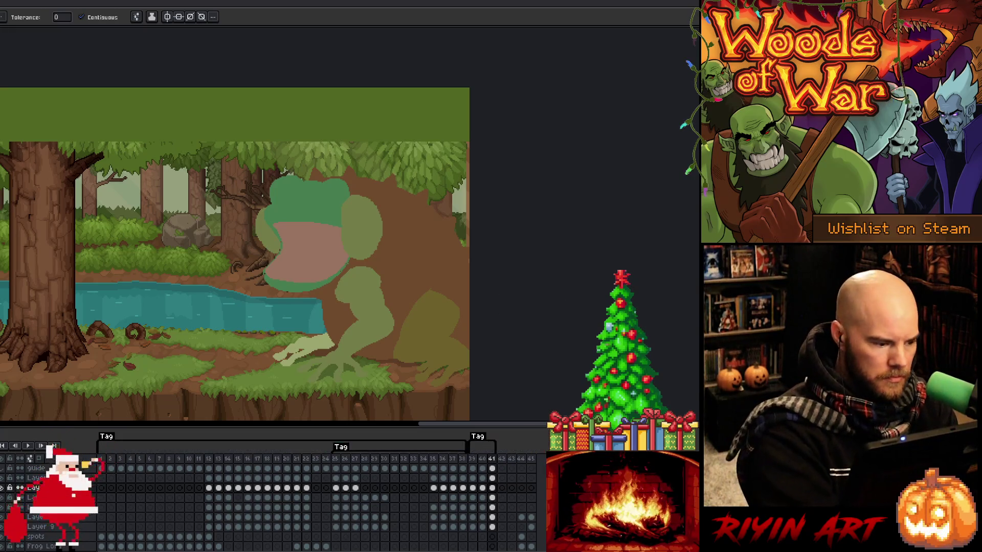
pyautogui.click(266, 274)
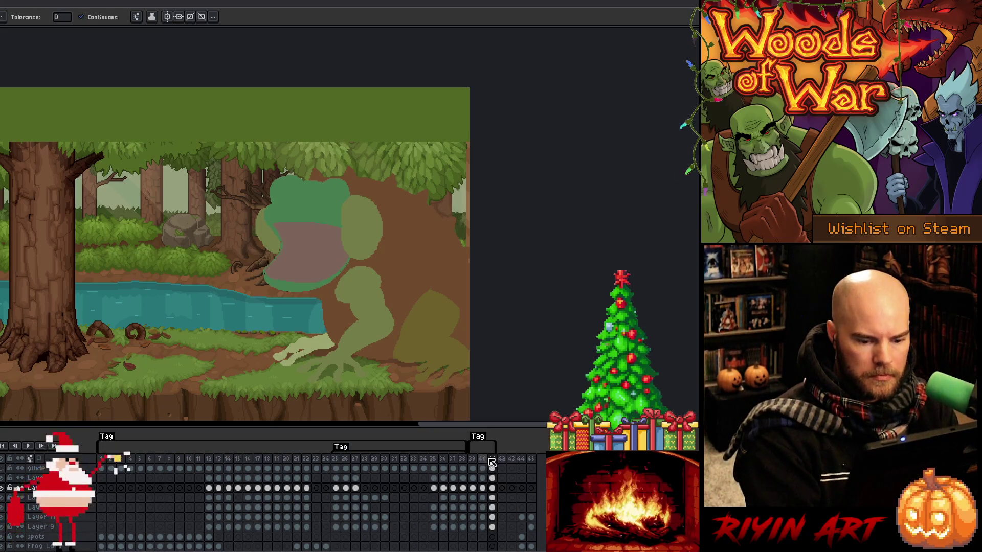
# - On frame 39, extend the head blob's lower-left edge outward with the pencil
pyautogui.click(472, 458)
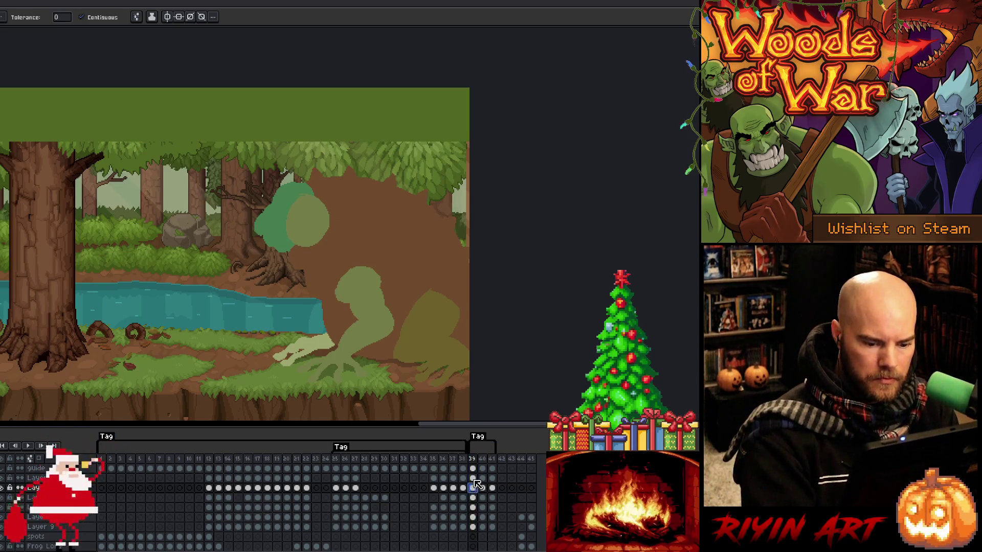
pyautogui.press('b')
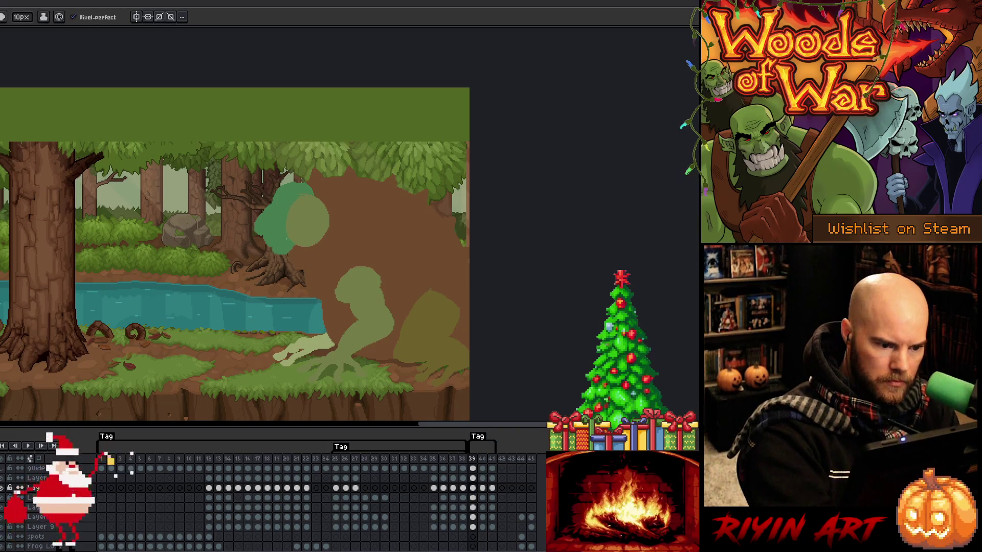
pyautogui.moveTo(289, 250)
pyautogui.mouseDown()
pyautogui.moveTo(263, 241)
pyautogui.moveTo(284, 223)
pyautogui.moveTo(252, 253)
pyautogui.mouseUp()
pyautogui.press('q')
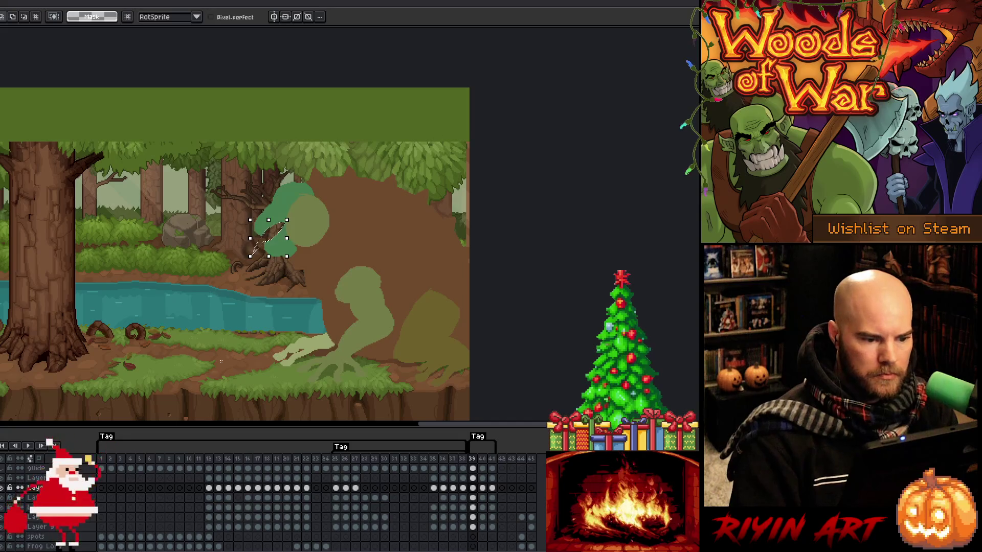
# - Drop the moved pixels back onto the head blob and review frames 39 to 41
pyautogui.click(262, 229)
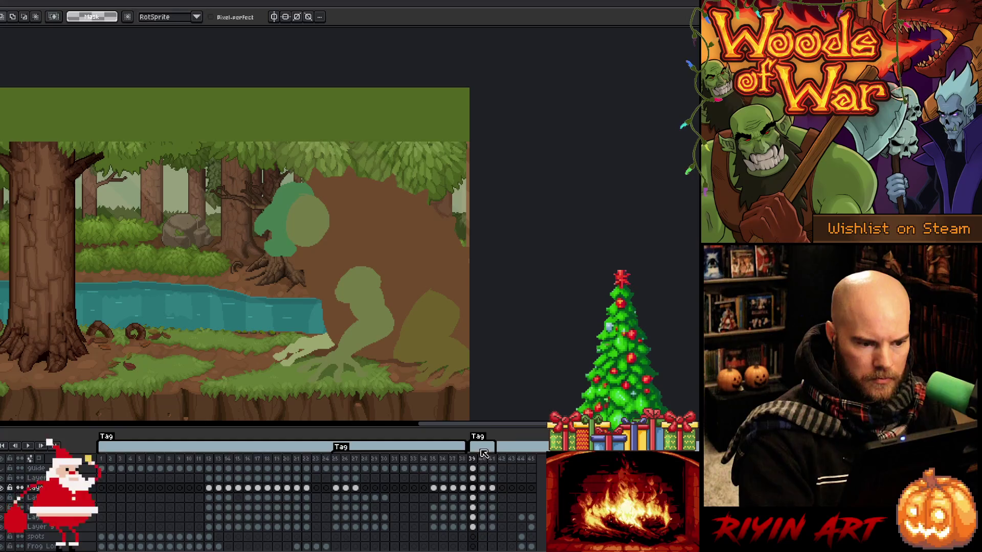
pyautogui.hotkey('ctrl', 'z')
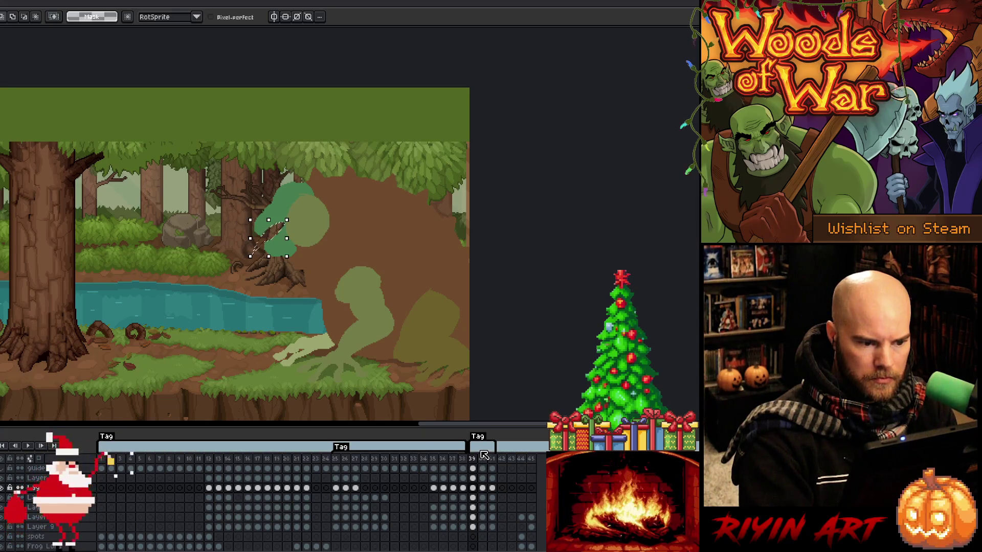
pyautogui.click(483, 487)
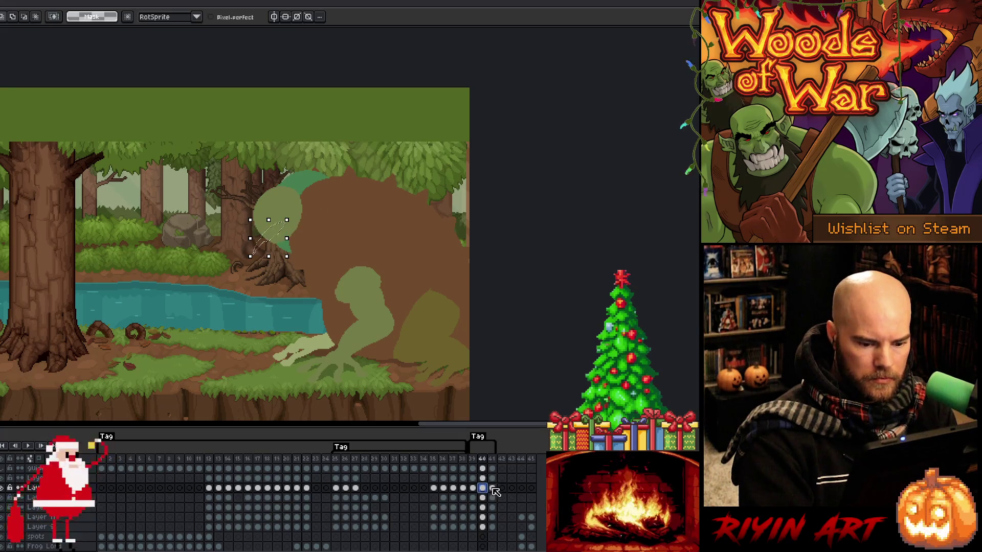
pyautogui.click(491, 488)
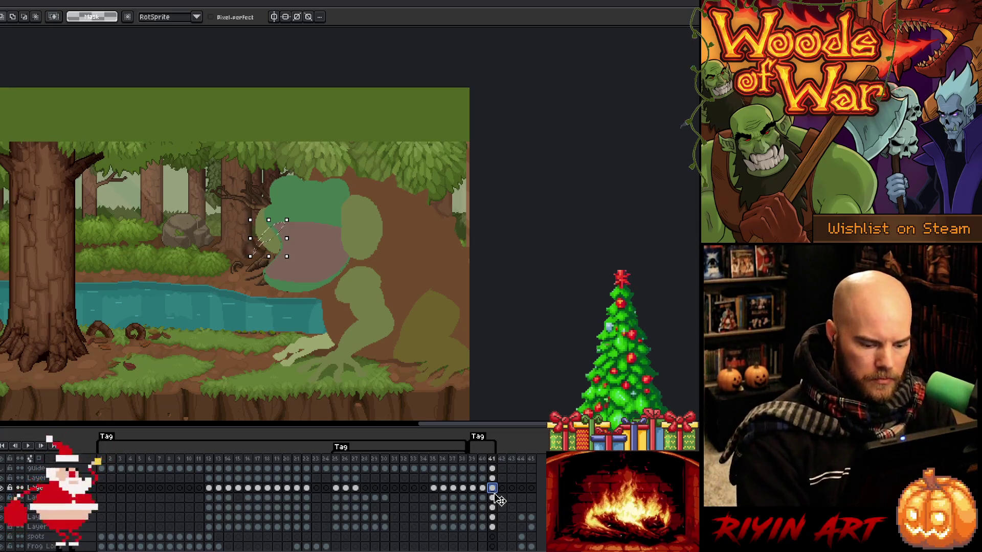
pyautogui.press(',')
pyautogui.press(',')
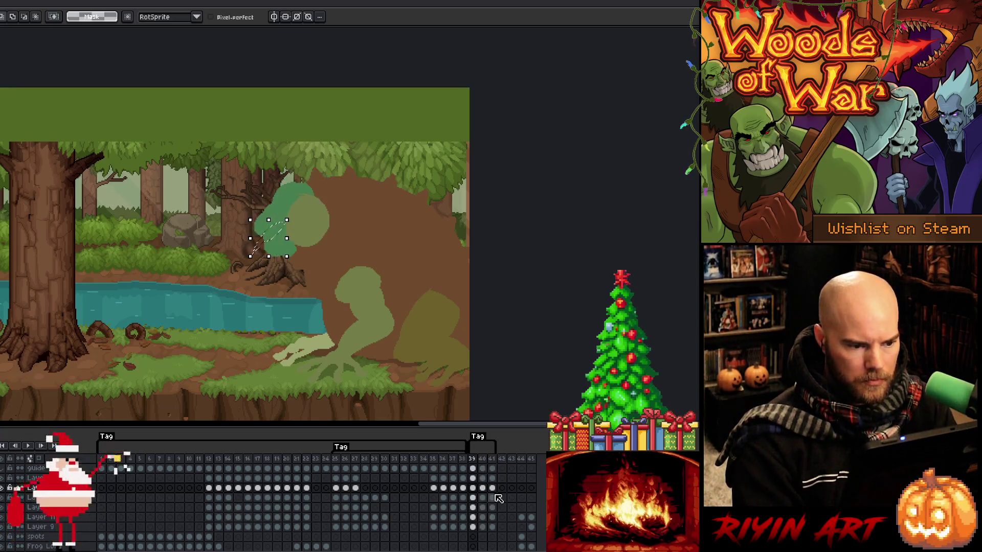
pyautogui.press('.')
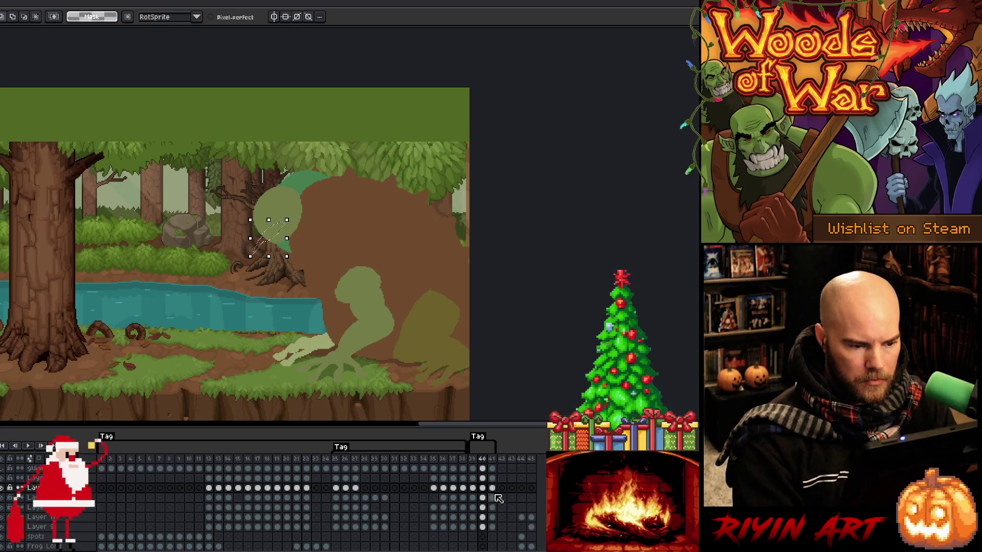
pyautogui.press('.')
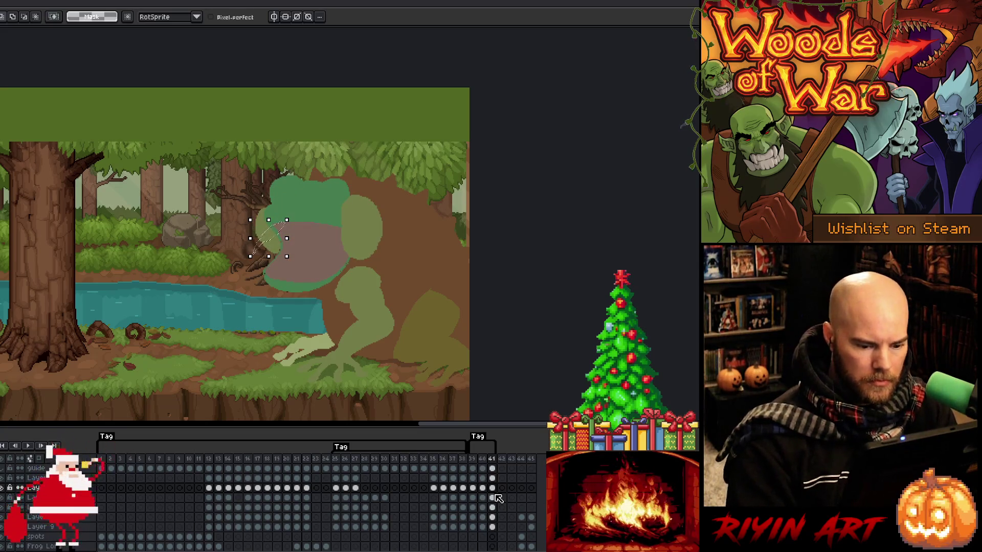
# - On frame 41's cel, lasso a looping tongue path from the mouth toward the tree
pyautogui.click(492, 488)
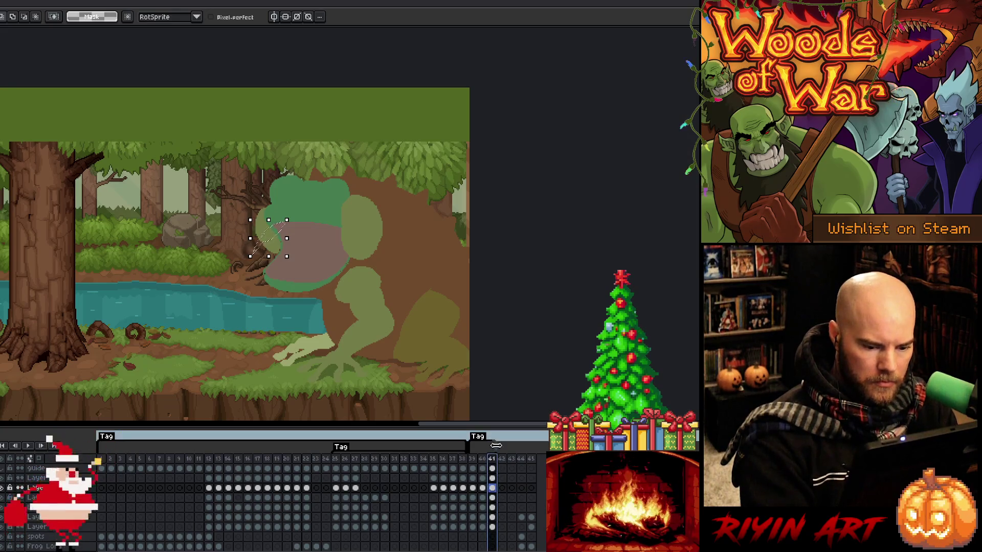
pyautogui.hotkey('alt', 'n')
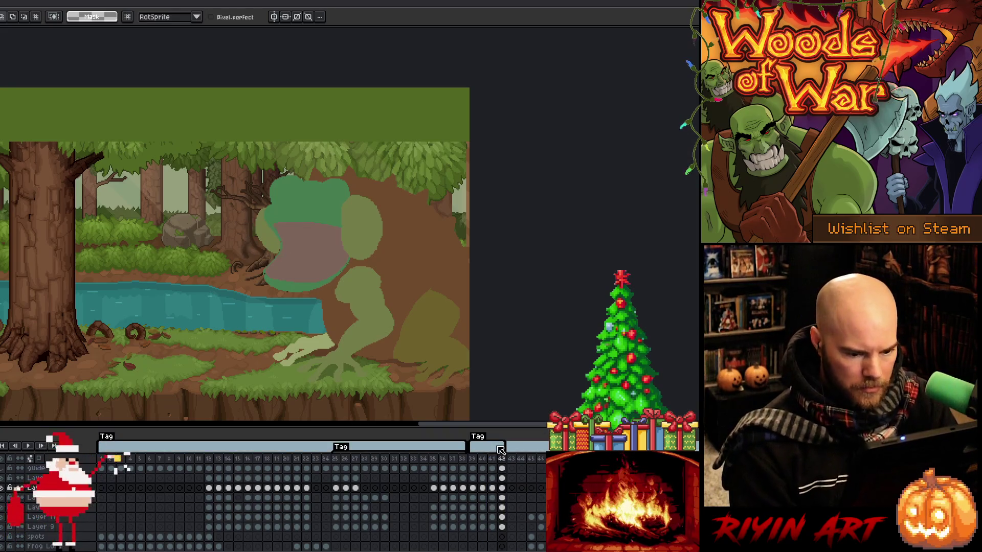
pyautogui.hotkey('ctrl', 'z')
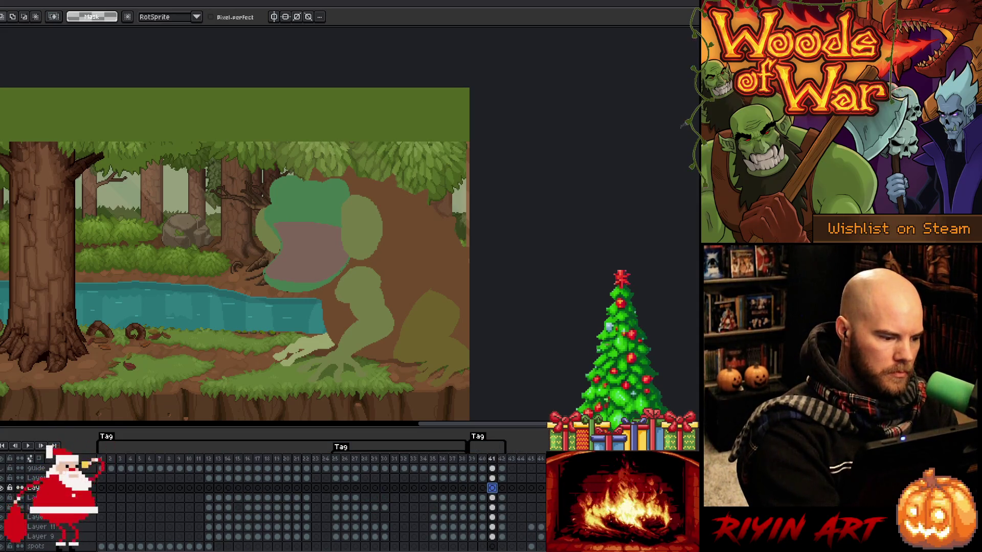
pyautogui.press('b')
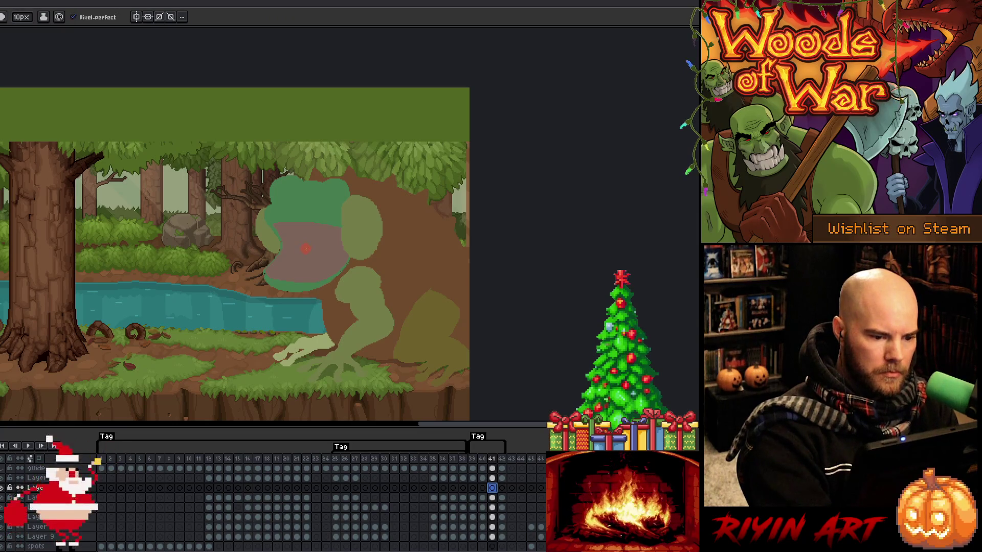
pyautogui.press('m')
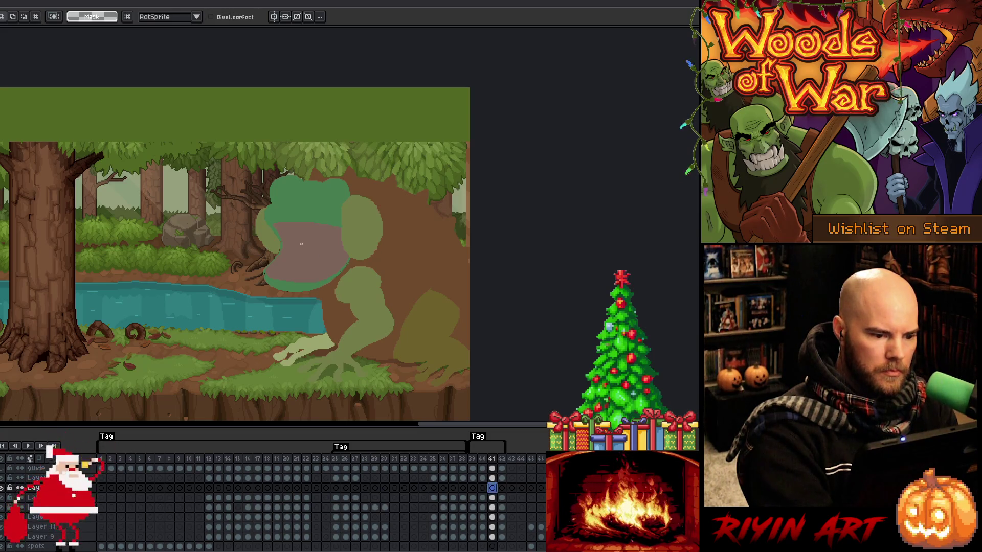
pyautogui.moveTo(296, 247)
pyautogui.mouseDown()
pyautogui.moveTo(317, 246)
pyautogui.moveTo(181, 304)
pyautogui.mouseUp()
pyautogui.moveTo(296, 248)
pyautogui.mouseDown()
pyautogui.moveTo(311, 246)
pyautogui.moveTo(299, 276)
pyautogui.moveTo(99, 329)
pyautogui.mouseUp()
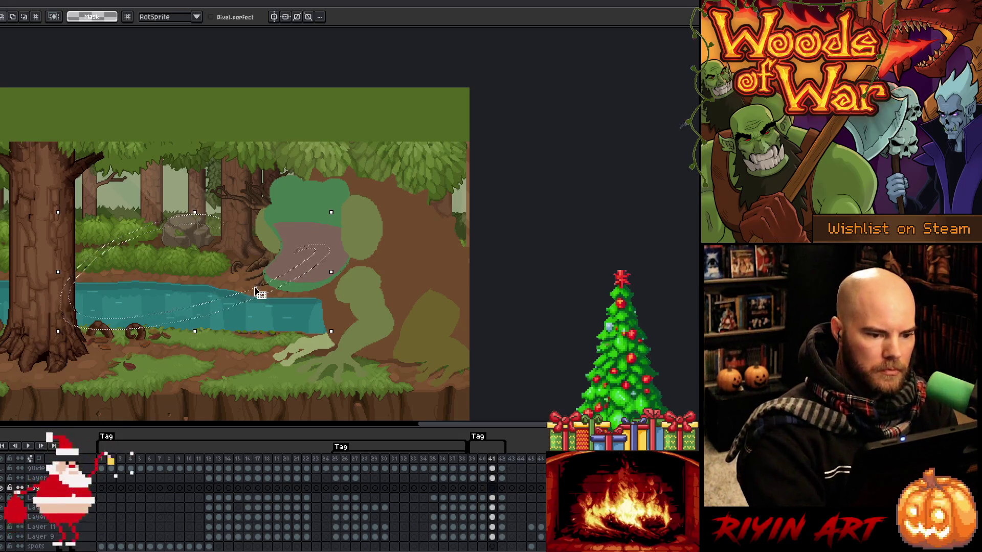
# - Make frame 41's tongue outline solid red, then sketch the tongue's start in frame 42's mouth
pyautogui.hotkey('ctrl', 'v')
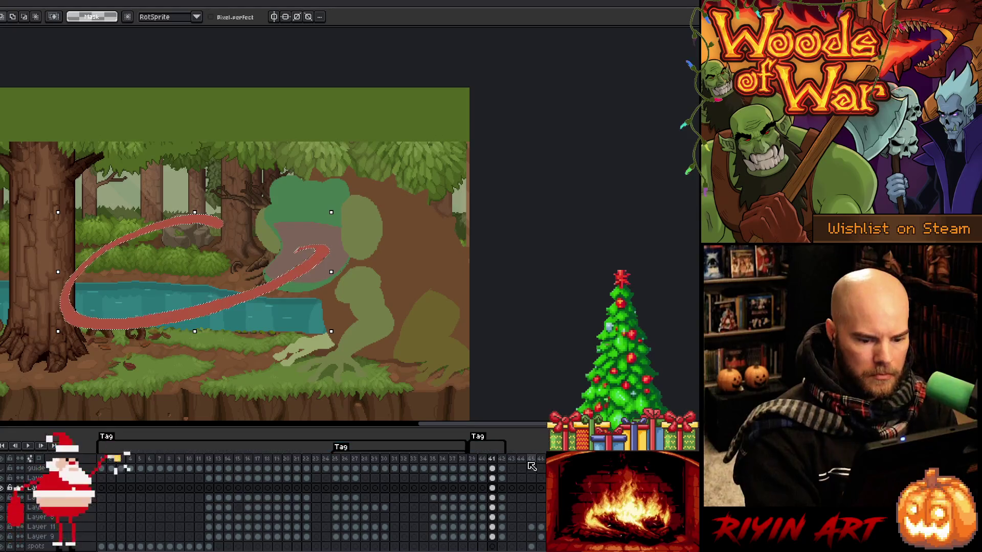
pyautogui.press('.')
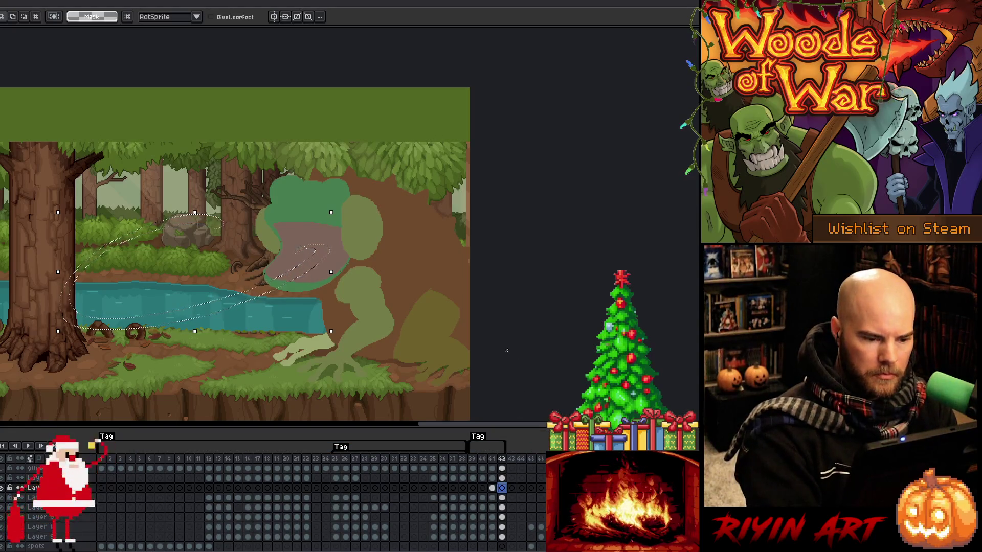
pyautogui.press('b')
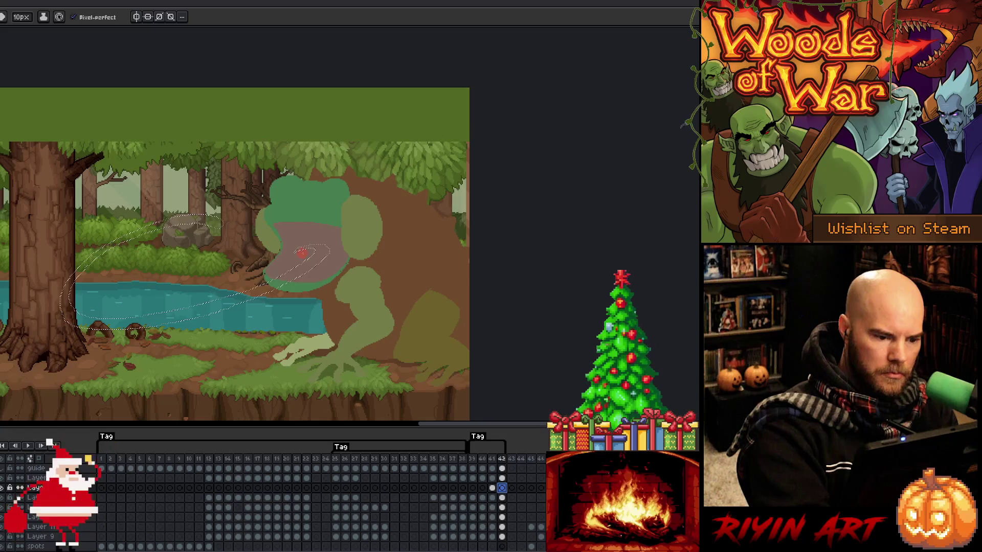
pyautogui.moveTo(303, 251); pyautogui.dragTo(329, 240)
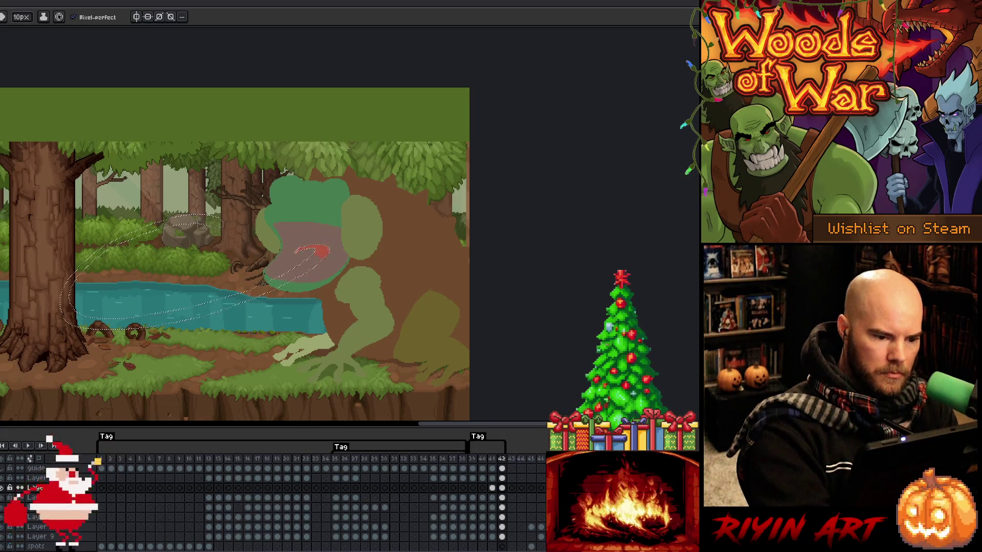
pyautogui.press('m')
pyautogui.hotkey('ctrl', 'd')
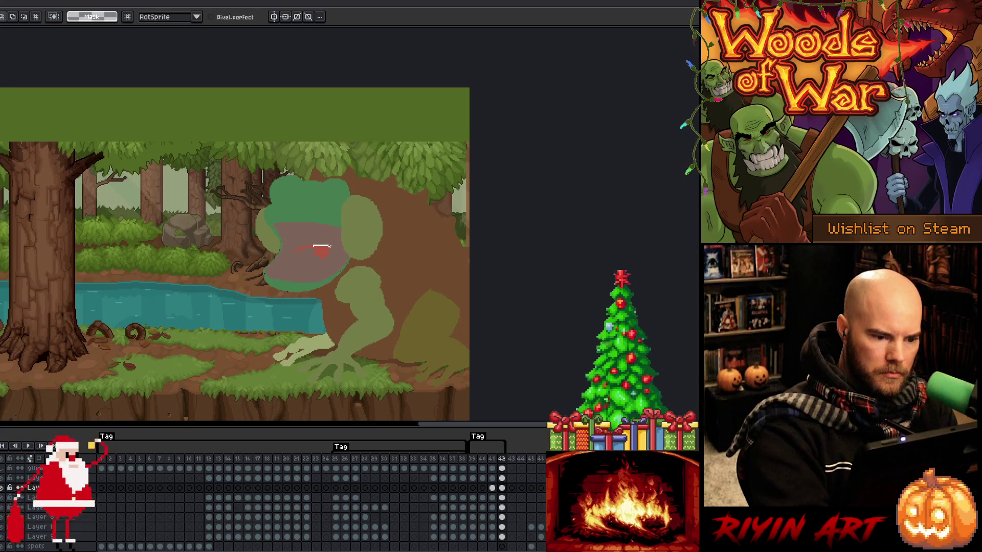
pyautogui.moveTo(361, 254)
pyautogui.mouseDown()
pyautogui.moveTo(388, 285)
pyautogui.moveTo(356, 319)
pyautogui.moveTo(293, 323)
pyautogui.moveTo(233, 305)
pyautogui.mouseUp()
pyautogui.hotkey('ctrl', 'd')
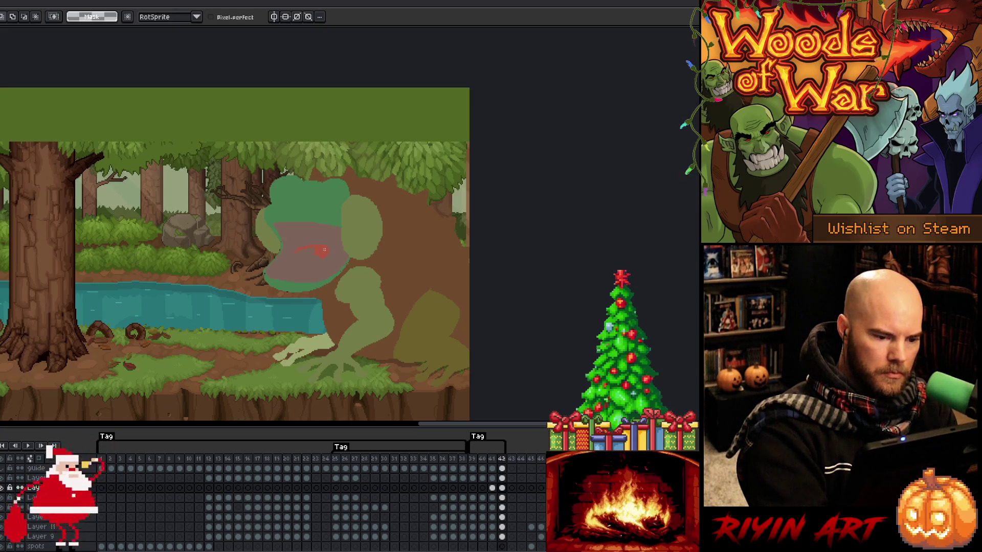
# - Lasso a tongue curling down around the riverbank and fill it red
pyautogui.moveTo(327, 253)
pyautogui.mouseDown()
pyautogui.moveTo(296, 269)
pyautogui.moveTo(207, 279)
pyautogui.moveTo(152, 339)
pyautogui.moveTo(287, 360)
pyautogui.mouseUp()
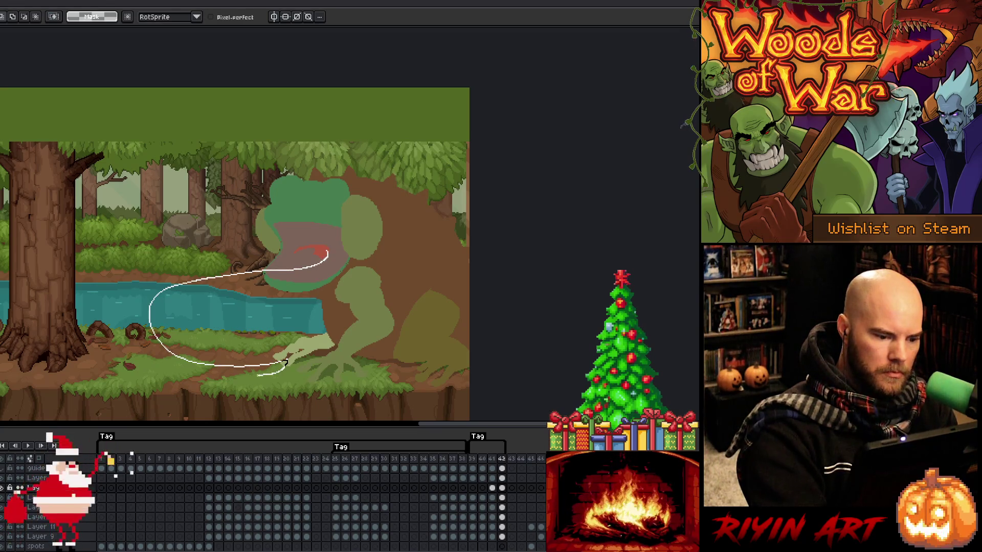
pyautogui.moveTo(285, 362)
pyautogui.mouseDown()
pyautogui.moveTo(335, 239)
pyautogui.moveTo(210, 279)
pyautogui.moveTo(193, 323)
pyautogui.moveTo(313, 285)
pyautogui.moveTo(296, 327)
pyautogui.moveTo(201, 352)
pyautogui.moveTo(135, 318)
pyautogui.moveTo(162, 287)
pyautogui.moveTo(325, 250)
pyautogui.mouseUp()
pyautogui.press('f')
pyautogui.hotkey('ctrl', 'd')
# - Delete the excess red at the tongue's left end
pyautogui.moveTo(307, 255)
pyautogui.mouseDown()
pyautogui.moveTo(180, 281)
pyautogui.moveTo(117, 312)
pyautogui.mouseUp()
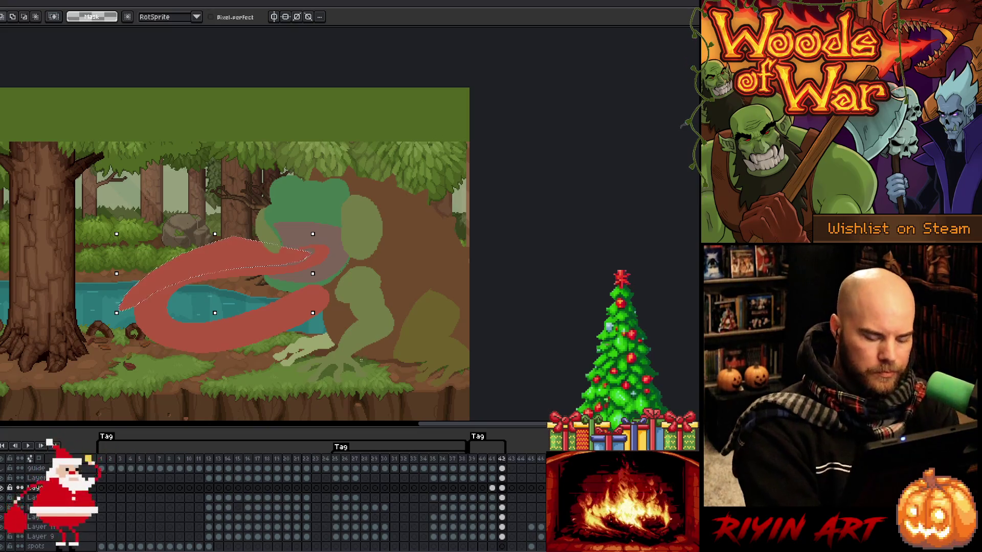
pyautogui.press('Delete')
pyautogui.hotkey('ctrl', 'd')
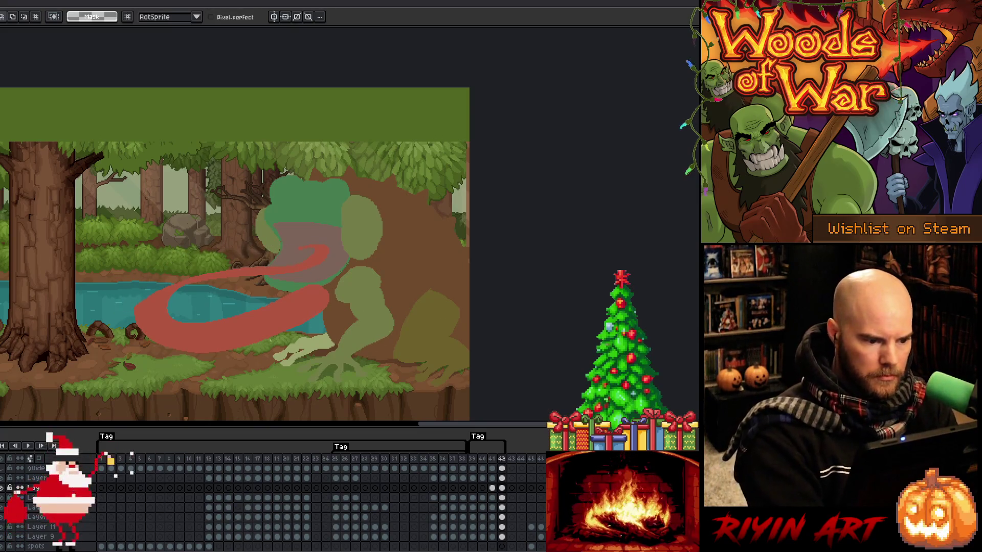
pyautogui.moveTo(197, 271); pyautogui.dragTo(153, 296)
pyautogui.moveTo(144, 330)
pyautogui.mouseDown()
pyautogui.moveTo(110, 302)
pyautogui.moveTo(201, 268)
pyautogui.mouseUp()
pyautogui.hotkey('ctrl', 'd')
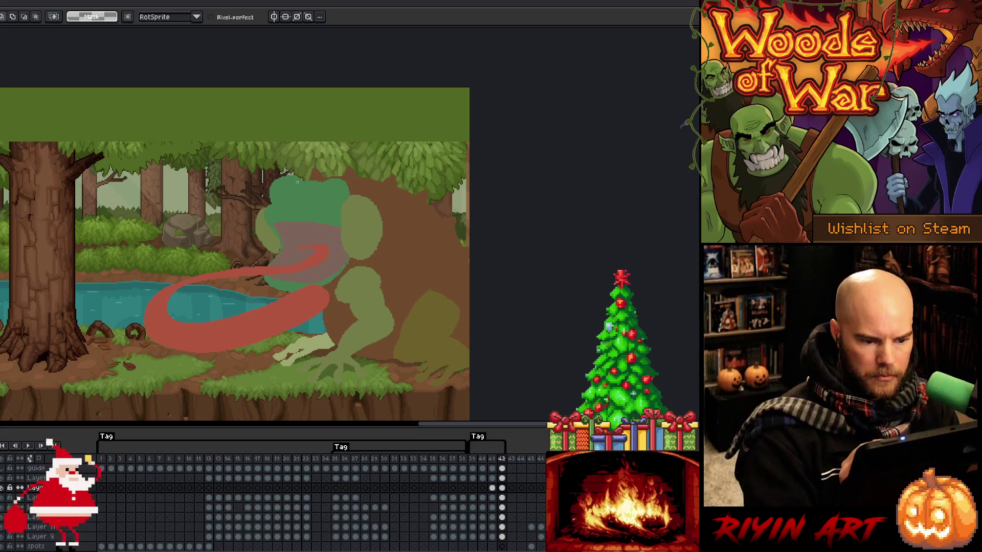
# - On frame 40, paint a short red tongue curl emerging from the frog's mouth
pyautogui.click(492, 486)
pyautogui.click(502, 488)
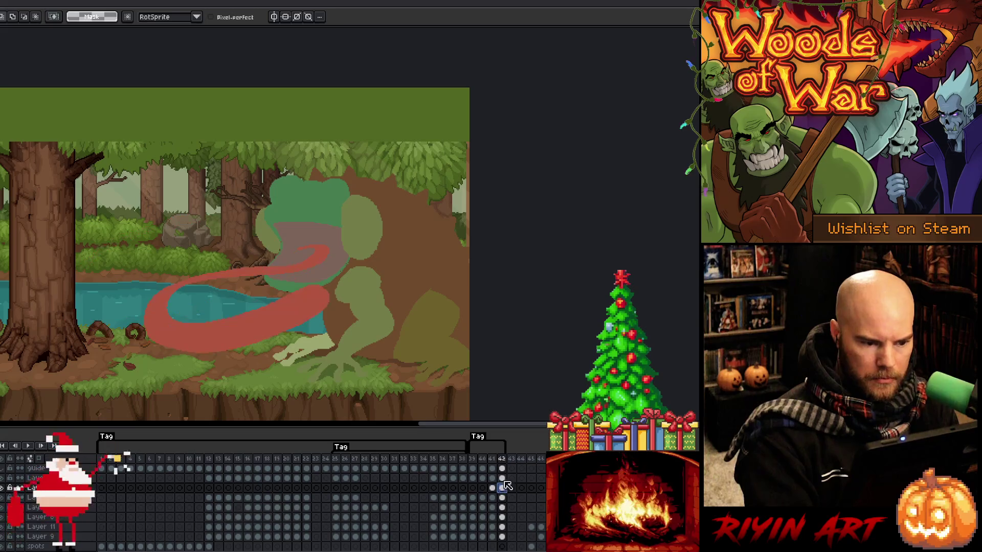
pyautogui.click(473, 459)
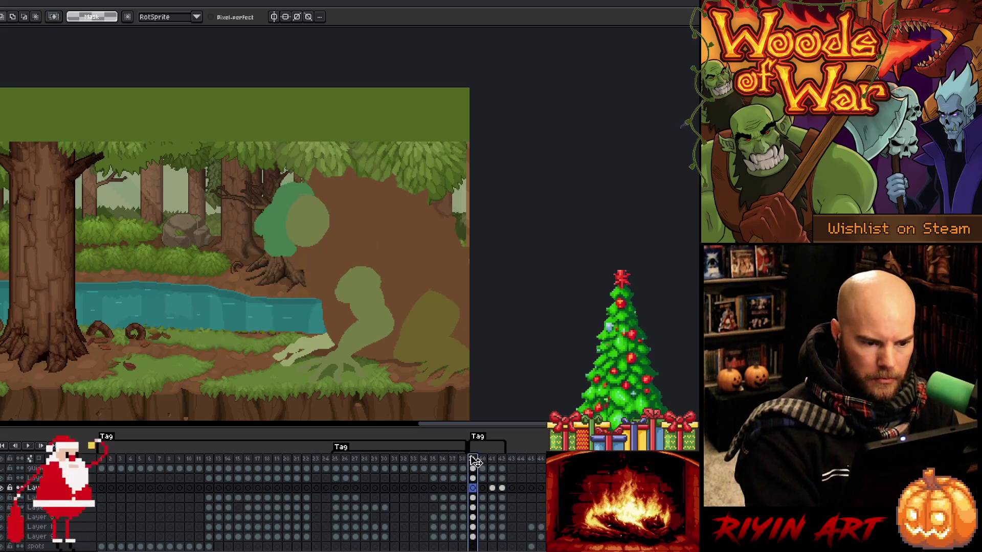
pyautogui.click(484, 487)
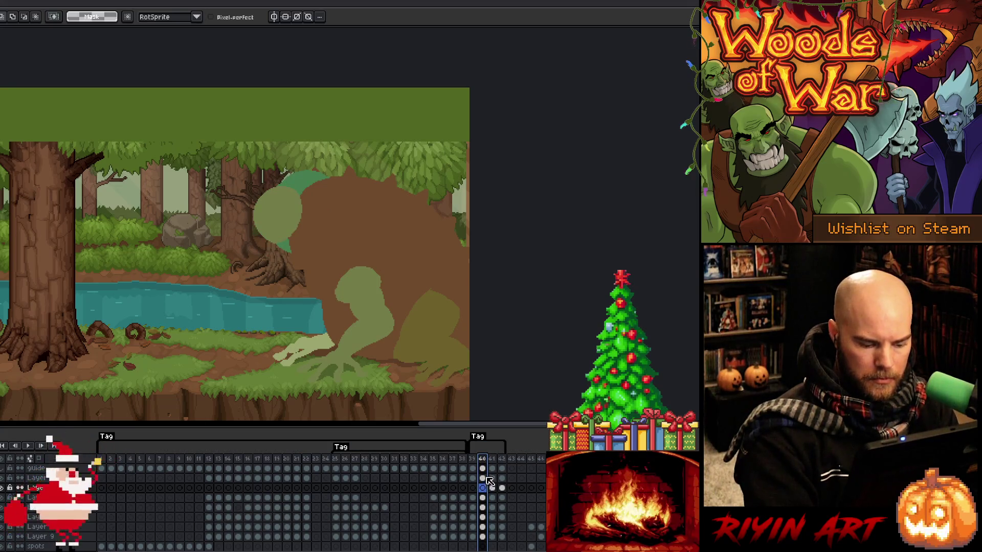
pyautogui.press('b')
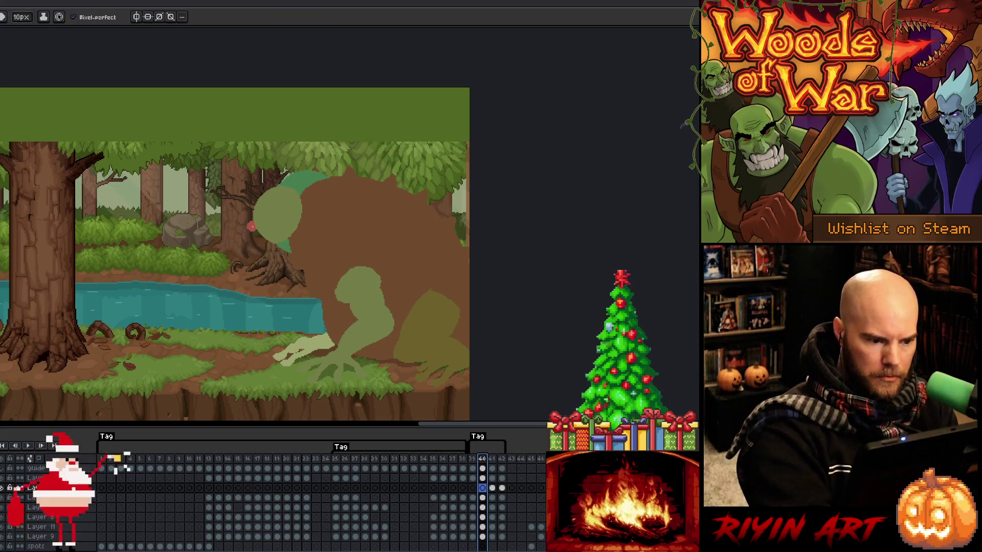
pyautogui.moveTo(252, 227)
pyautogui.mouseDown()
pyautogui.moveTo(236, 225)
pyautogui.moveTo(228, 206)
pyautogui.mouseUp()
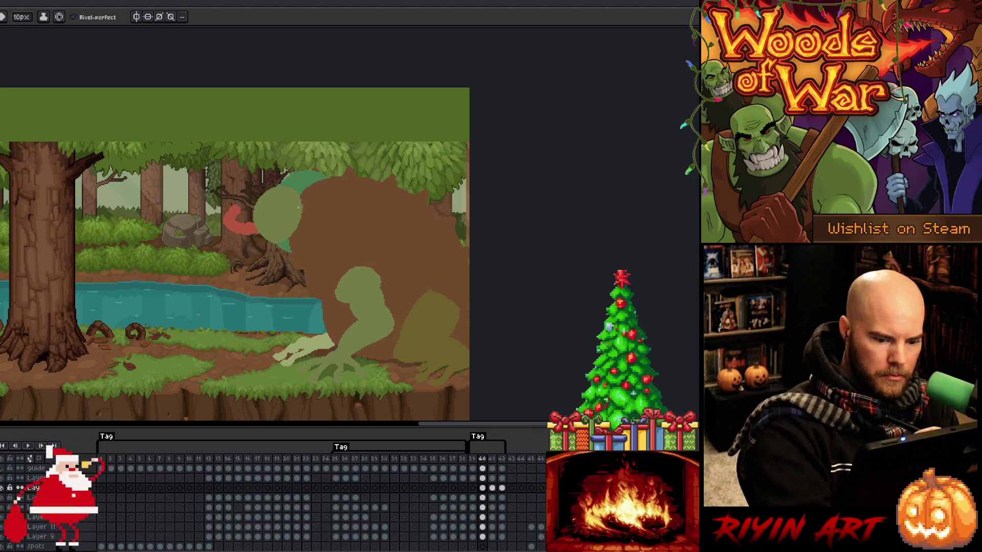
# - Review the tongue motion by stepping from frame 40 through frames 41 and 42
pyautogui.press('m')
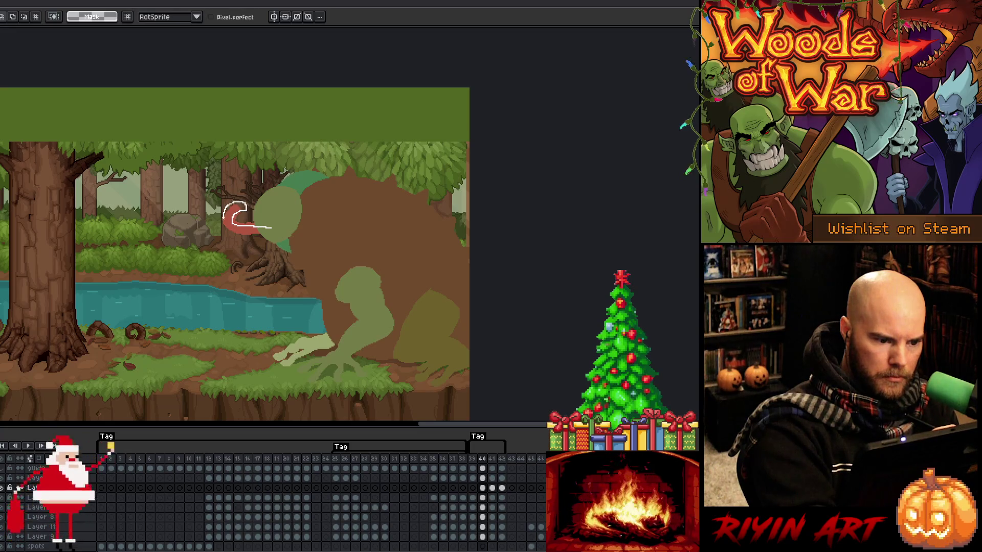
pyautogui.moveTo(271, 229)
pyautogui.mouseDown()
pyautogui.moveTo(286, 258)
pyautogui.moveTo(353, 225)
pyautogui.moveTo(357, 234)
pyautogui.mouseUp()
pyautogui.hotkey('ctrl', 'd')
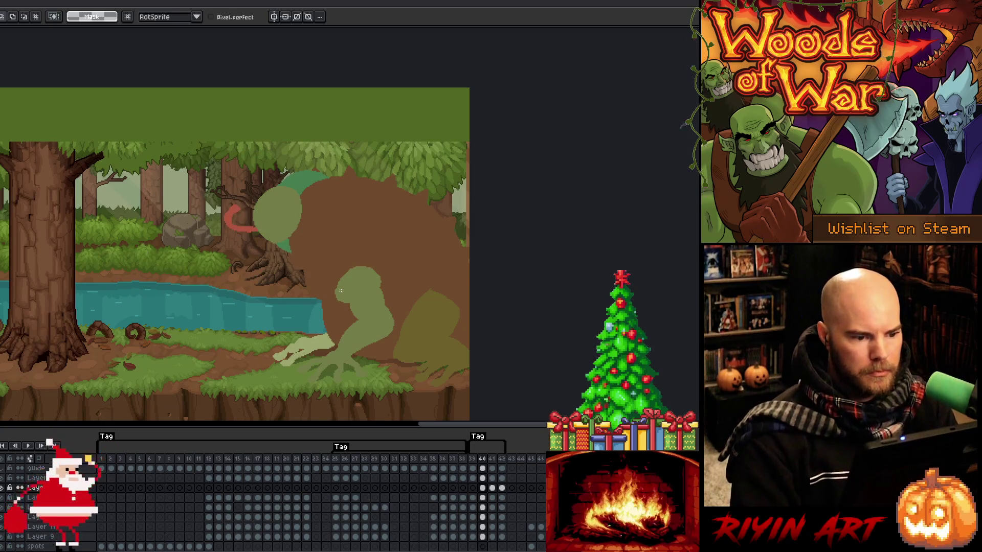
pyautogui.press('b')
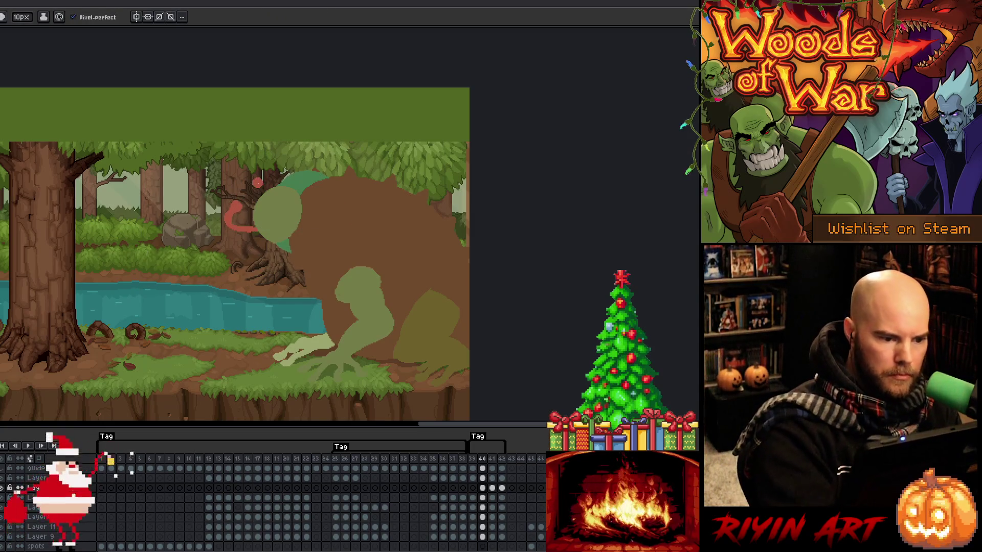
pyautogui.press('Right')
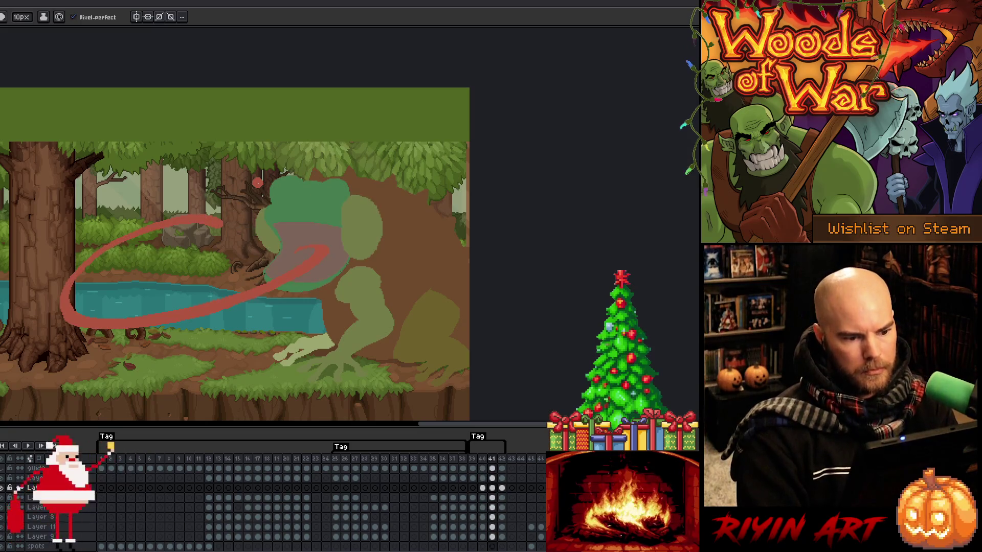
pyautogui.press('Right')
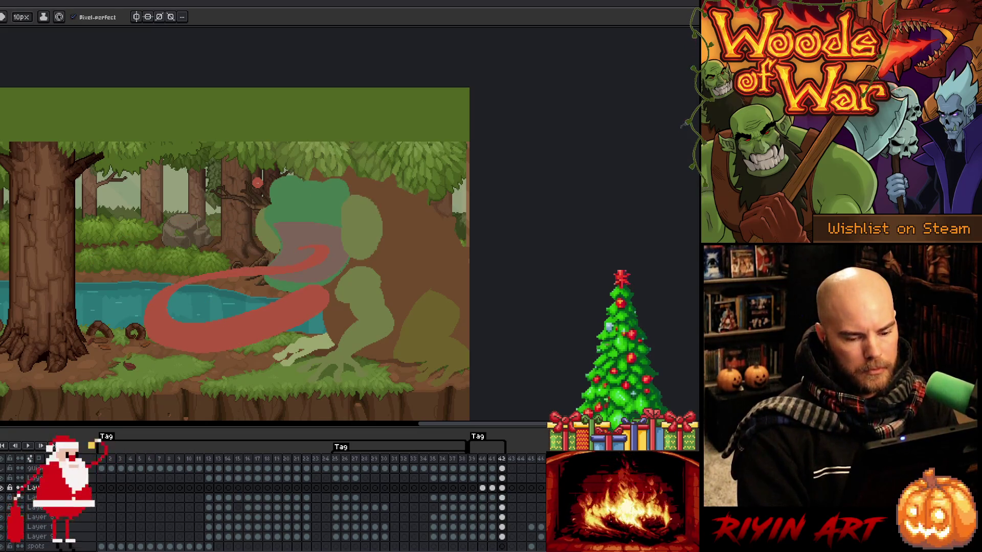
# - Insert a new frame after frame 40 and go to frame 43
pyautogui.click(482, 459)
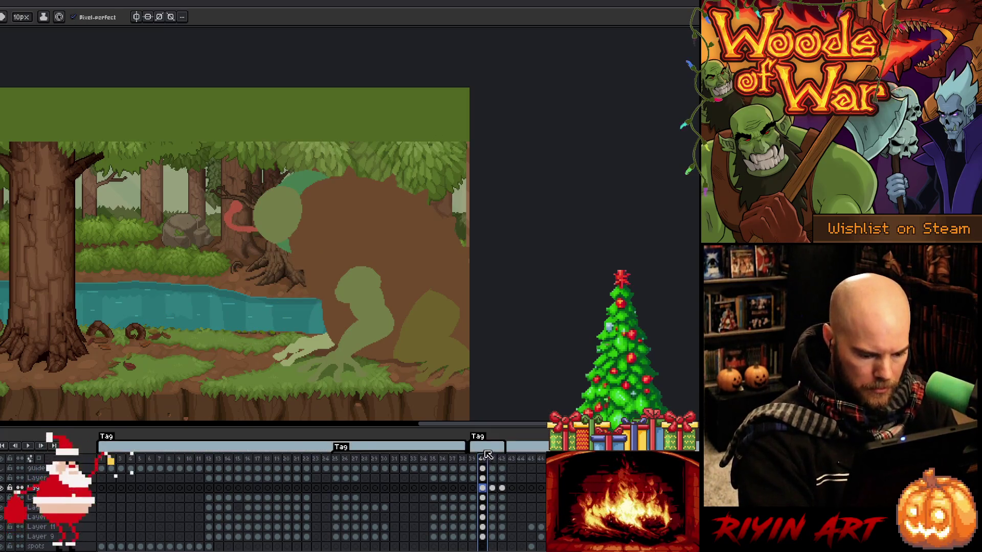
pyautogui.hotkey('alt', 'n')
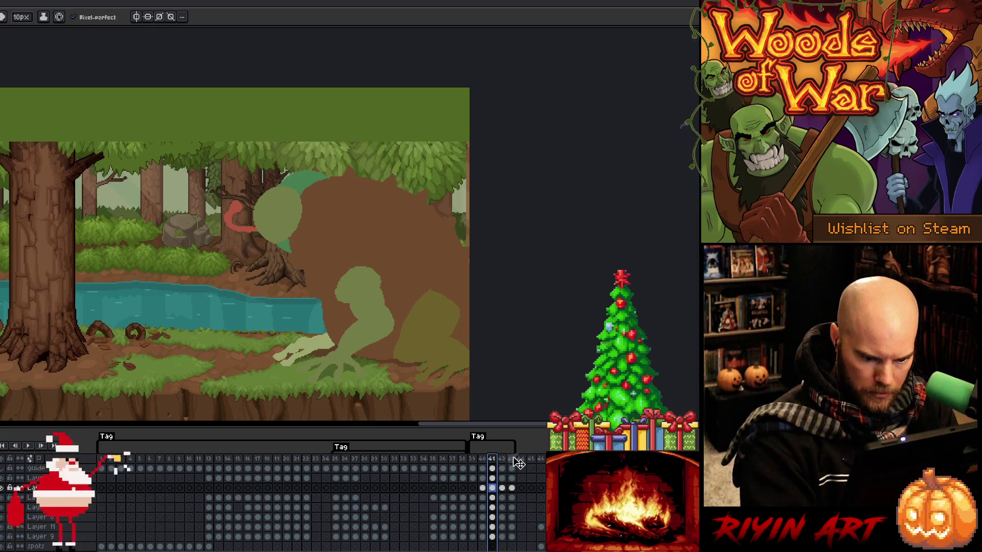
pyautogui.click(511, 458)
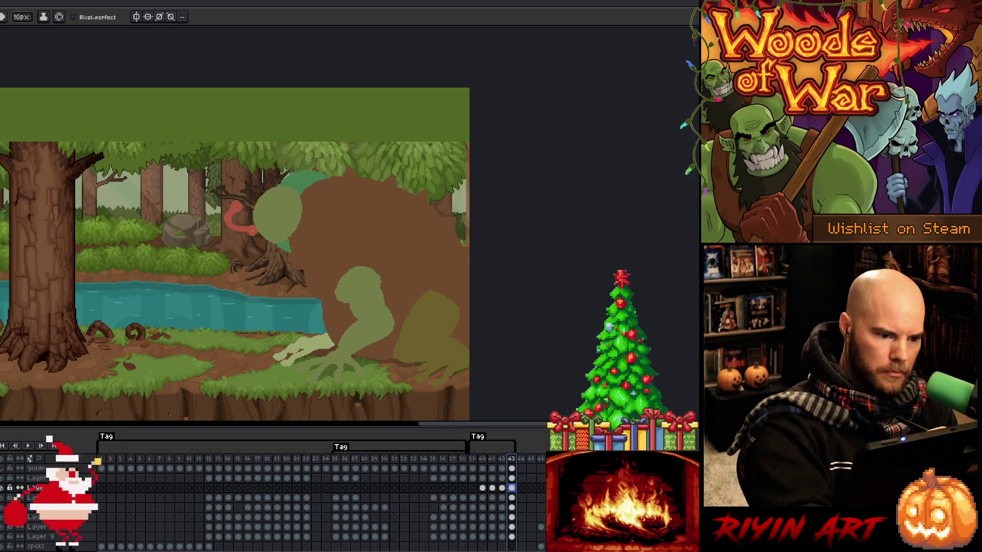
# - Lasso the tongue's path from the mouth out around the river
pyautogui.moveTo(251, 231)
pyautogui.mouseDown()
pyautogui.moveTo(134, 289)
pyautogui.moveTo(259, 334)
pyautogui.mouseUp()
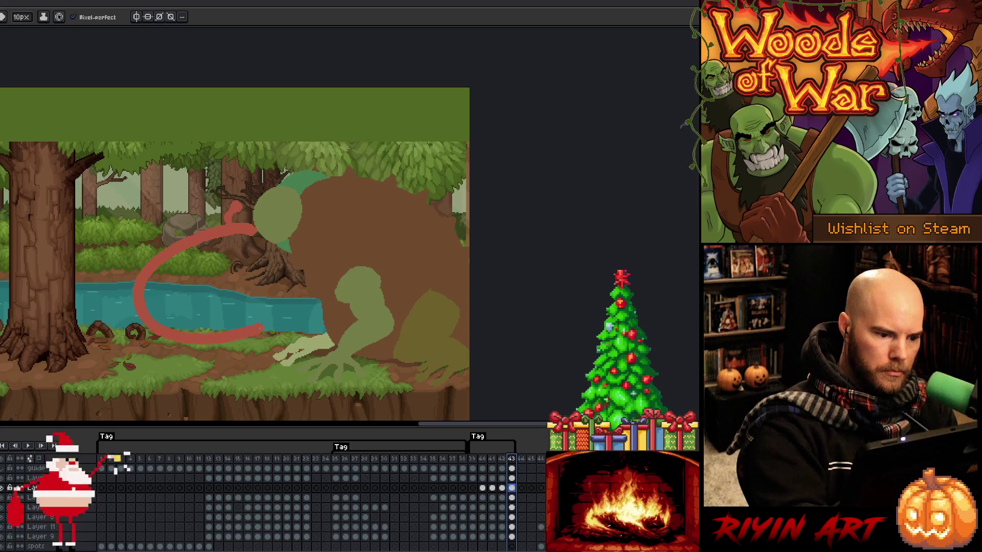
pyautogui.hotkey('ctrl', 'z')
pyautogui.press('m')
pyautogui.moveTo(257, 230)
pyautogui.mouseDown()
pyautogui.moveTo(219, 231)
pyautogui.moveTo(135, 282)
pyautogui.moveTo(248, 345)
pyautogui.moveTo(275, 339)
pyautogui.mouseUp()
pyautogui.moveTo(257, 230)
pyautogui.mouseDown()
pyautogui.moveTo(189, 254)
pyautogui.moveTo(193, 319)
pyautogui.moveTo(289, 282)
pyautogui.moveTo(258, 315)
pyautogui.moveTo(169, 333)
pyautogui.moveTo(121, 297)
pyautogui.moveTo(133, 274)
pyautogui.mouseUp()
pyautogui.moveTo(259, 227)
pyautogui.mouseDown()
pyautogui.moveTo(173, 276)
pyautogui.moveTo(256, 233)
pyautogui.moveTo(128, 276)
pyautogui.moveTo(204, 326)
pyautogui.moveTo(292, 293)
pyautogui.moveTo(254, 322)
pyautogui.moveTo(179, 342)
pyautogui.moveTo(127, 336)
pyautogui.mouseUp()
pyautogui.click(262, 234)
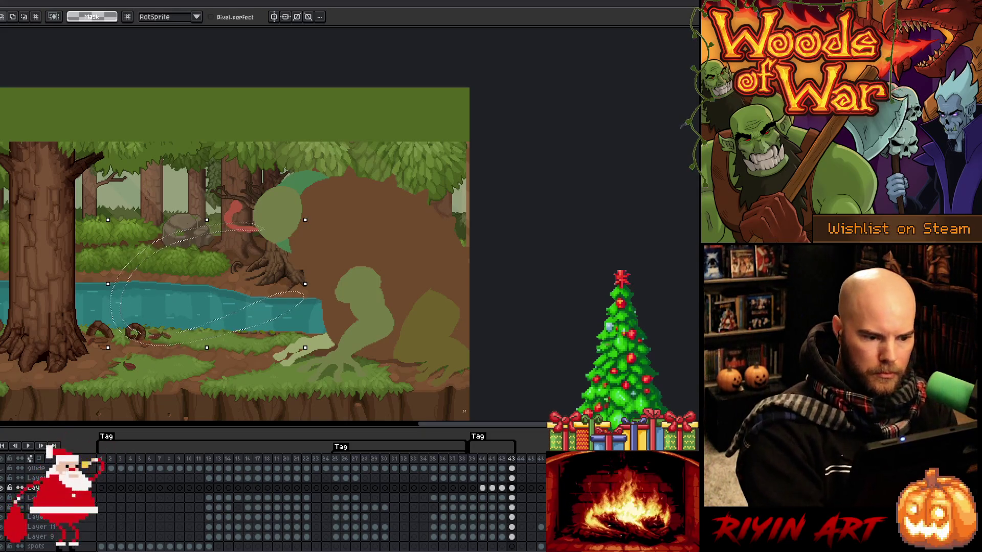
# - Finish frame 43's long red tongue curling over the river, checking it against frame 42
pyautogui.click(502, 460)
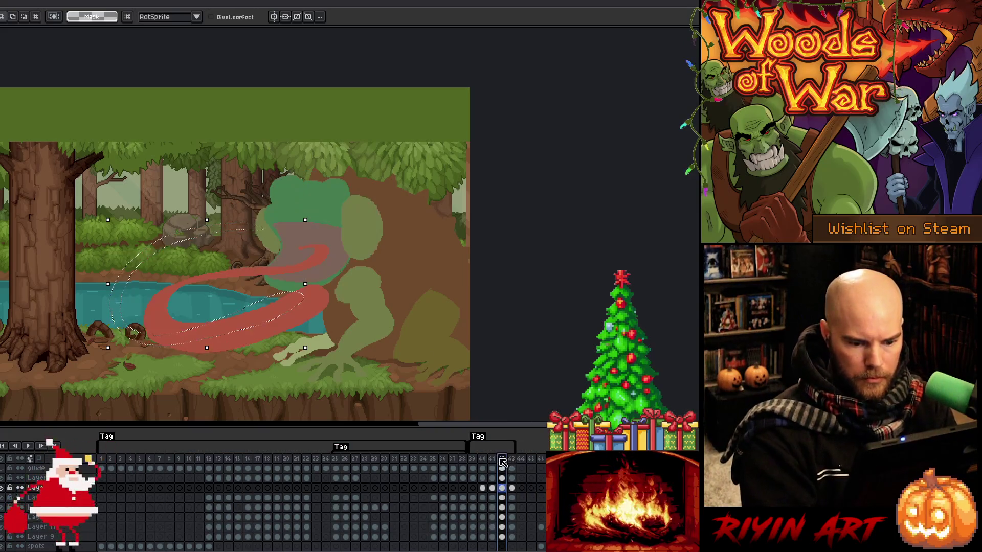
pyautogui.click(512, 459)
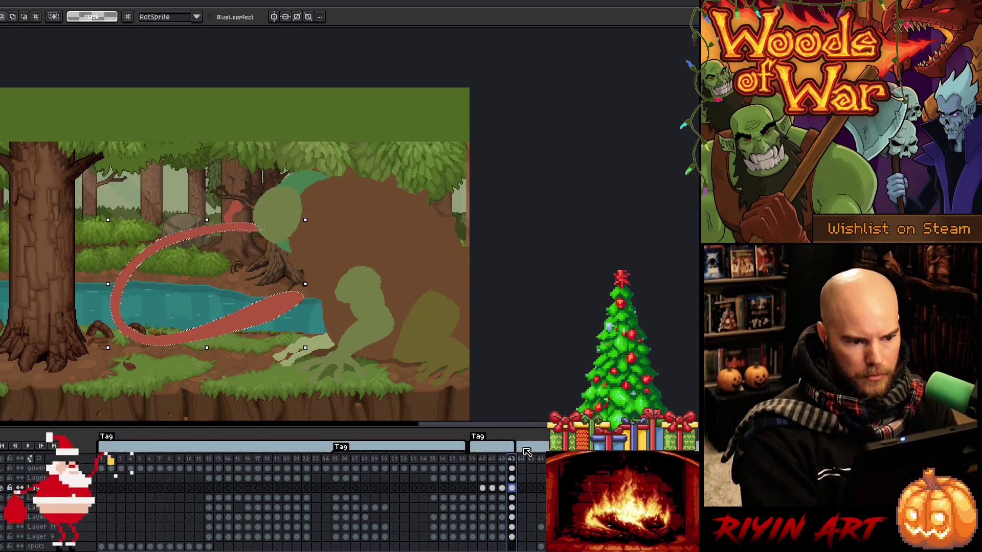
pyautogui.hotkey('ctrl', 'a')
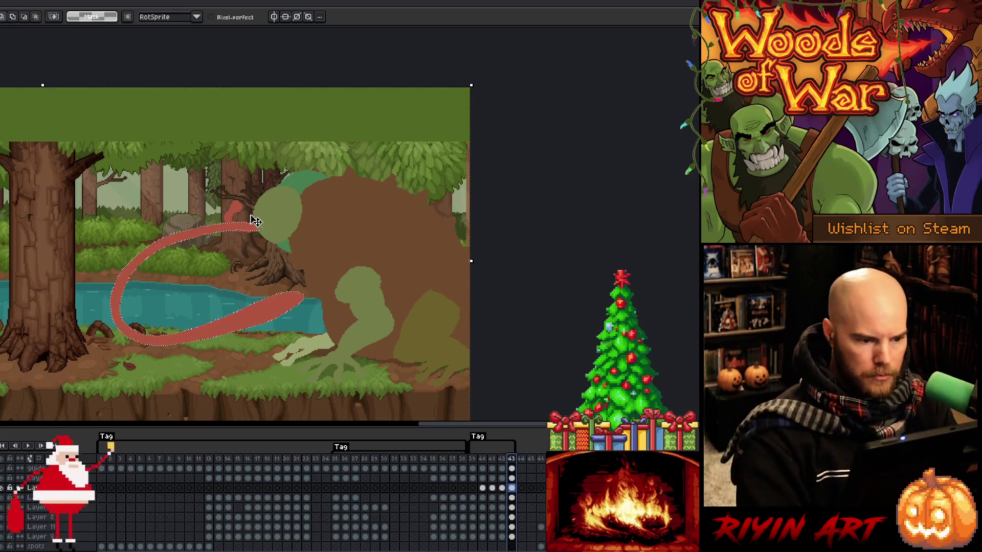
pyautogui.press('Delete')
pyautogui.hotkey('ctrl', 'z')
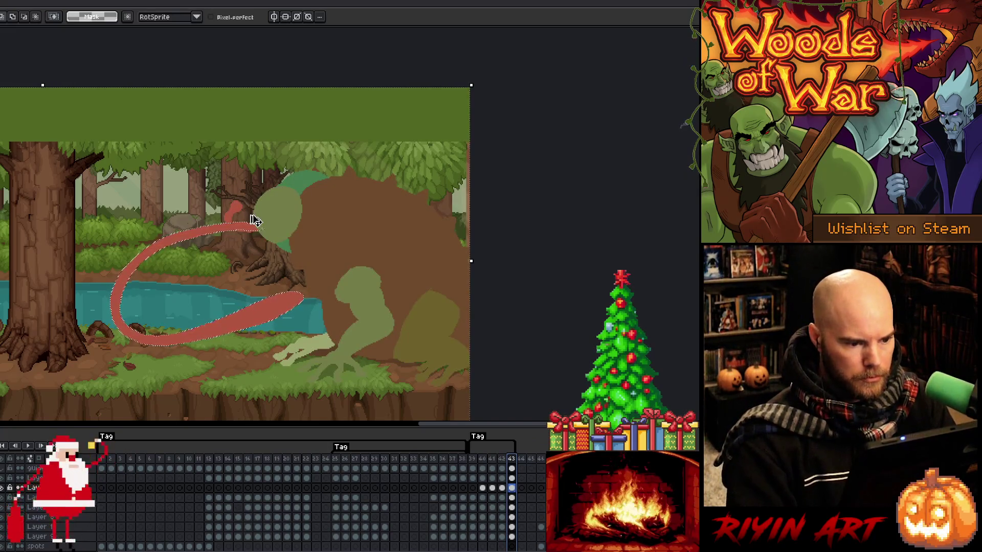
pyautogui.hotkey('ctrl', 'z')
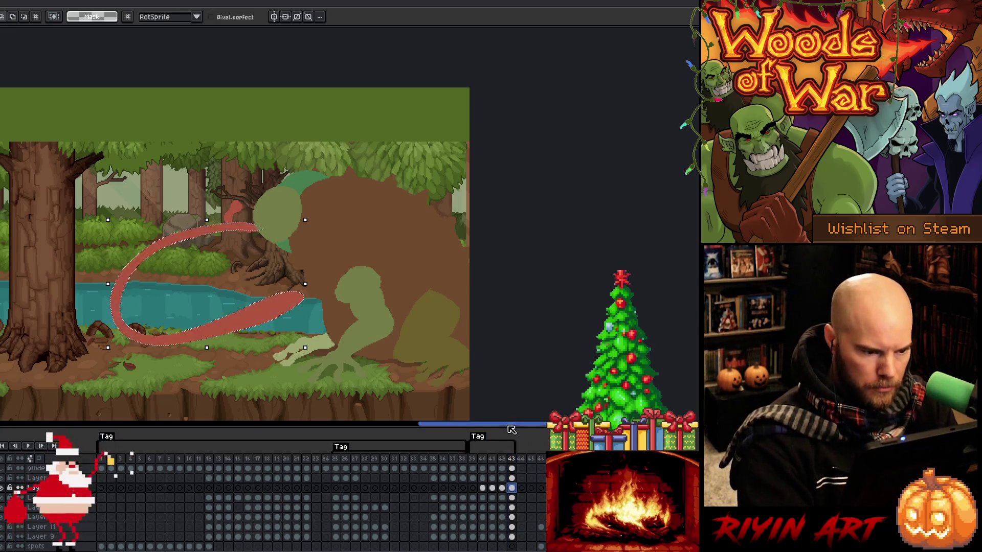
pyautogui.hotkey('ctrl', 'z')
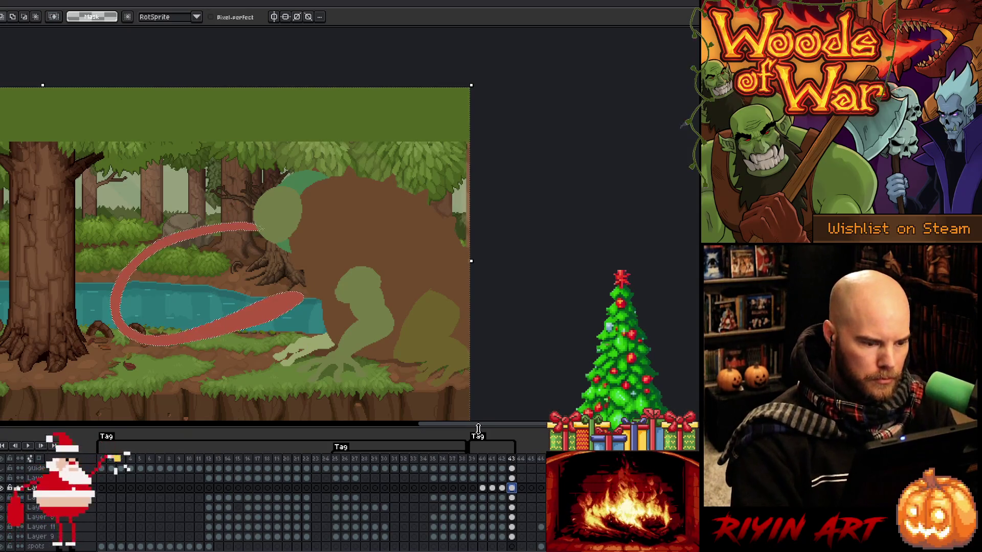
pyautogui.press(',')
pyautogui.press('.')
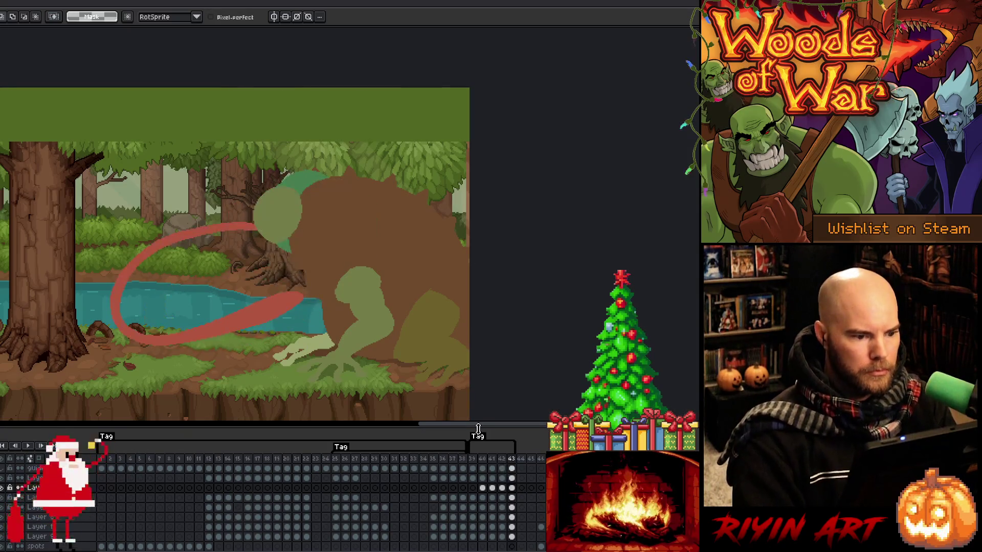
pyautogui.press('b')
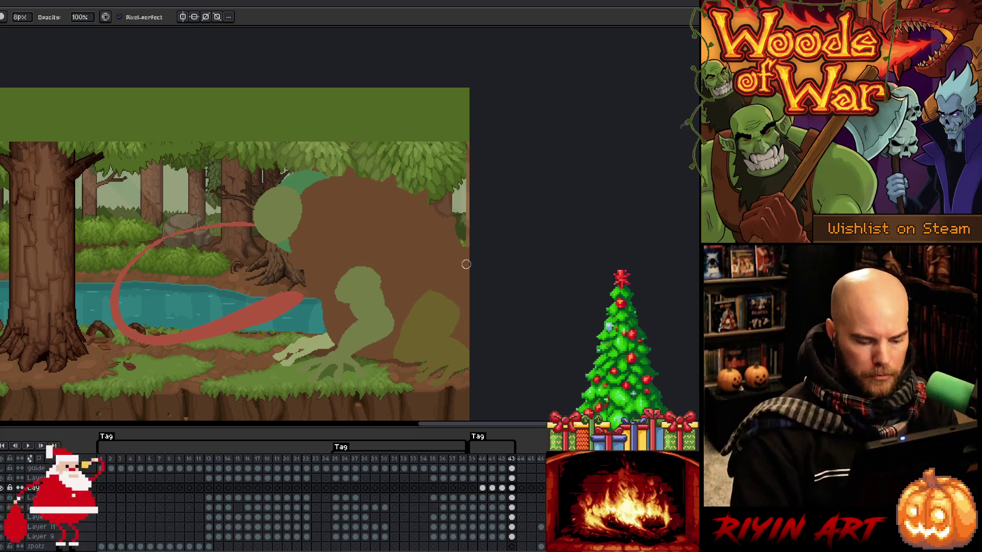
# - Preview the tongue animation and add frame 44 after frame 43
pyautogui.press('Return')
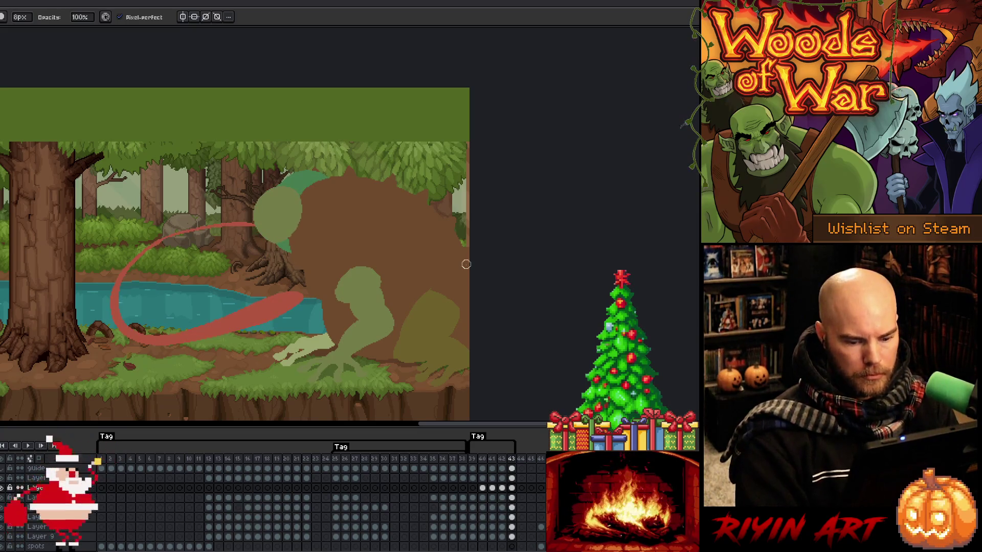
pyautogui.hotkey('alt', 'n')
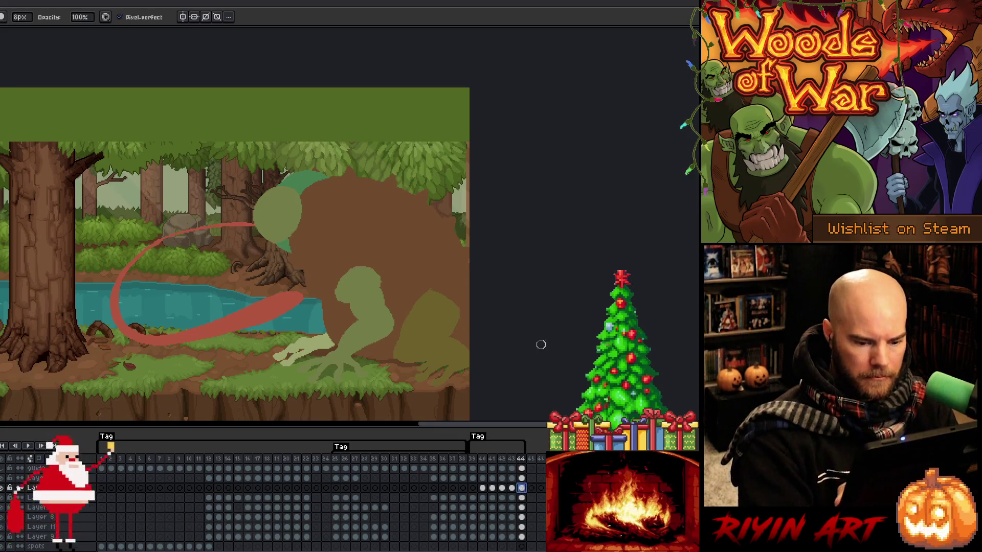
pyautogui.press('e')
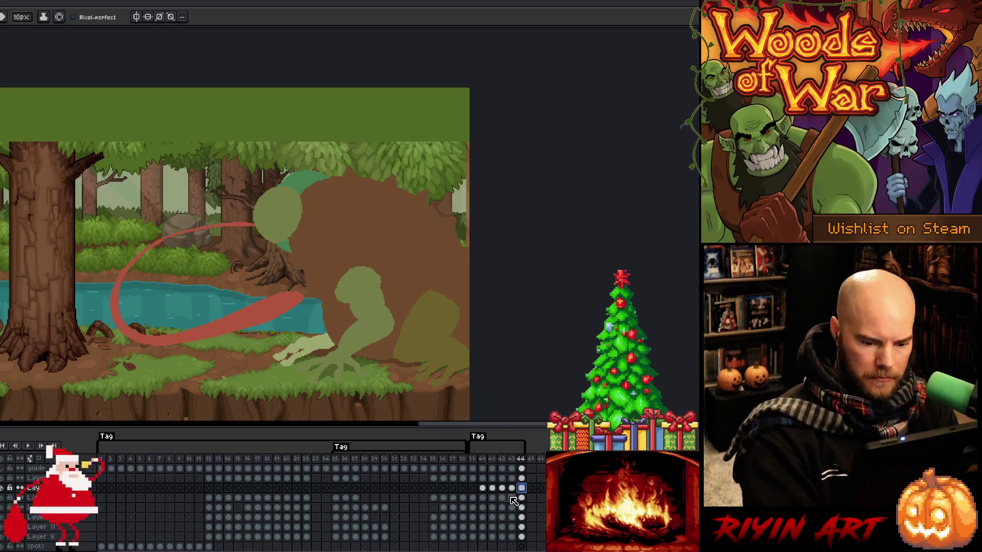
pyautogui.press('Return')
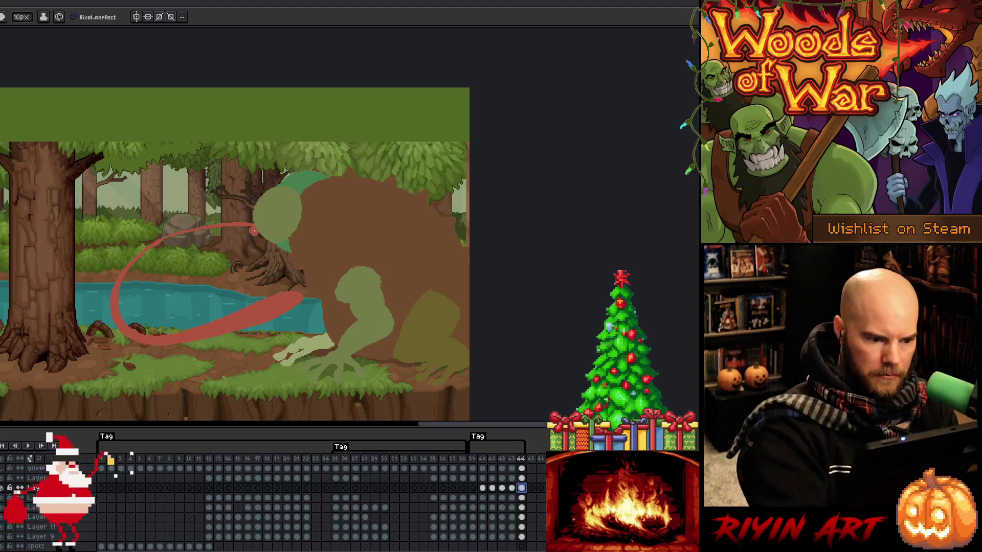
# - Delete the lower tongue stroke on frame 44, leaving a small loop near the rock
pyautogui.press('m')
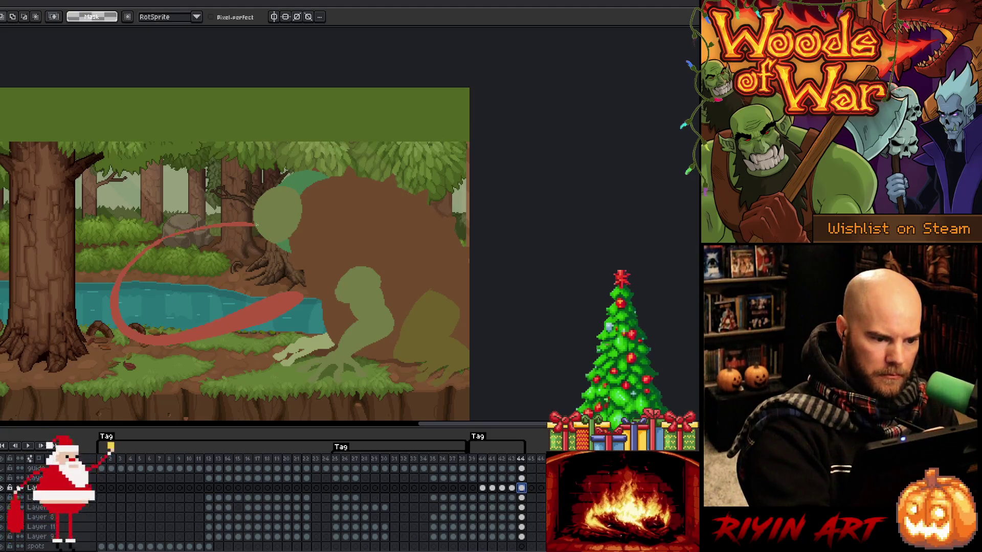
pyautogui.moveTo(258, 225)
pyautogui.mouseDown()
pyautogui.moveTo(225, 256)
pyautogui.moveTo(144, 228)
pyautogui.moveTo(208, 192)
pyautogui.mouseUp()
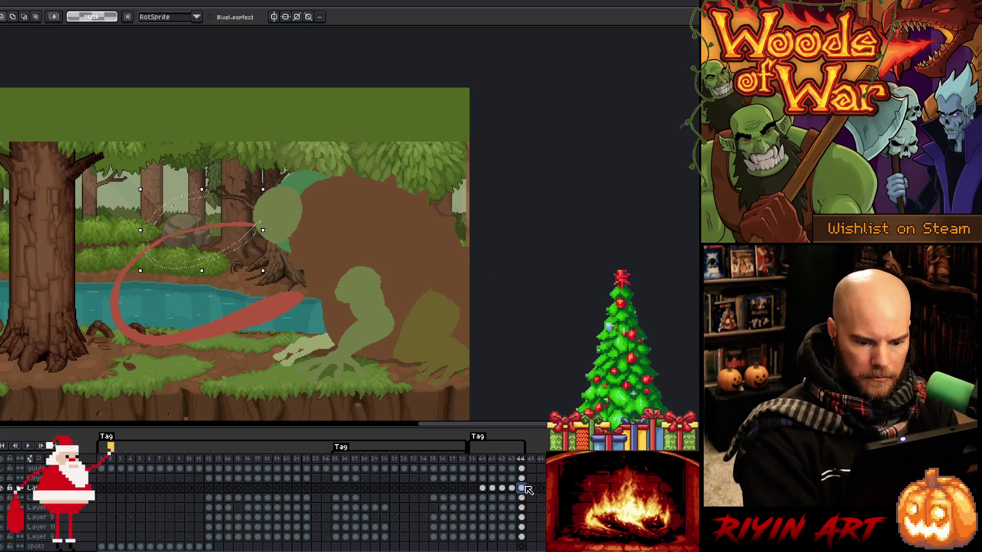
pyautogui.hotkey('ctrl', 'shift', 'i')
pyautogui.press('Delete')
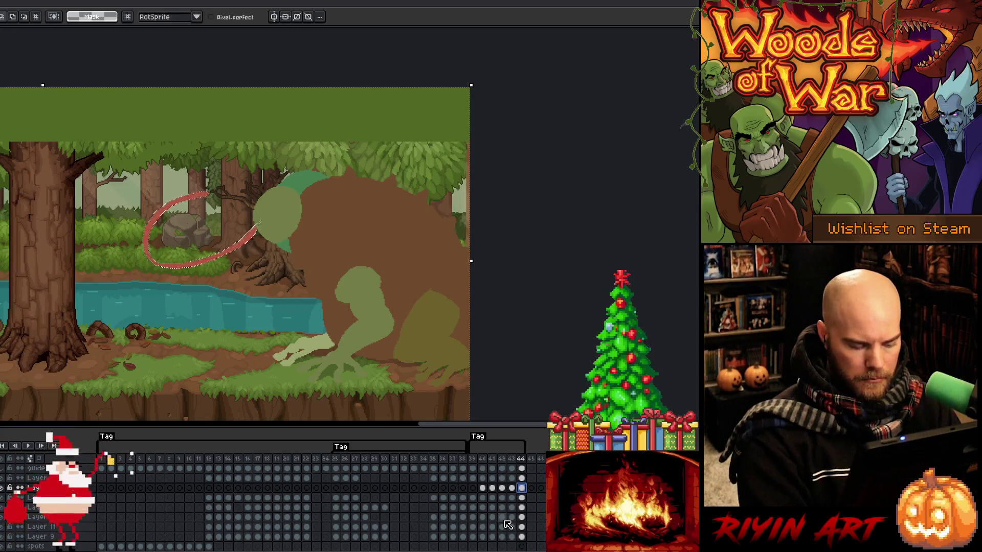
pyautogui.click(493, 462)
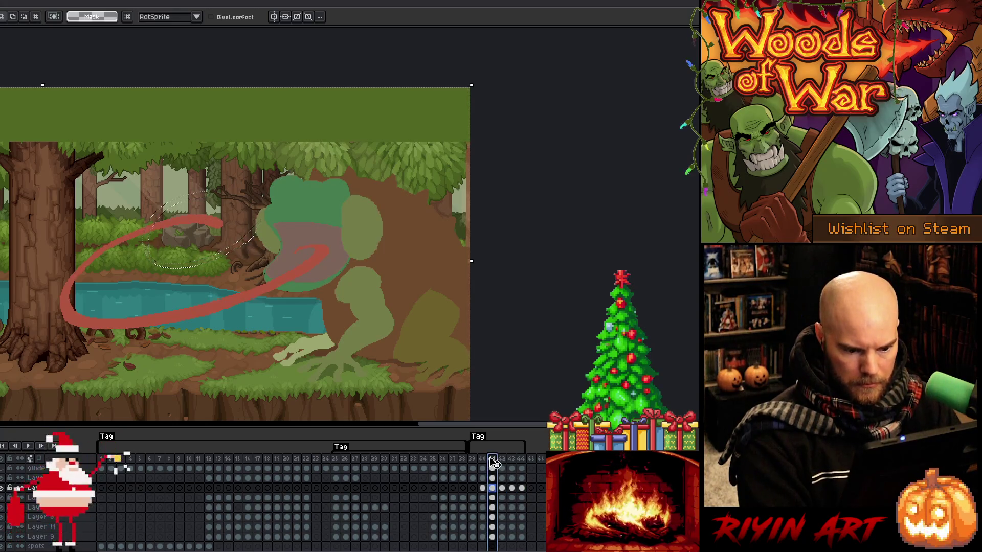
# - Duplicate frame 41 as a new frame 42
pyautogui.rightClick(493, 463)
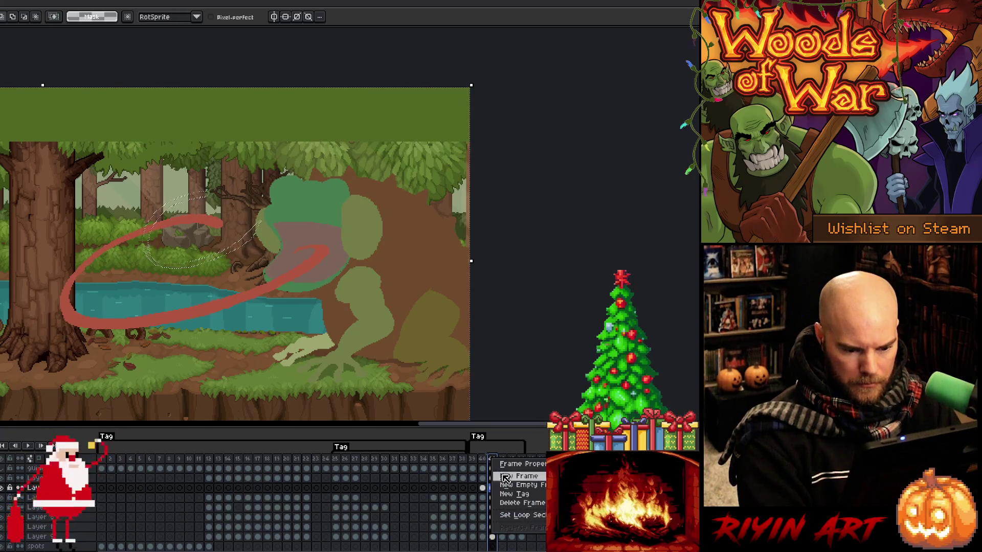
pyautogui.click(507, 477)
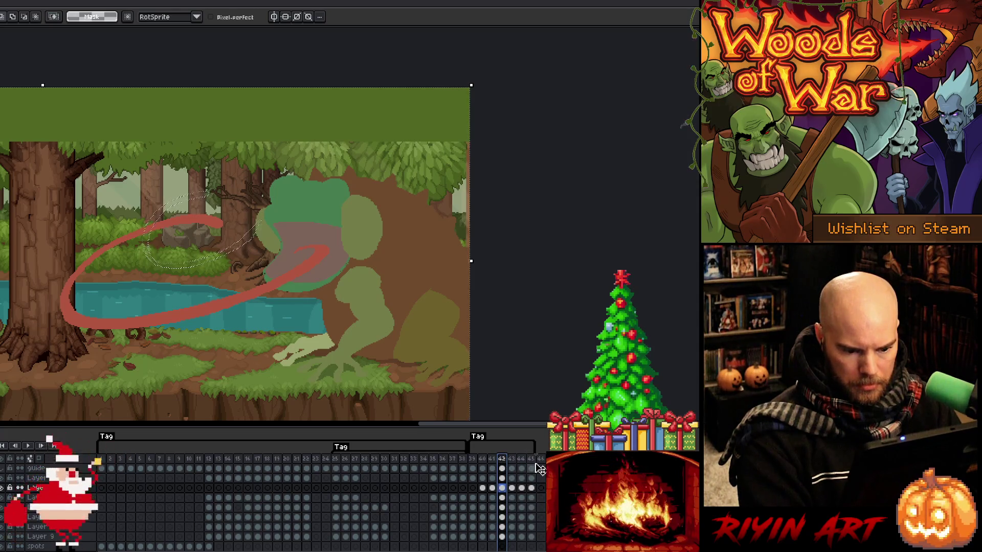
pyautogui.click(492, 460)
pyautogui.click(503, 460)
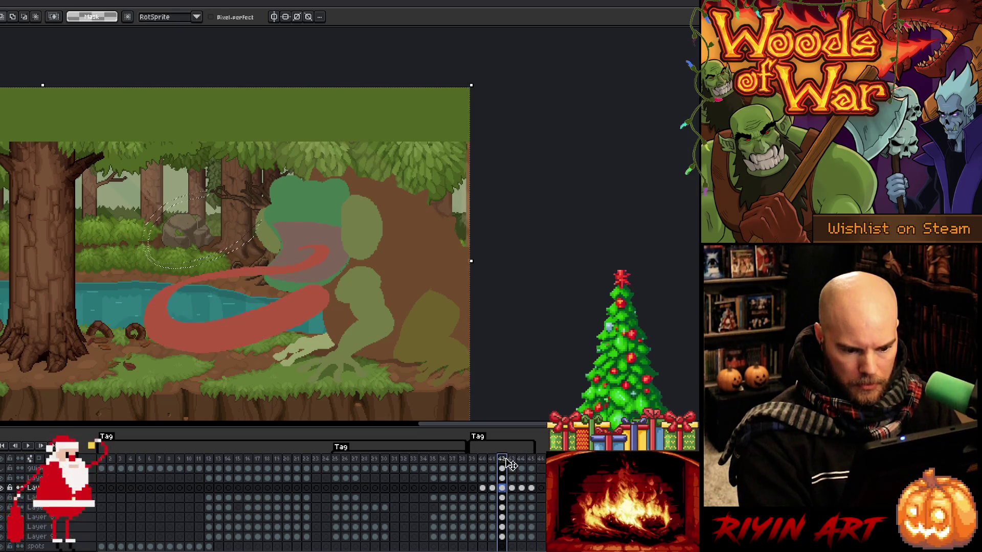
# - Insert an empty frame after frame 42 and check frames 45 and 46
pyautogui.rightClick(505, 462)
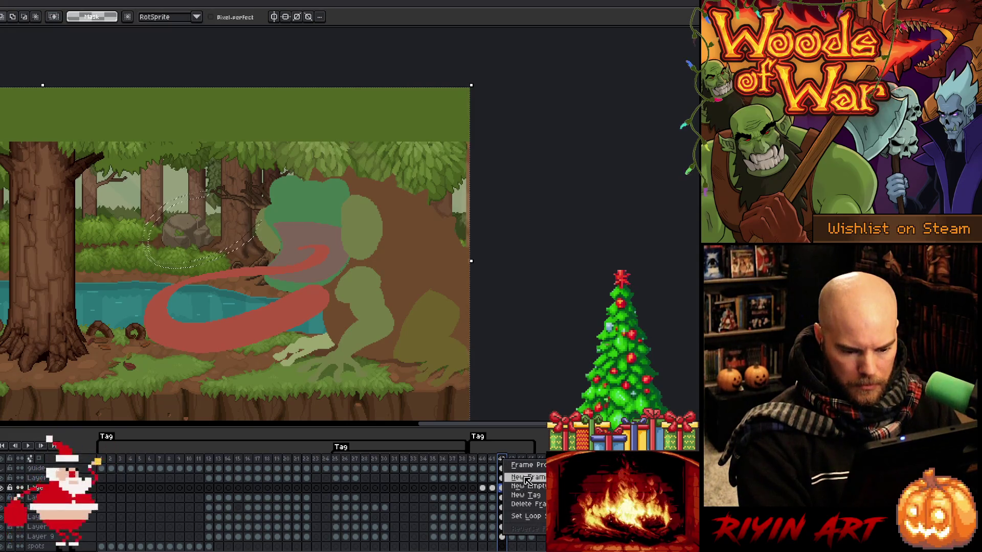
pyautogui.click(527, 487)
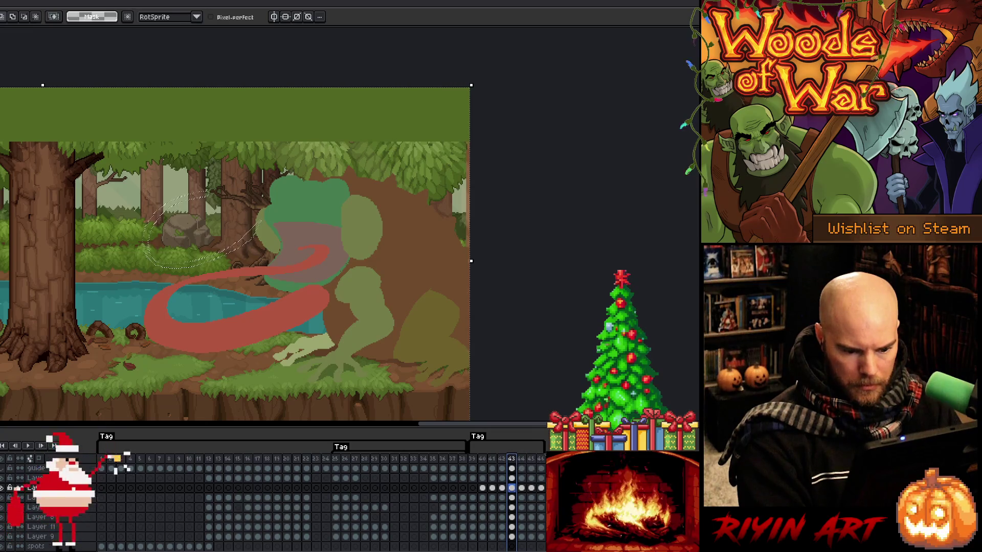
pyautogui.click(542, 460)
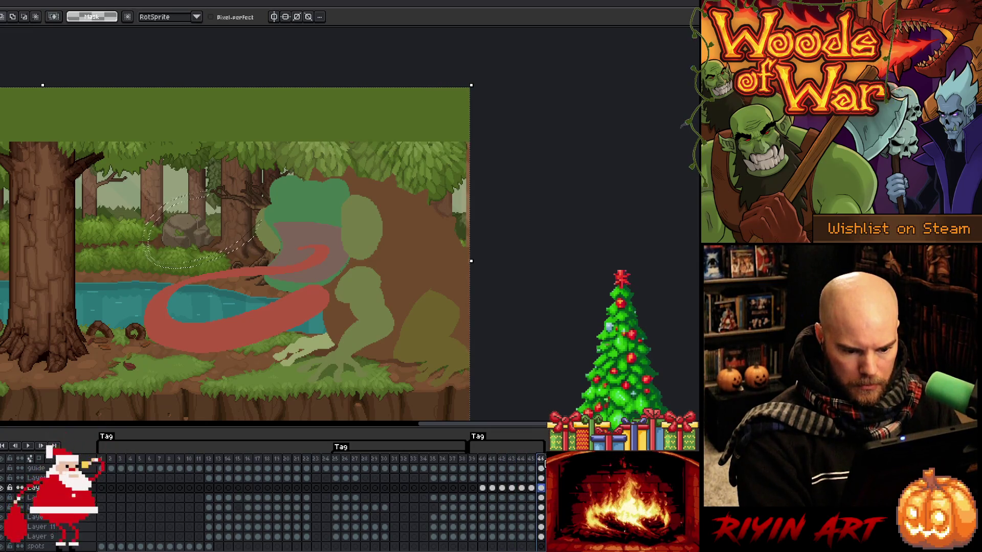
pyautogui.click(533, 459)
pyautogui.click(541, 461)
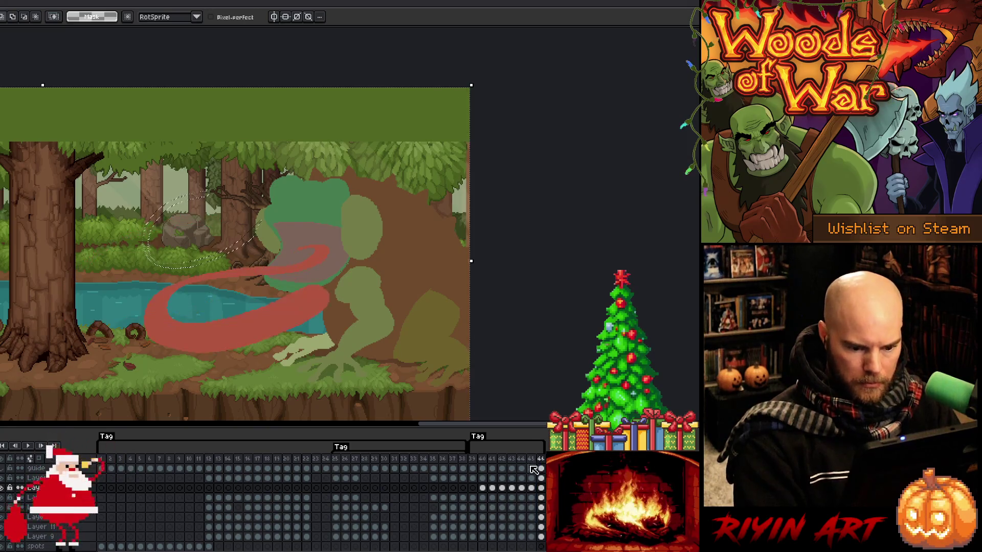
pyautogui.click(517, 460)
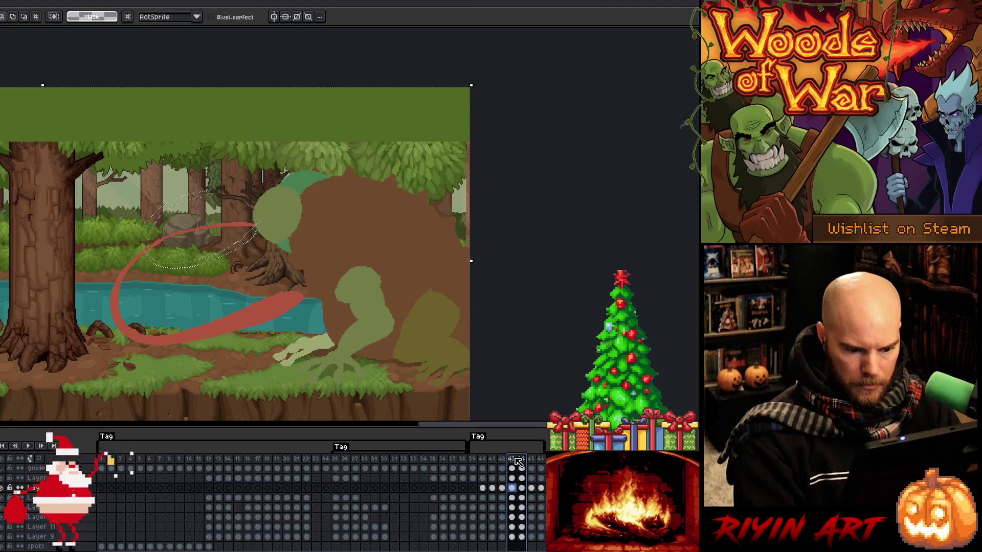
# - Delete the empty frame 43 from the timeline
pyautogui.rightClick(518, 462)
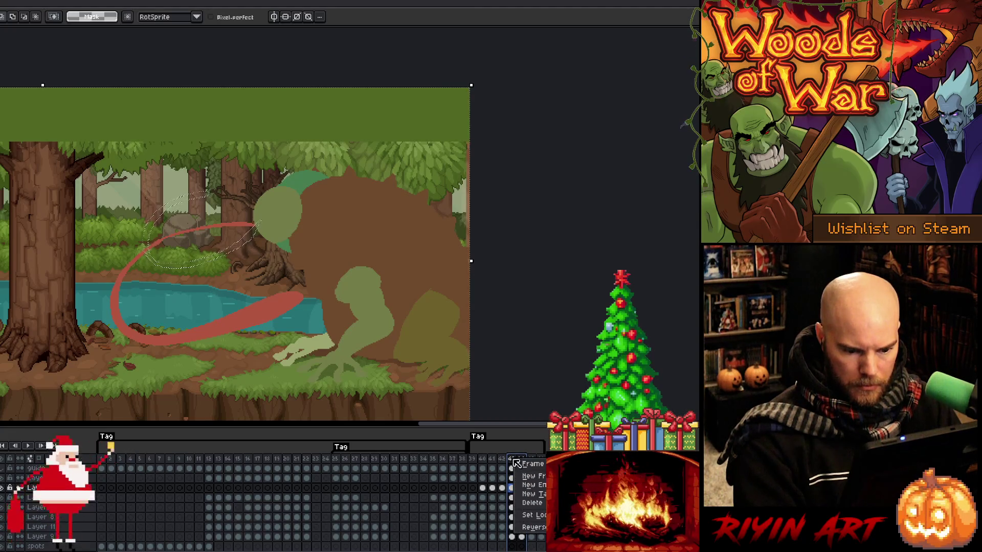
pyautogui.click(516, 465)
pyautogui.rightClick(516, 466)
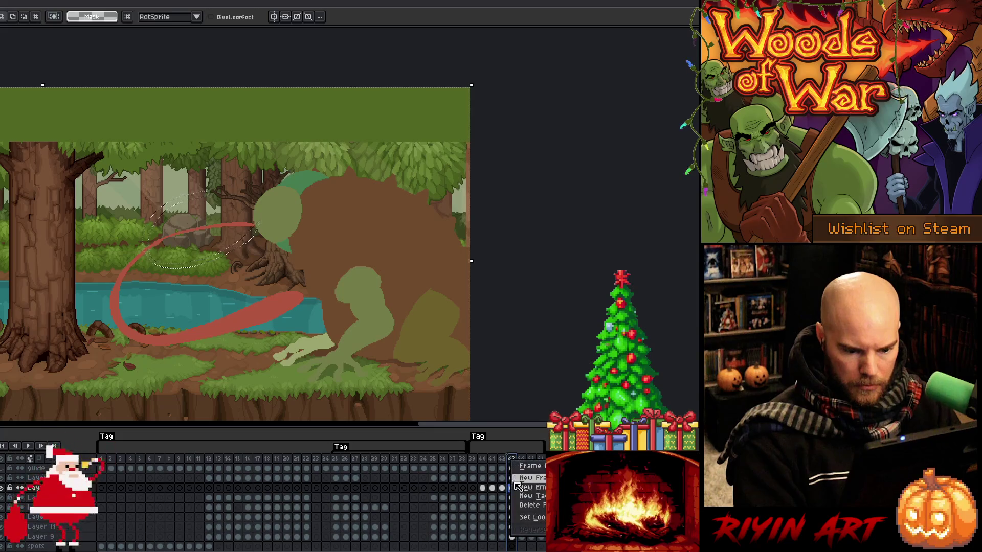
pyautogui.click(526, 505)
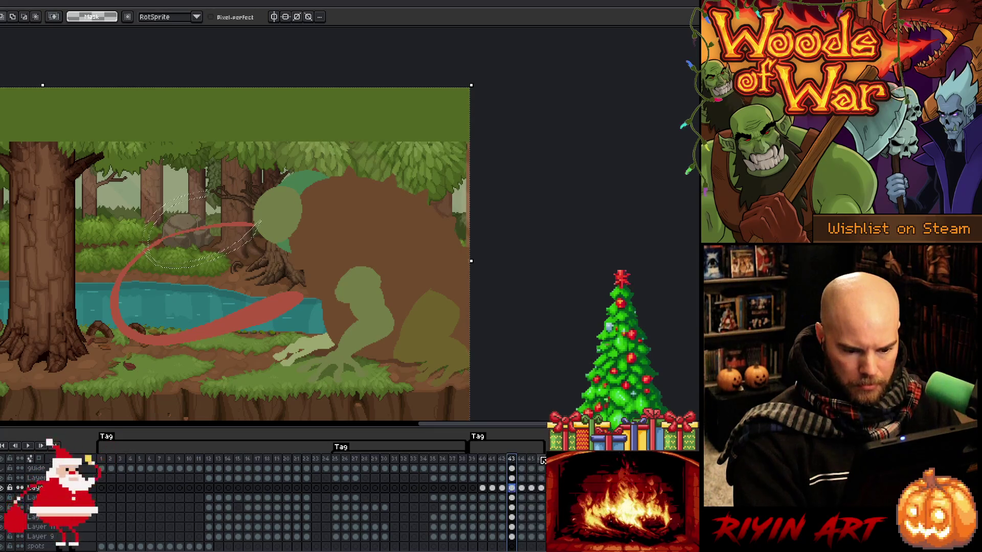
pyautogui.click(542, 460)
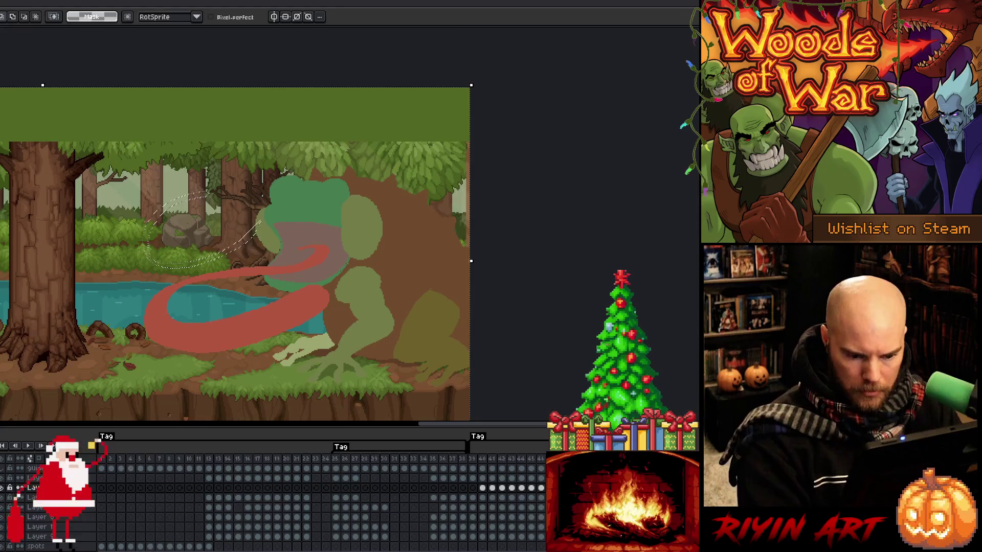
# - Clear the leftover selection, select frames 42–44 and play the tongue animation
pyautogui.click(512, 465)
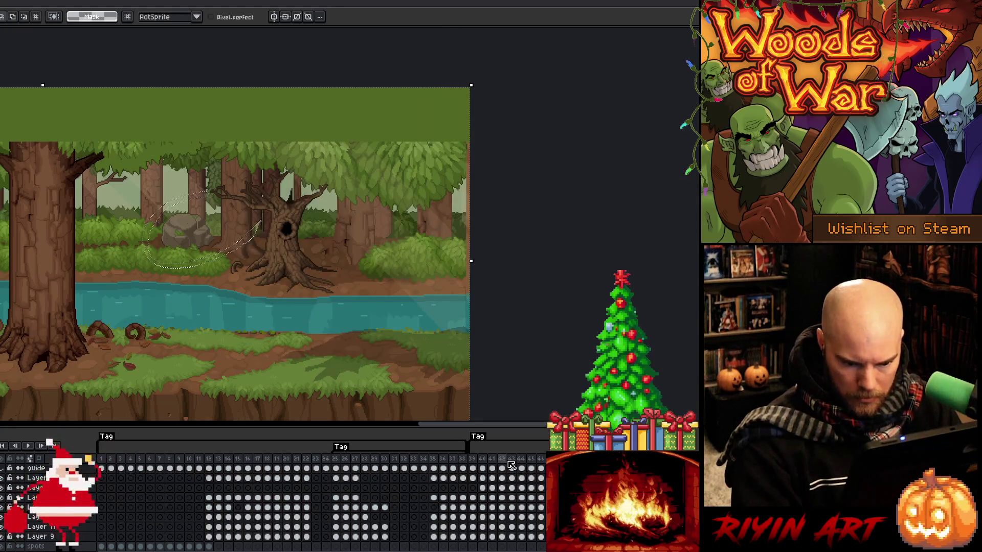
pyautogui.hotkey('ctrl', 'd')
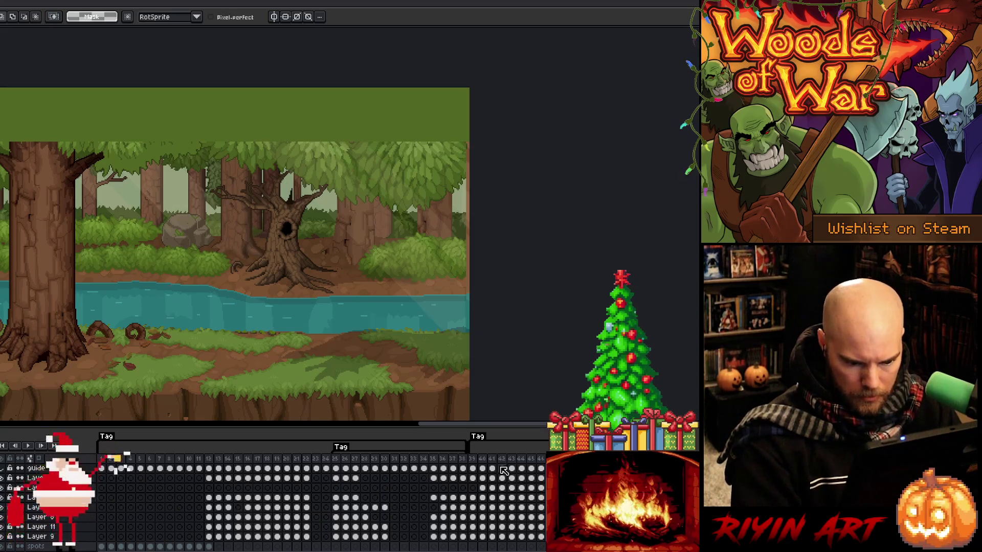
pyautogui.click(501, 469)
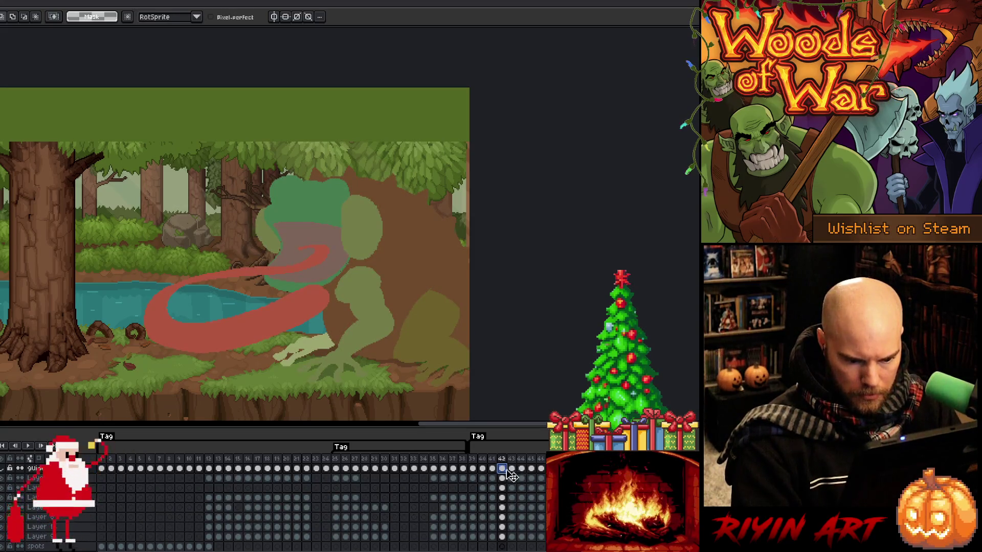
pyautogui.click(513, 470)
pyautogui.moveTo(515, 473); pyautogui.dragTo(527, 538)
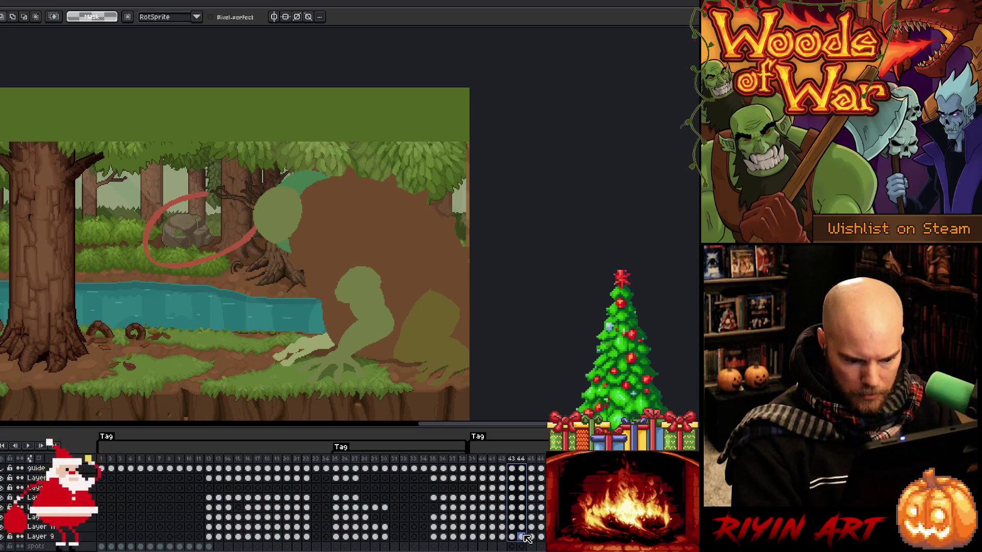
pyautogui.press('Return')
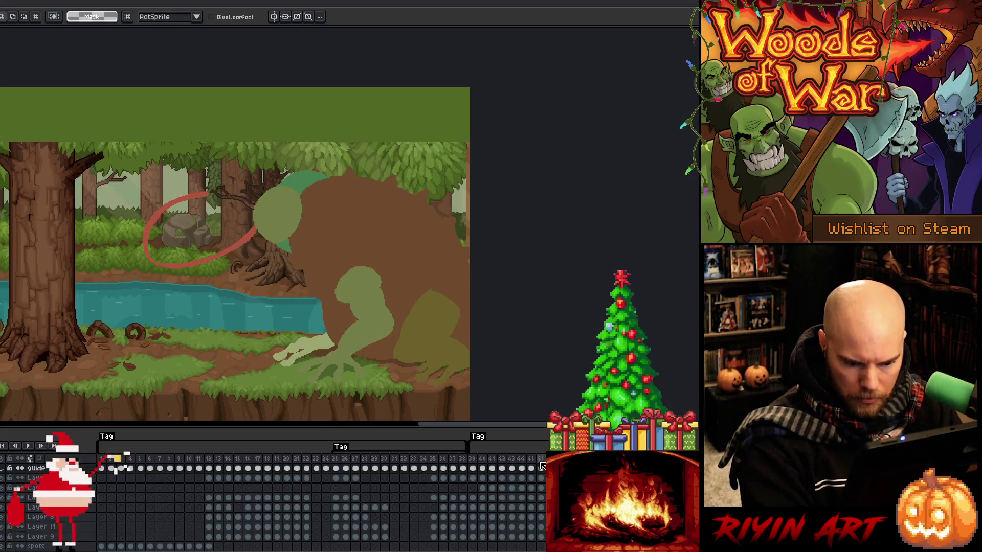
# - Stop playback on frame 39, return to the first frame and activate the guide and third layers
pyautogui.click(472, 458)
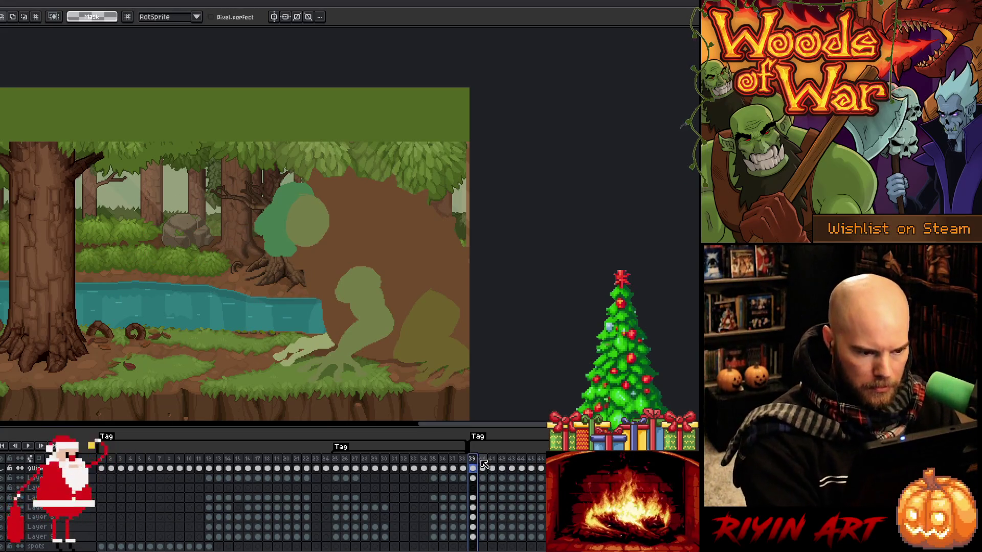
pyautogui.click(473, 538)
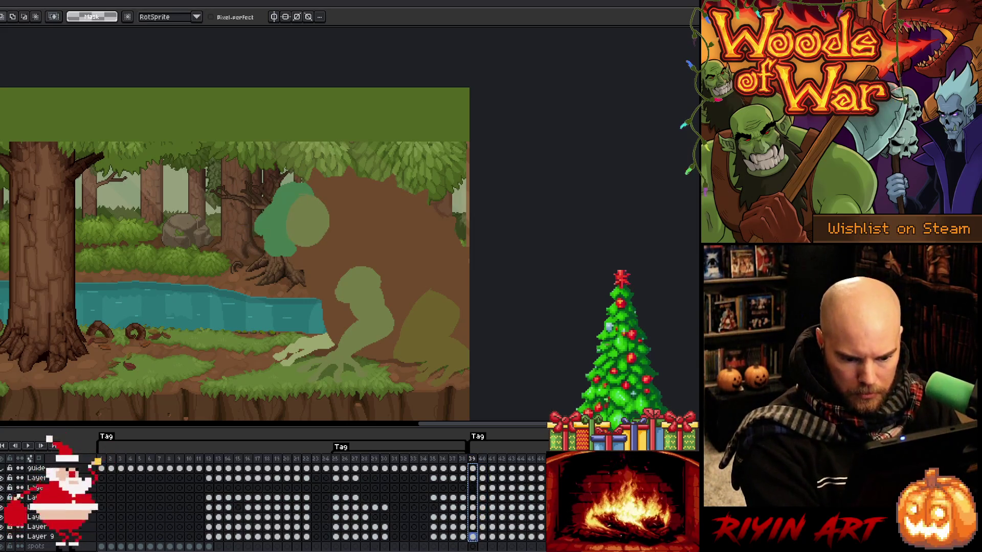
pyautogui.press('Home')
pyautogui.click(36, 468)
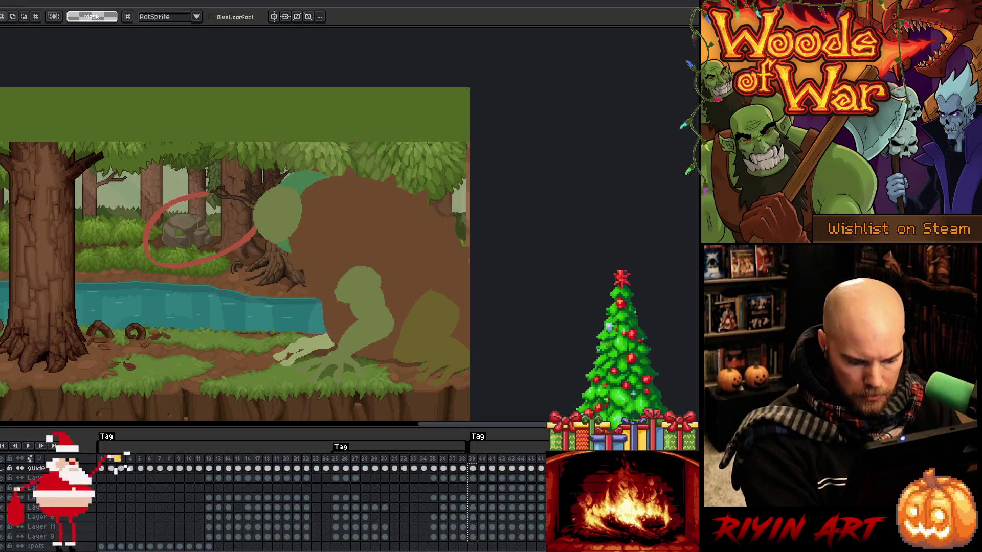
pyautogui.click(114, 469)
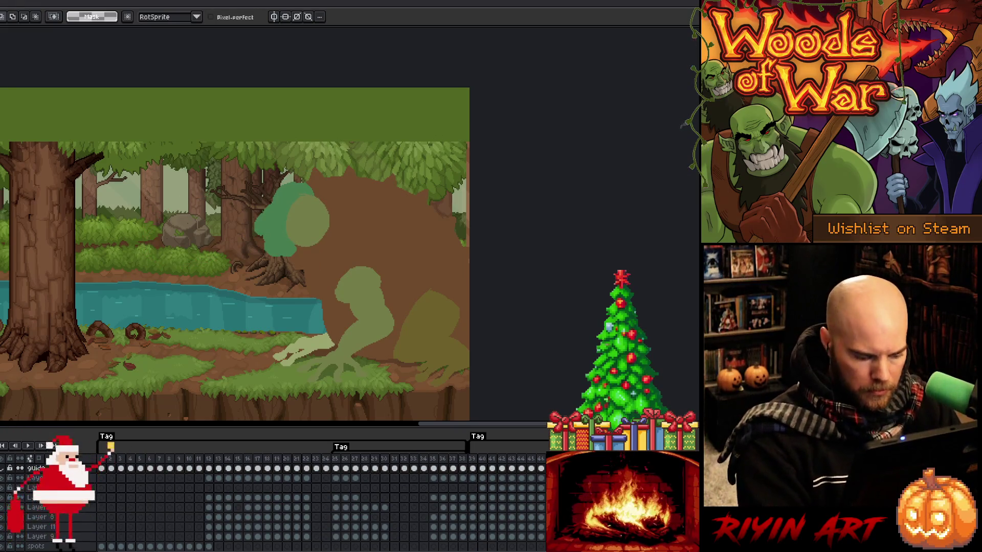
pyautogui.click(36, 488)
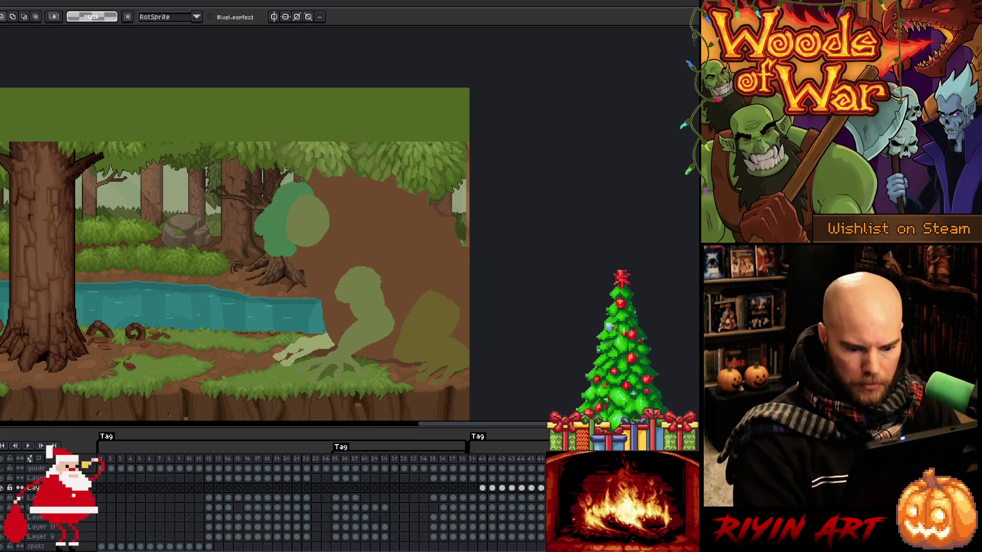
# - On an early frame, lasso the red tongue stroke and delete the excess, leaving a stub by the mouth
pyautogui.press('Left')
pyautogui.press('b')
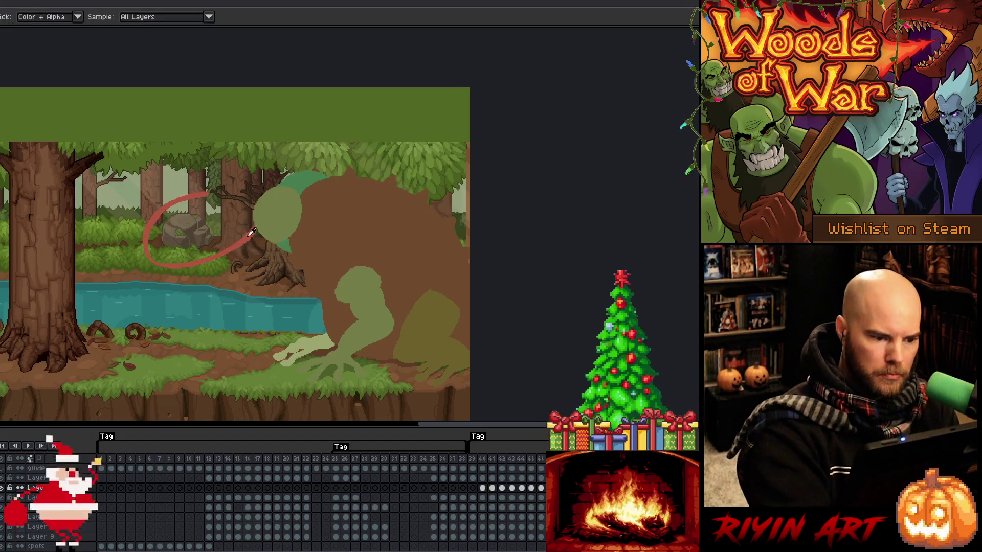
pyautogui.press('Right')
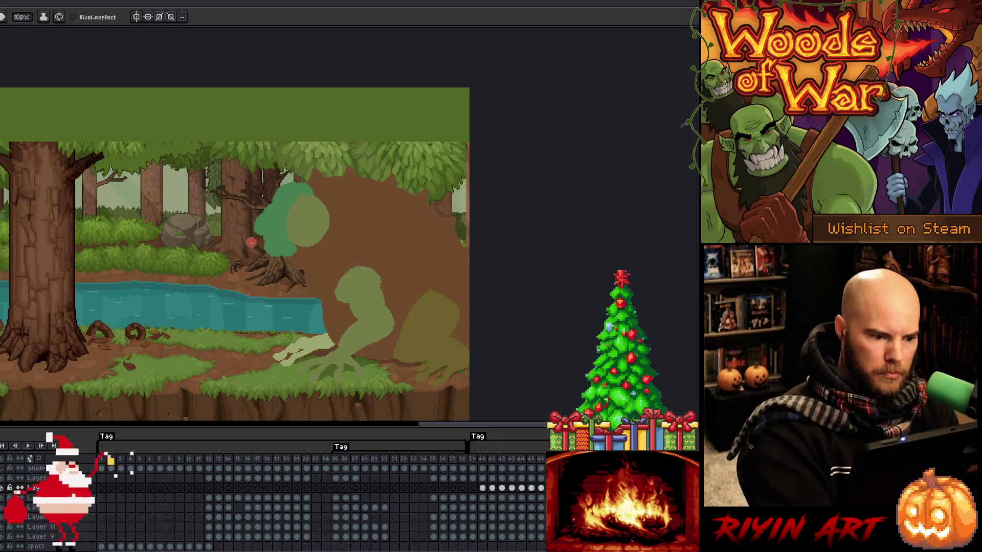
pyautogui.press('m')
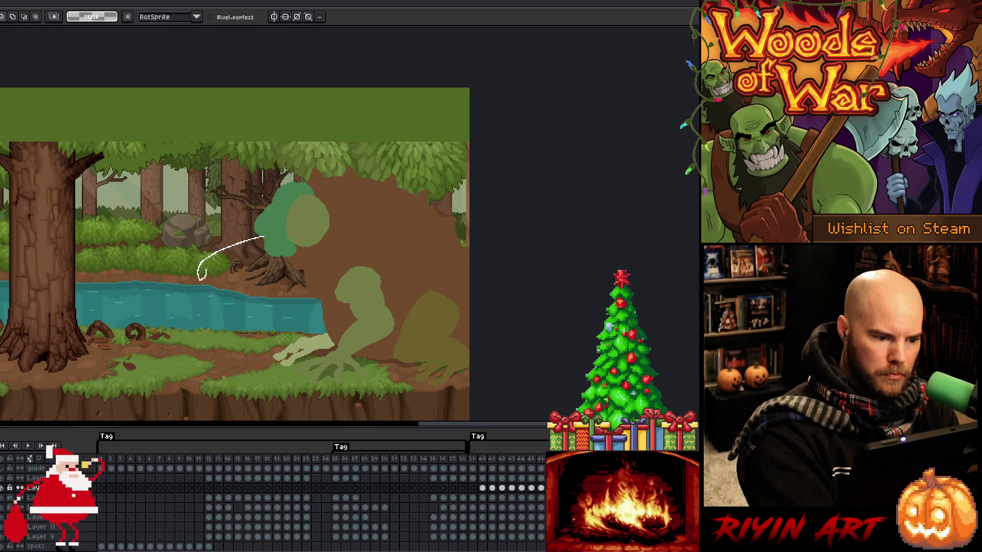
pyautogui.moveTo(265, 238); pyautogui.dragTo(266, 237)
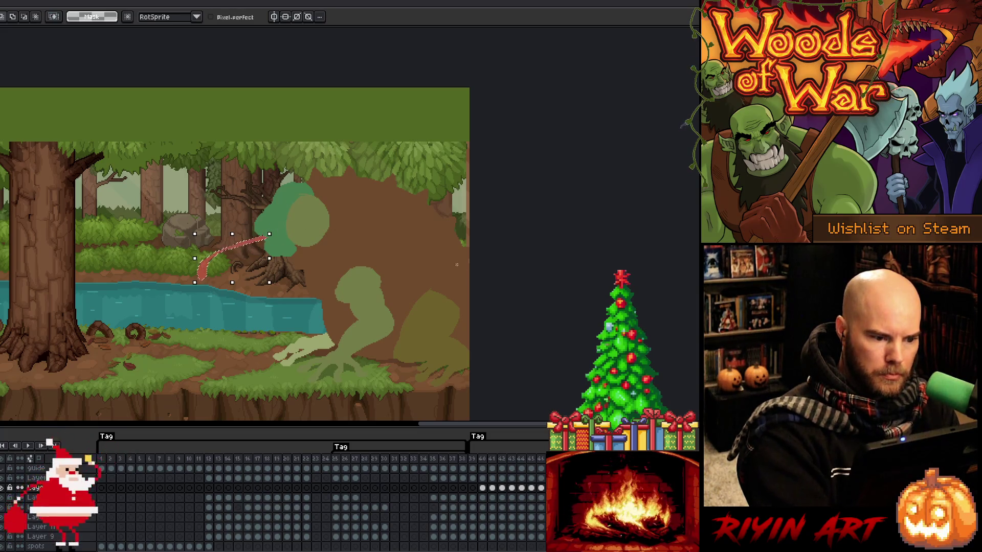
pyautogui.hotkey('ctrl', 'd')
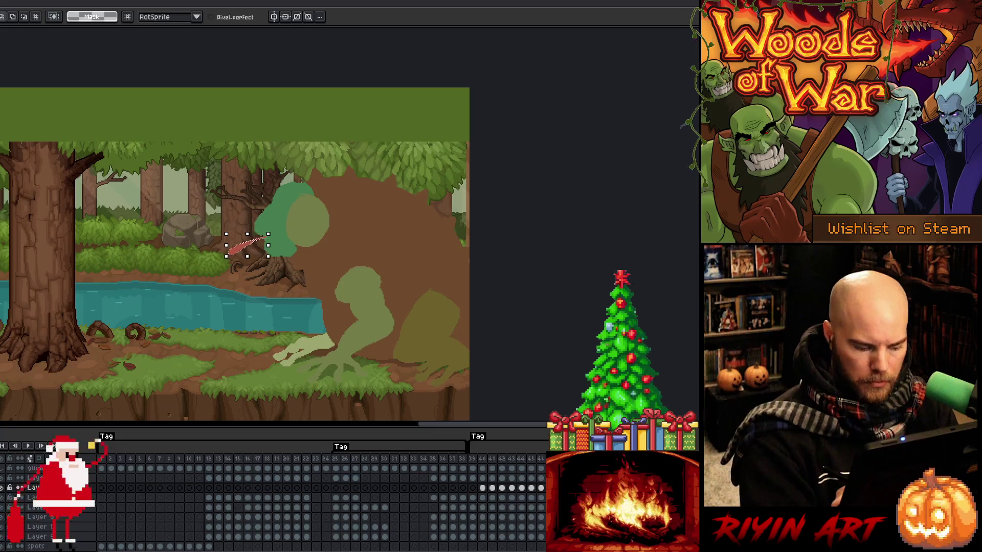
pyautogui.click(115, 21)
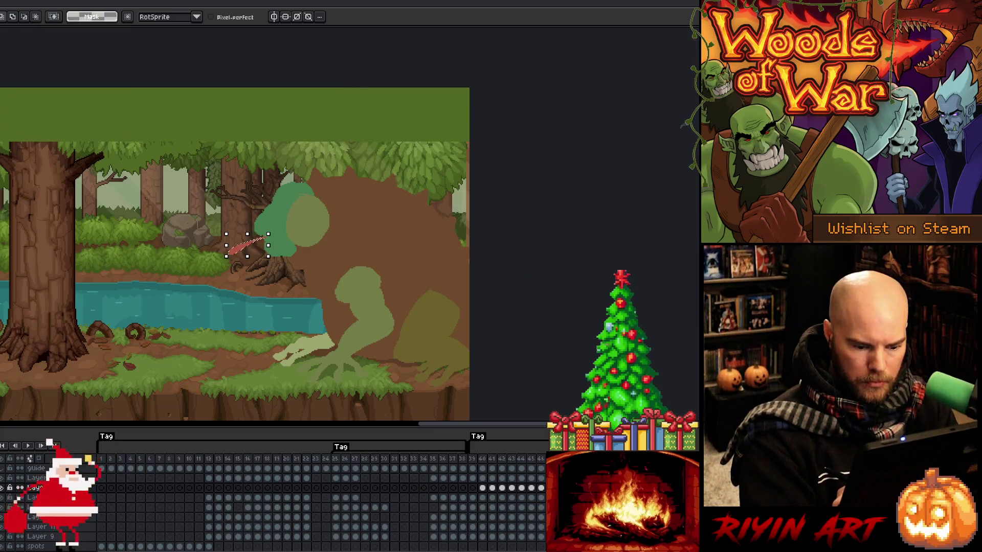
pyautogui.press('Delete')
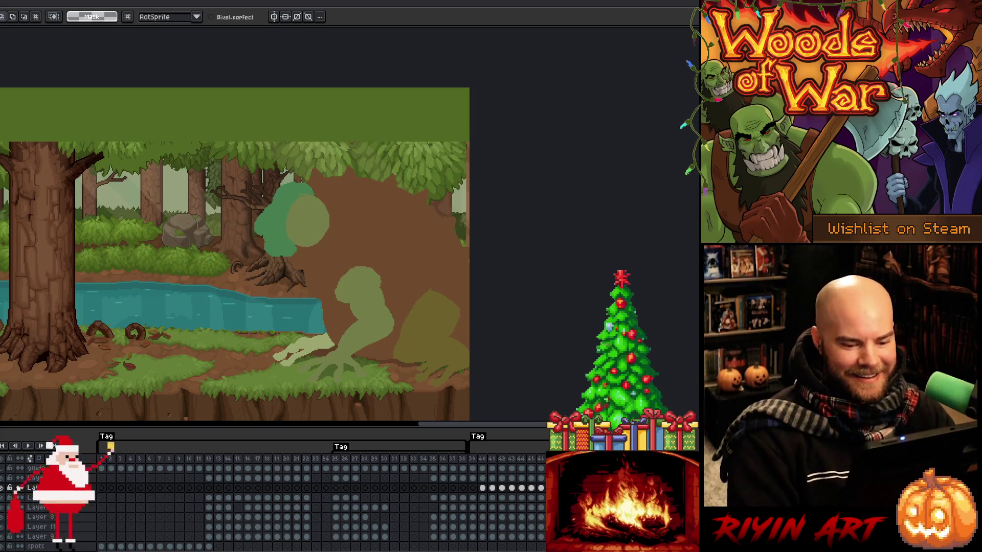
pyautogui.press('Return')
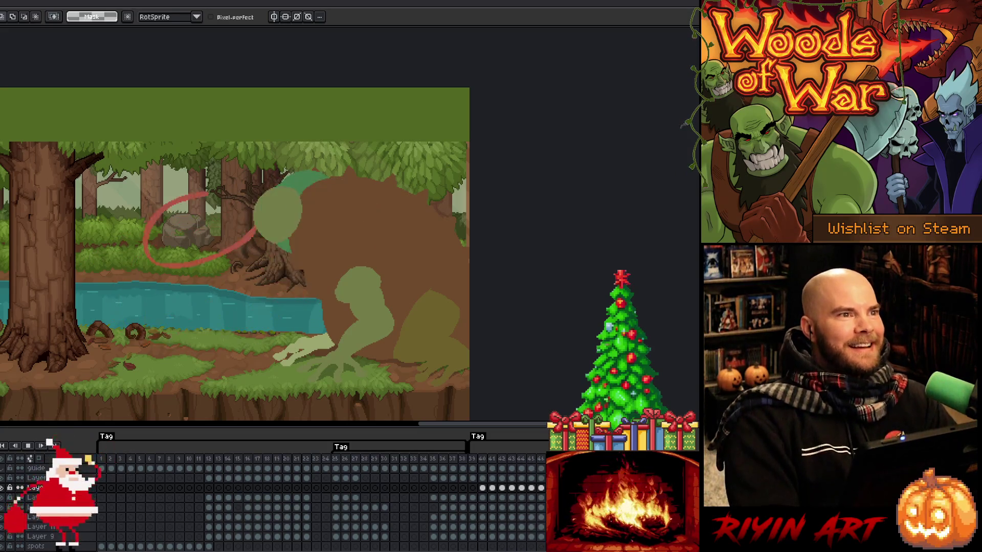
pyautogui.press('Return')
pyautogui.press('Return')
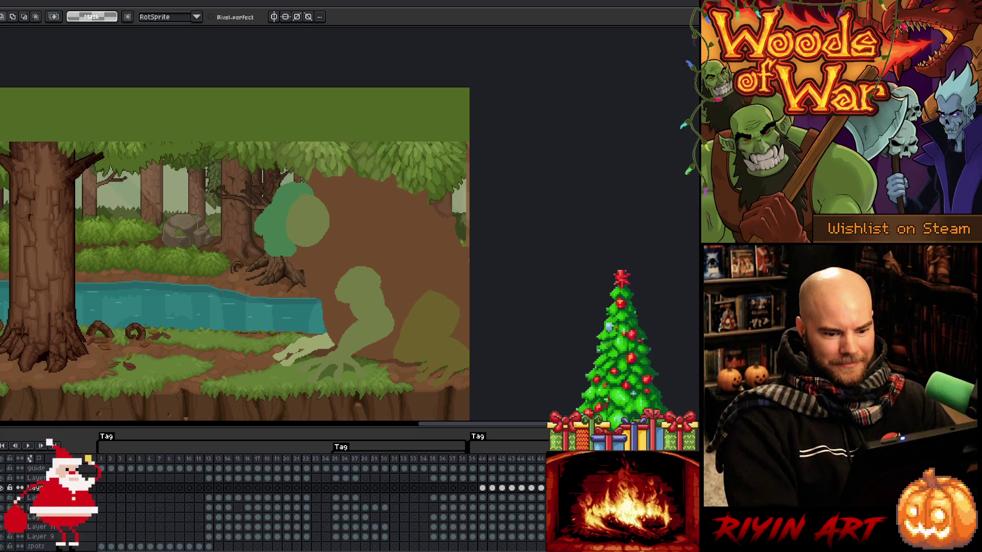
pyautogui.press('Return')
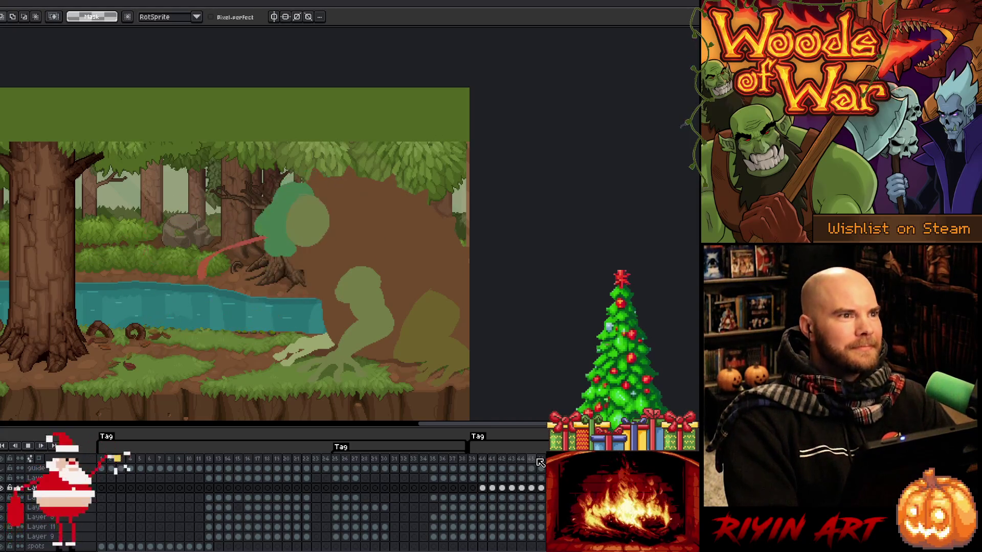
pyautogui.press('Return')
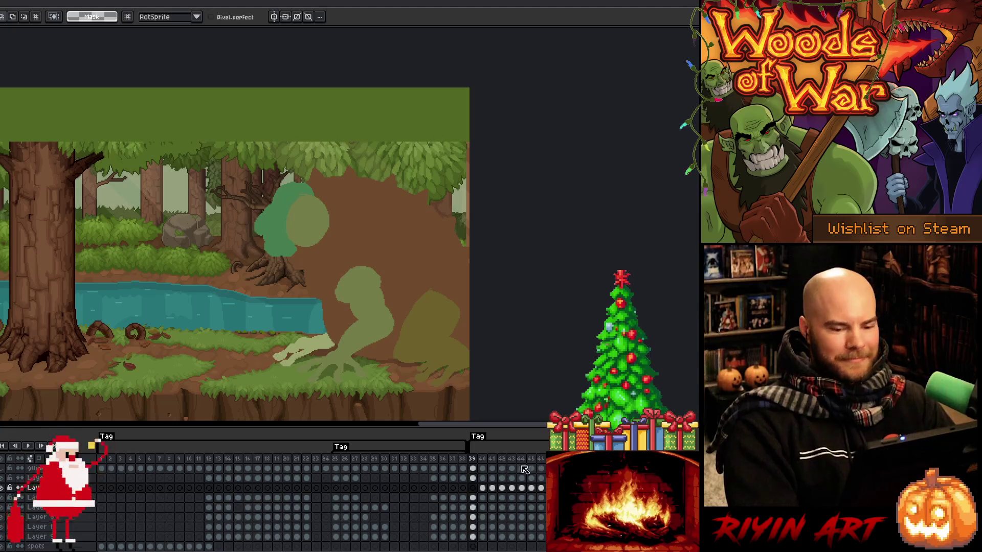
# - On frame 41, toggle the red tongue, ear and olive leg layers off and on to check each
pyautogui.click(499, 497)
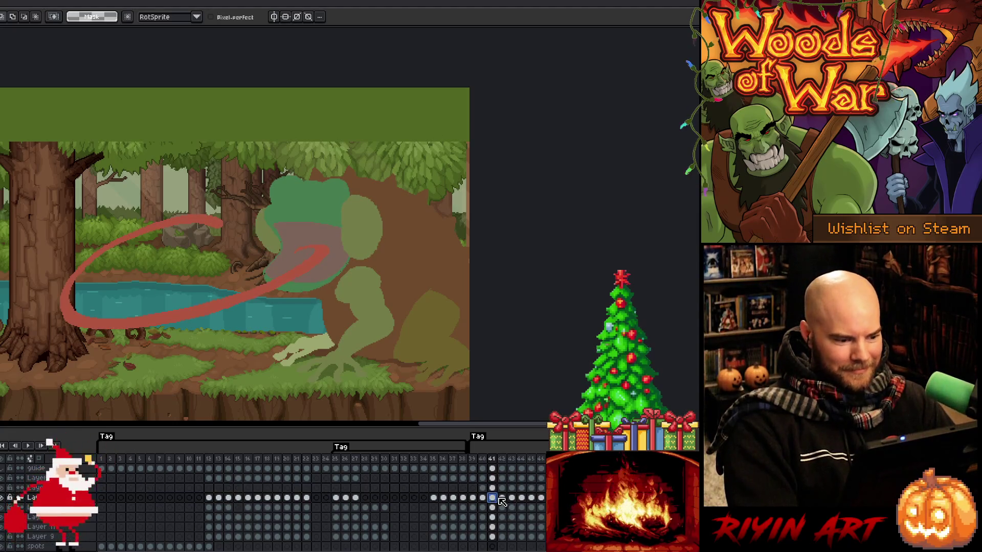
pyautogui.press('Right')
pyautogui.press('Left')
pyautogui.press('Left')
pyautogui.press('Right')
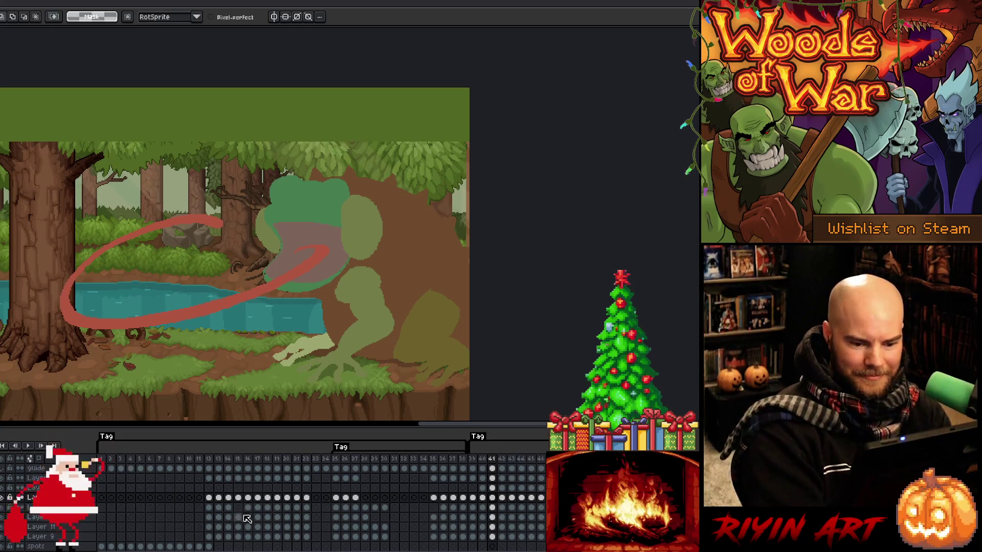
pyautogui.click(2, 491)
pyautogui.click(2, 490)
pyautogui.click(3, 479)
pyautogui.click(2, 480)
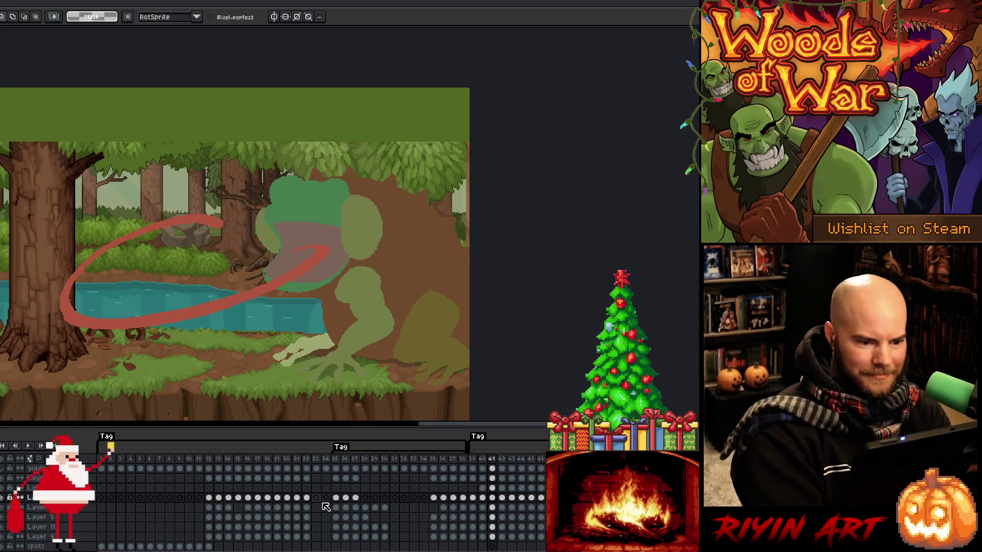
pyautogui.click(2, 507)
pyautogui.click(2, 508)
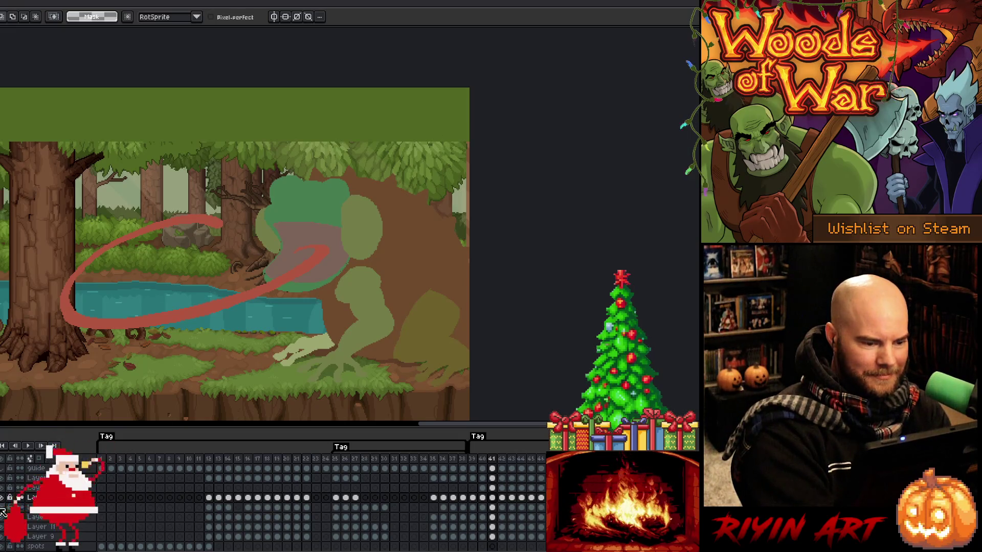
# - Select the frame 40 cels on the three upper frog layers
pyautogui.click(485, 479)
pyautogui.moveTo(489, 481); pyautogui.dragTo(507, 485)
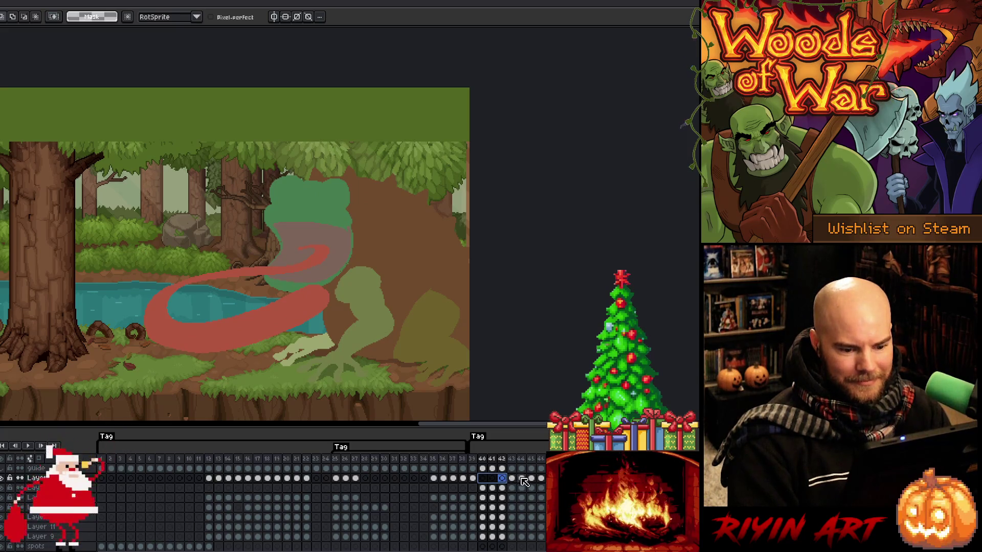
pyautogui.click(483, 478)
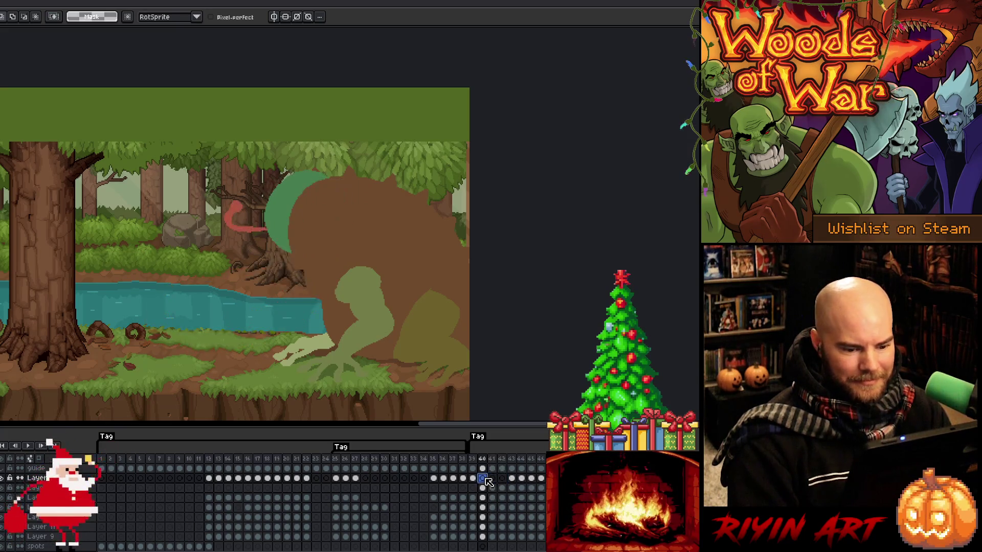
pyautogui.click(482, 488)
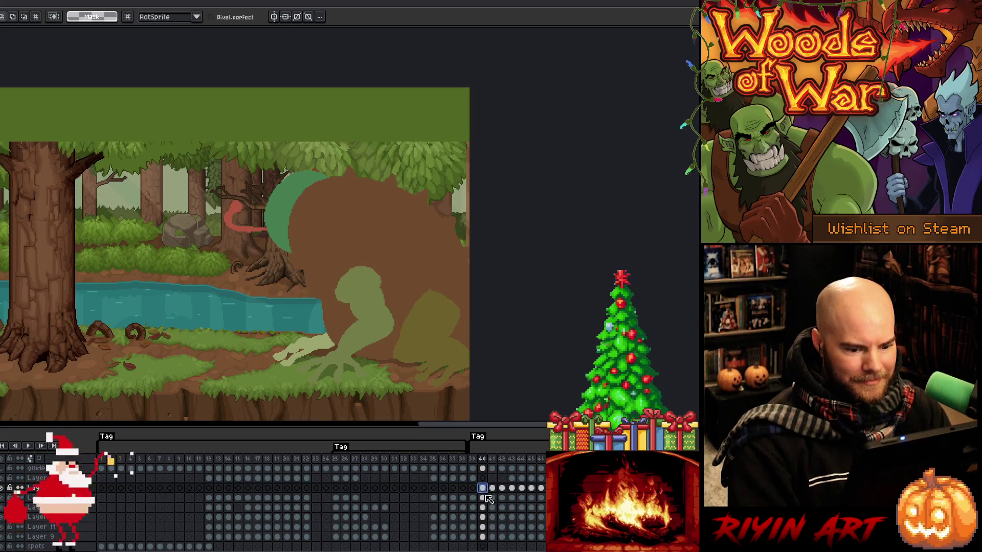
pyautogui.click(483, 499)
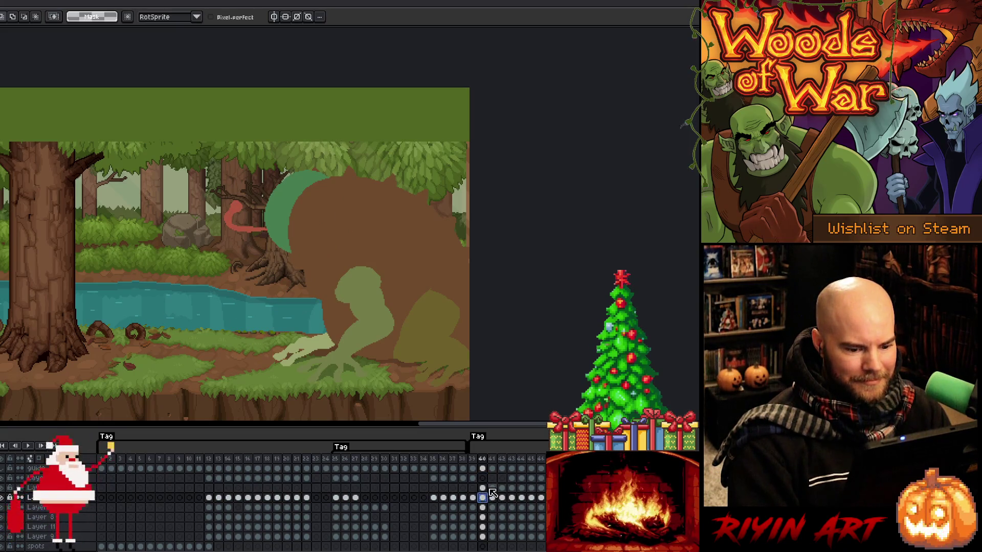
# - Inspect the frame 41–42 cels and the frame 41 Cel Properties, then lasso the mouth and tongue area
pyautogui.press('Up')
pyautogui.press('Up')
pyautogui.press('Right')
pyautogui.press('Right')
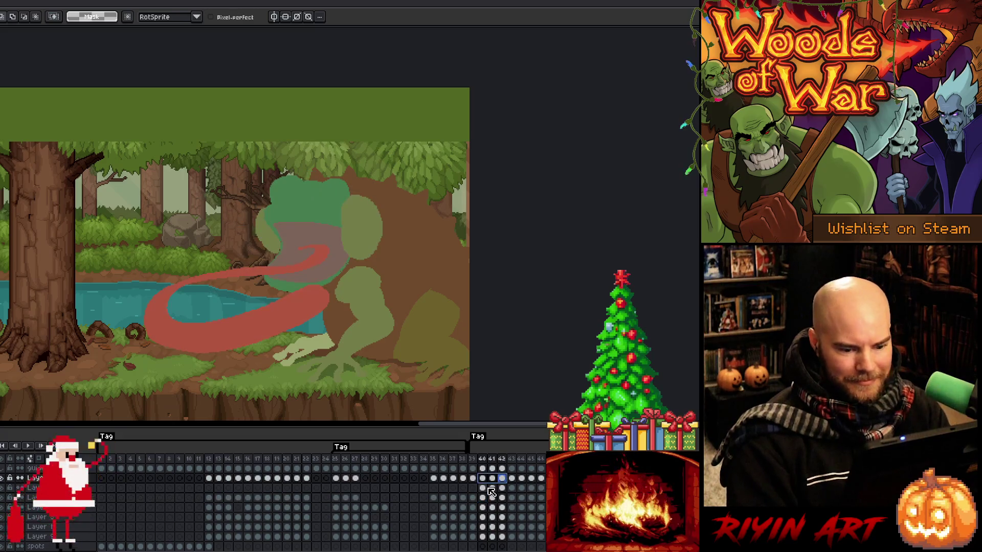
pyautogui.click(491, 478)
pyautogui.click(503, 479)
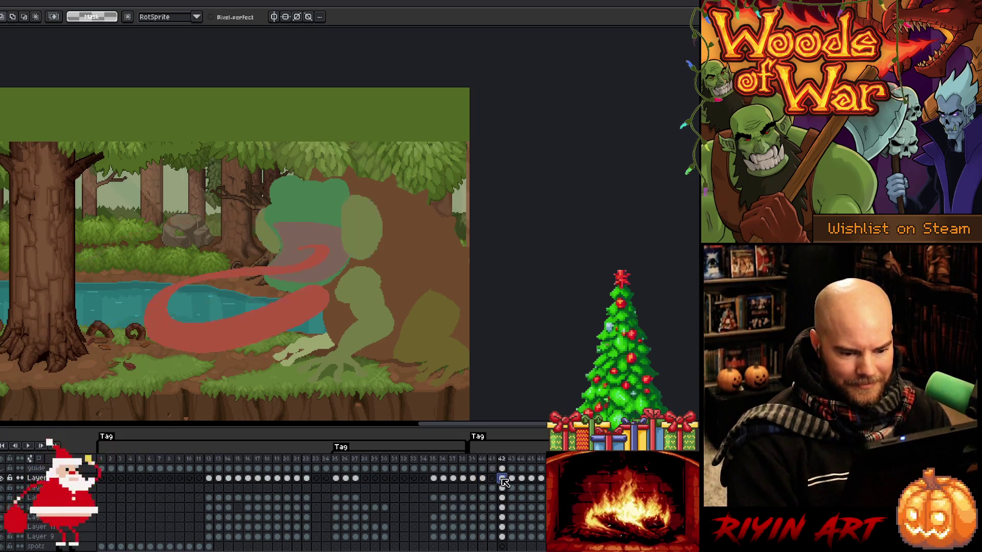
pyautogui.click(493, 488)
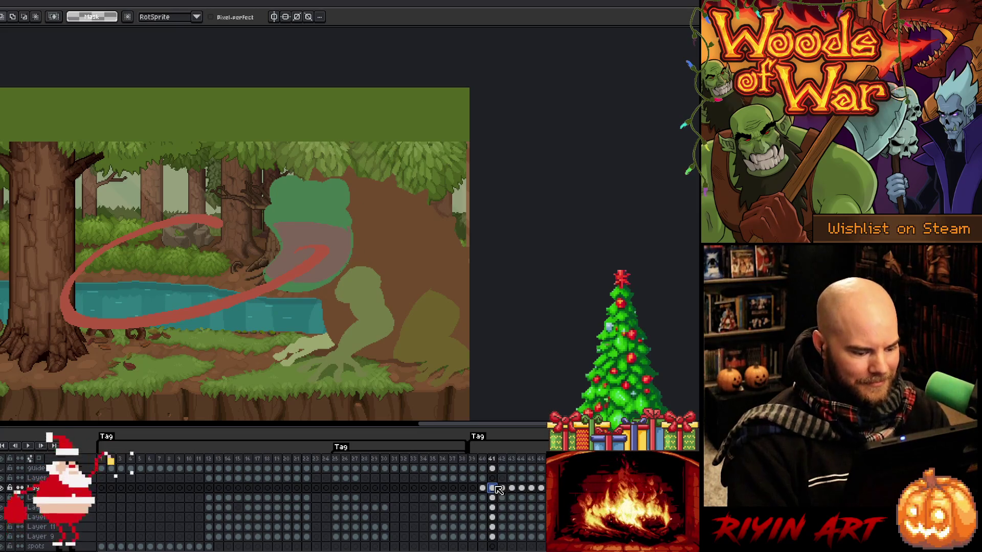
pyautogui.doubleClick(498, 490)
pyautogui.press('Escape')
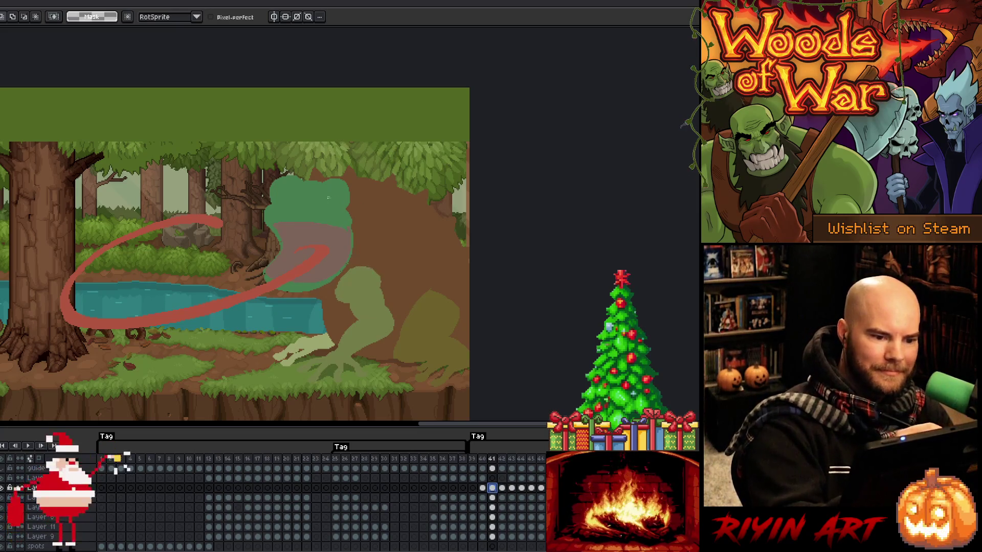
pyautogui.moveTo(360, 238)
pyautogui.mouseDown()
pyautogui.moveTo(349, 286)
pyautogui.moveTo(256, 247)
pyautogui.moveTo(396, 238)
pyautogui.mouseUp()
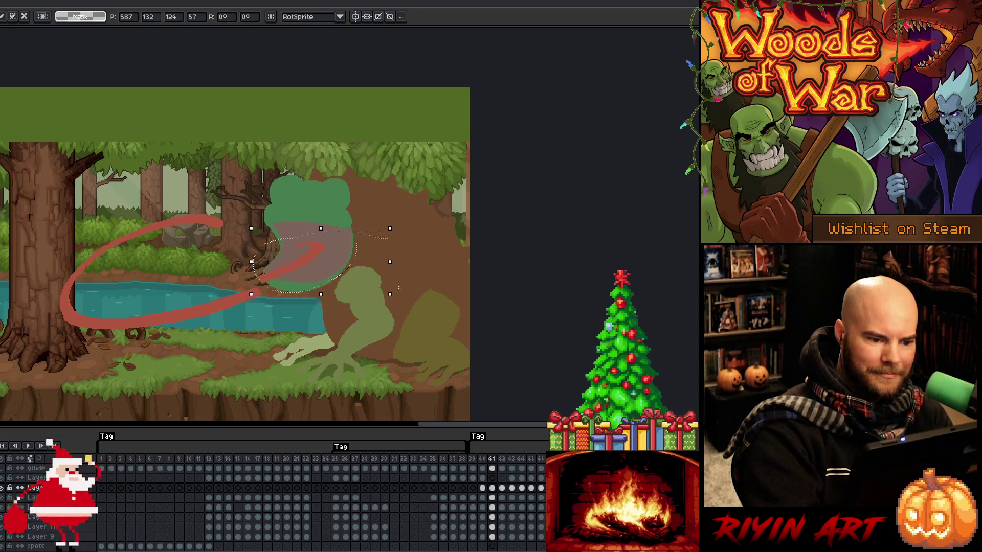
# - Shrink the lassoed mouth and tongue area on the lower layer's frame 41 cel and commit it
pyautogui.click(491, 497)
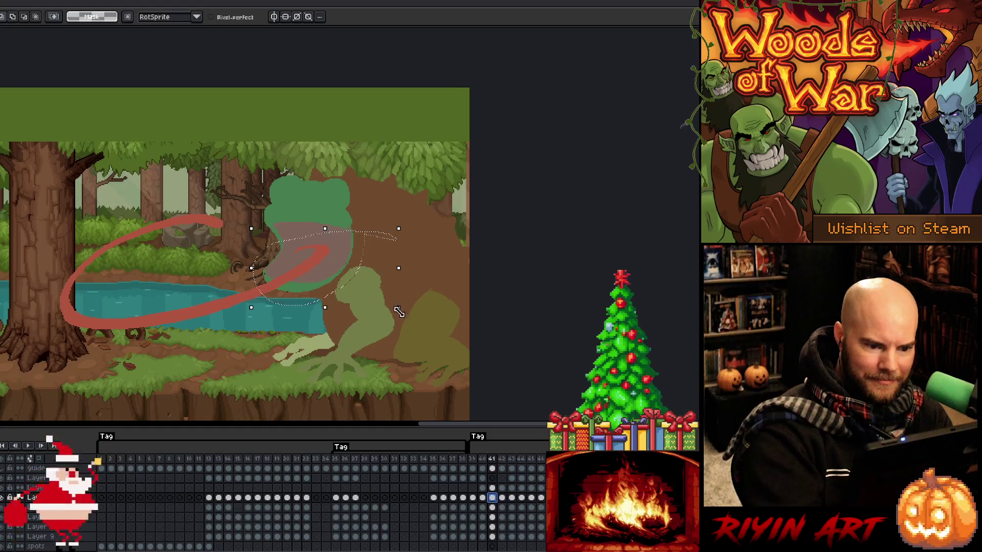
pyautogui.moveTo(397, 308); pyautogui.dragTo(345, 260)
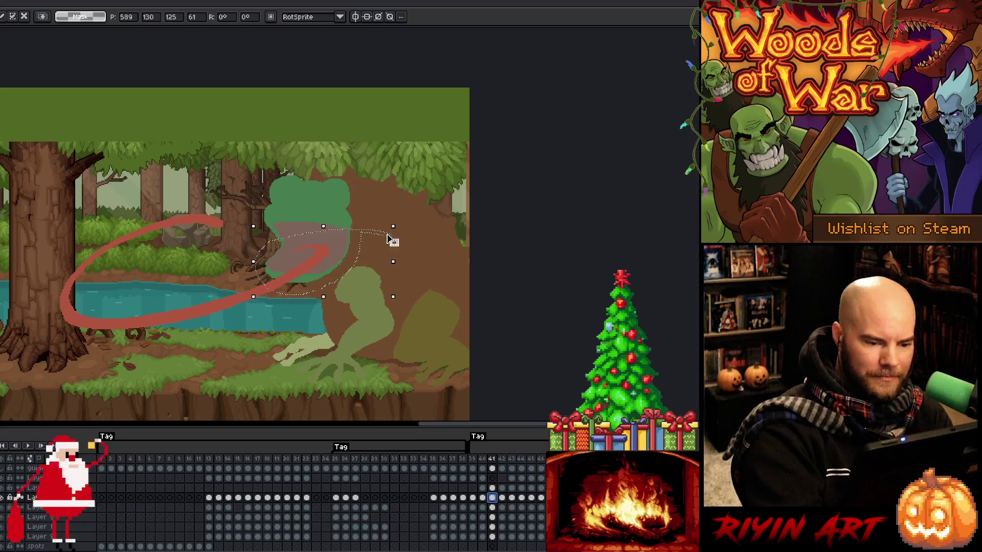
pyautogui.press('Return')
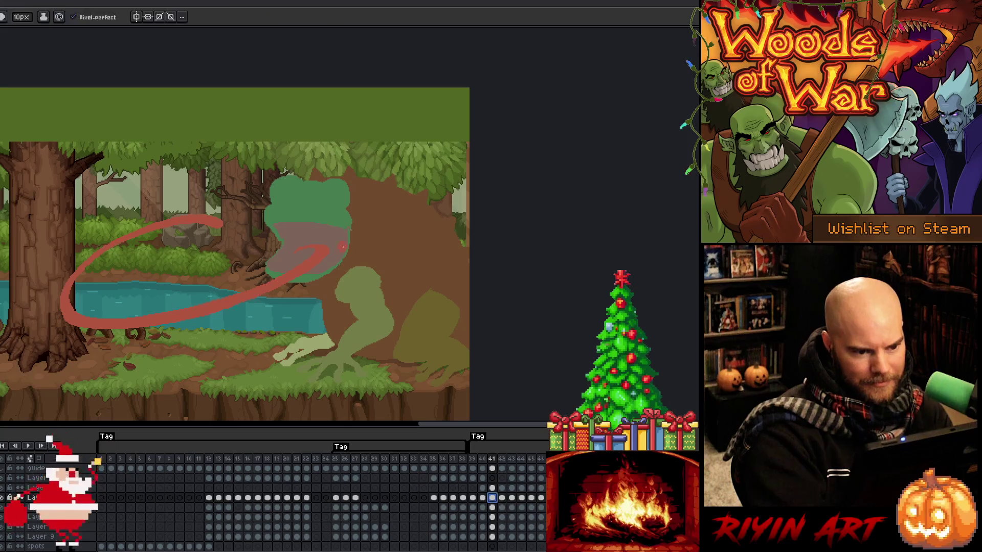
# - On frame 41, paint green to extend the lower jaw and build up the head's right edge
pyautogui.press('b')
pyautogui.moveTo(305, 267)
pyautogui.mouseDown()
pyautogui.moveTo(260, 269)
pyautogui.moveTo(278, 251)
pyautogui.mouseUp()
pyautogui.keyDown('alt'); pyautogui.click(348, 233); pyautogui.keyUp('alt')
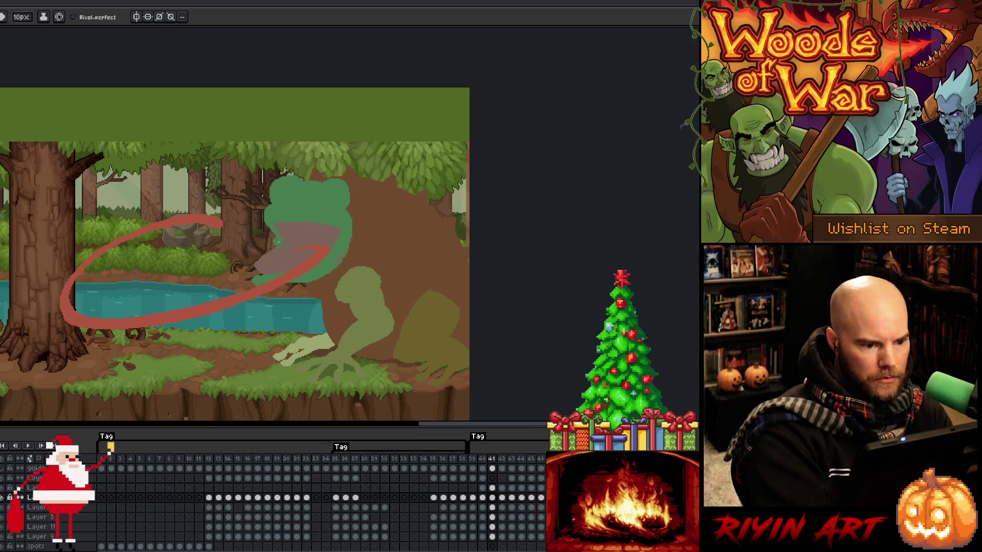
pyautogui.moveTo(273, 261); pyautogui.dragTo(240, 279)
pyautogui.hotkey('ctrl', 'z')
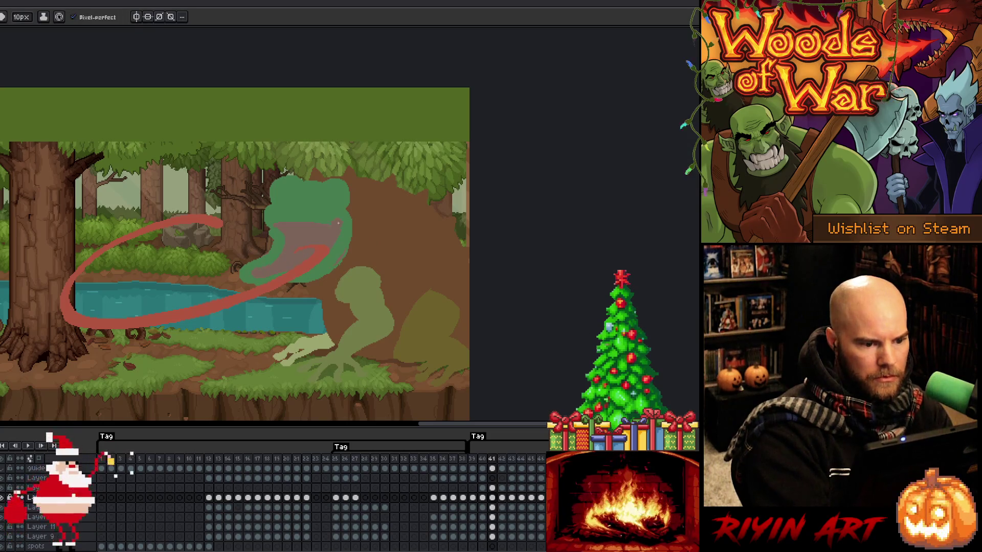
pyautogui.press('b')
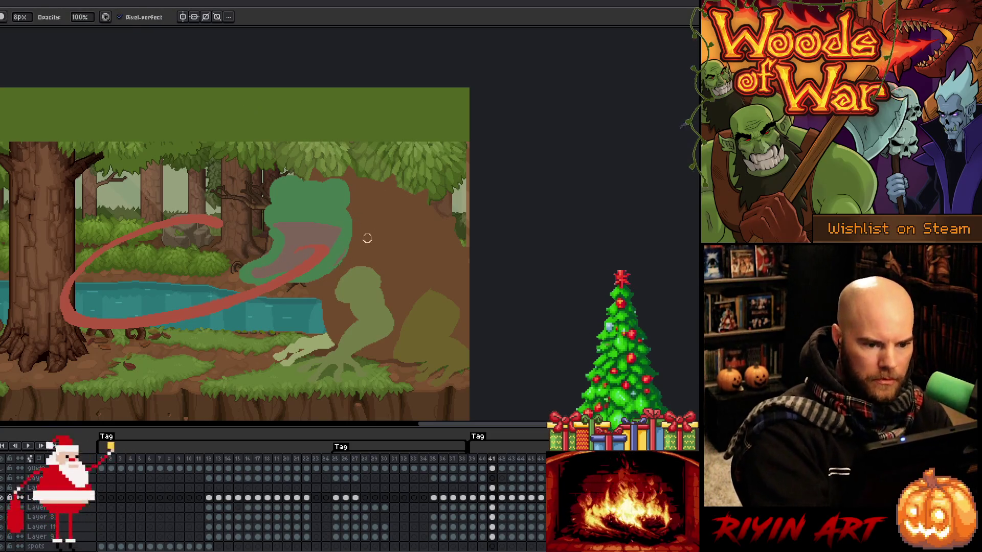
pyautogui.press('e')
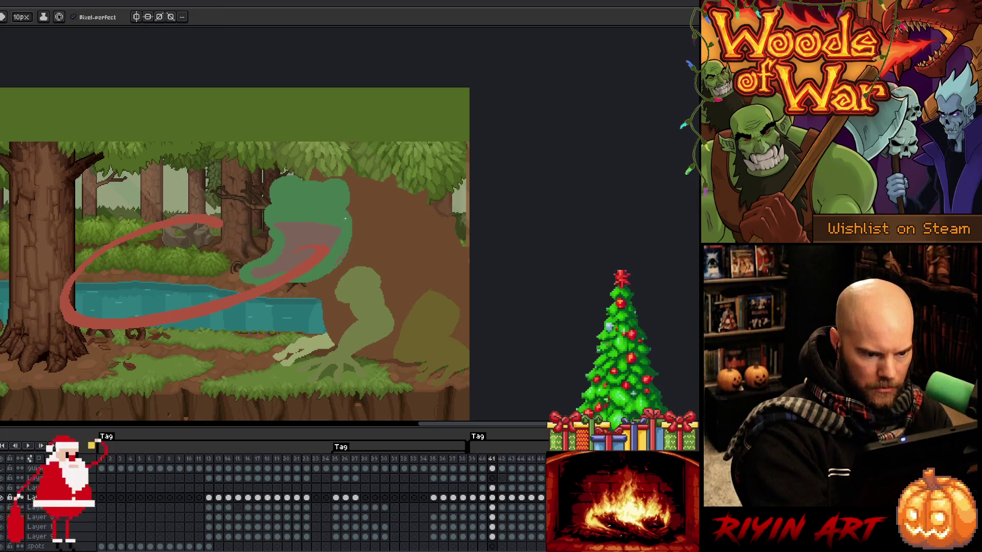
pyautogui.moveTo(350, 212)
pyautogui.mouseDown()
pyautogui.moveTo(357, 235)
pyautogui.moveTo(353, 197)
pyautogui.moveTo(361, 230)
pyautogui.moveTo(317, 168)
pyautogui.moveTo(281, 193)
pyautogui.moveTo(346, 172)
pyautogui.moveTo(330, 199)
pyautogui.mouseUp()
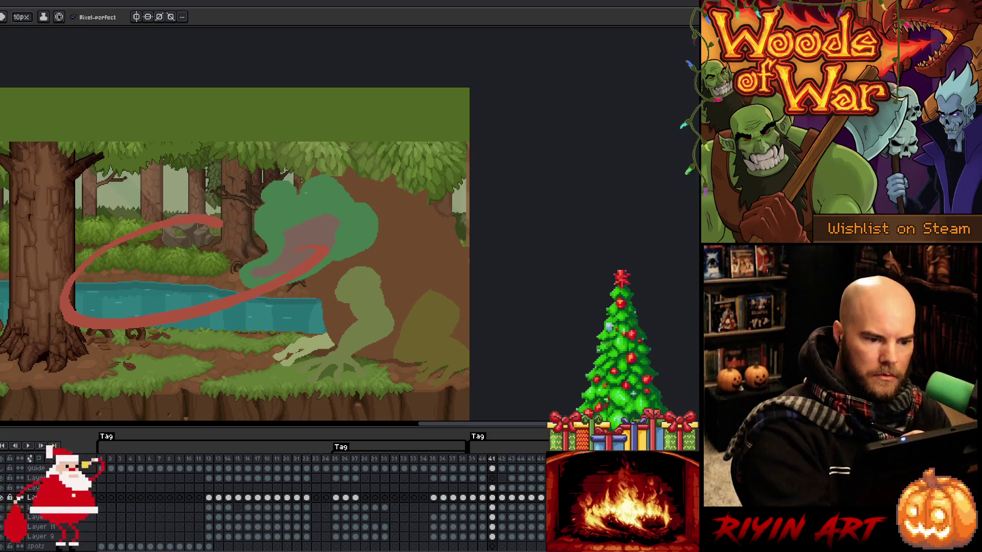
# - On frame 43, sample the frog's greens and paint green along the head's left edge
pyautogui.press('Left')
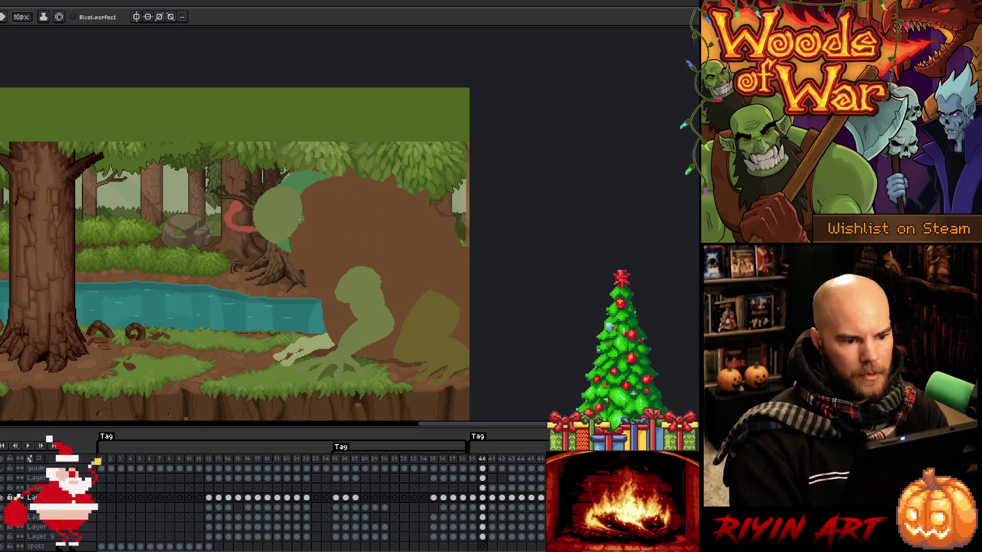
pyautogui.press('Right')
pyautogui.press('Right')
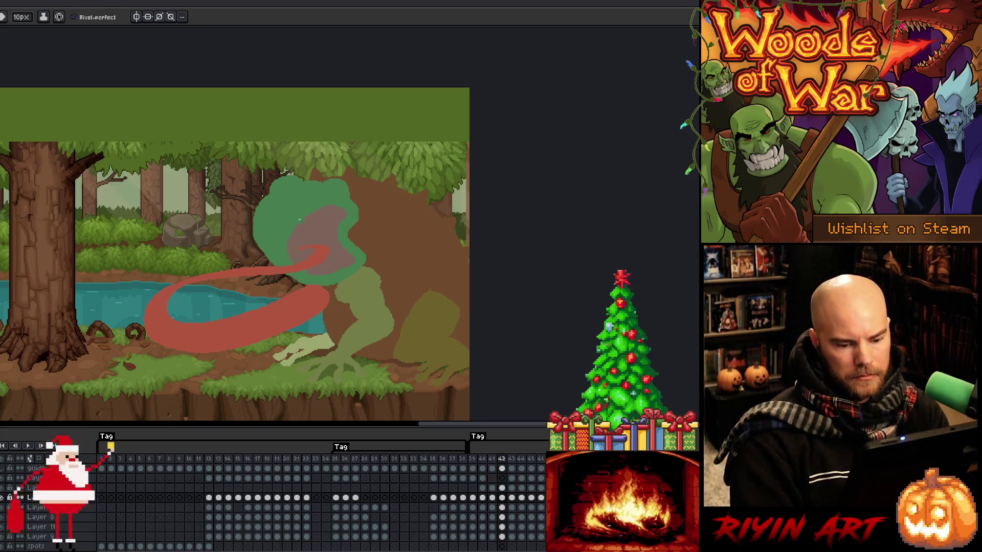
pyautogui.press('Left')
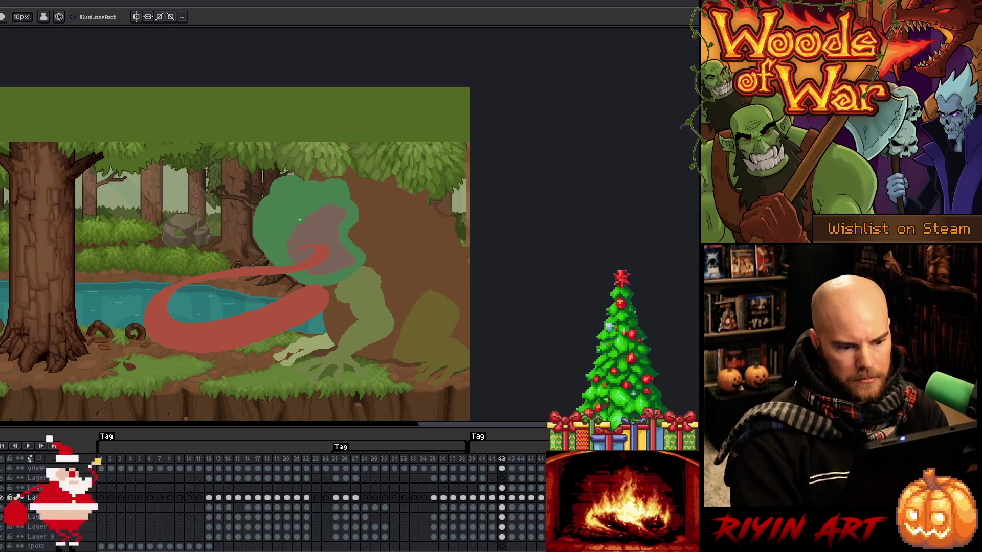
pyautogui.press('.')
pyautogui.press(',')
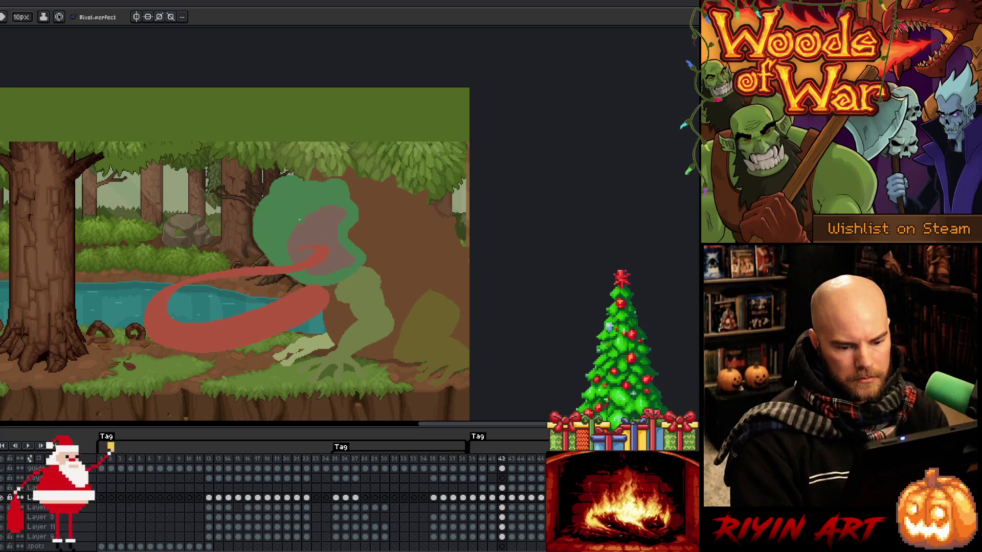
pyautogui.press('.')
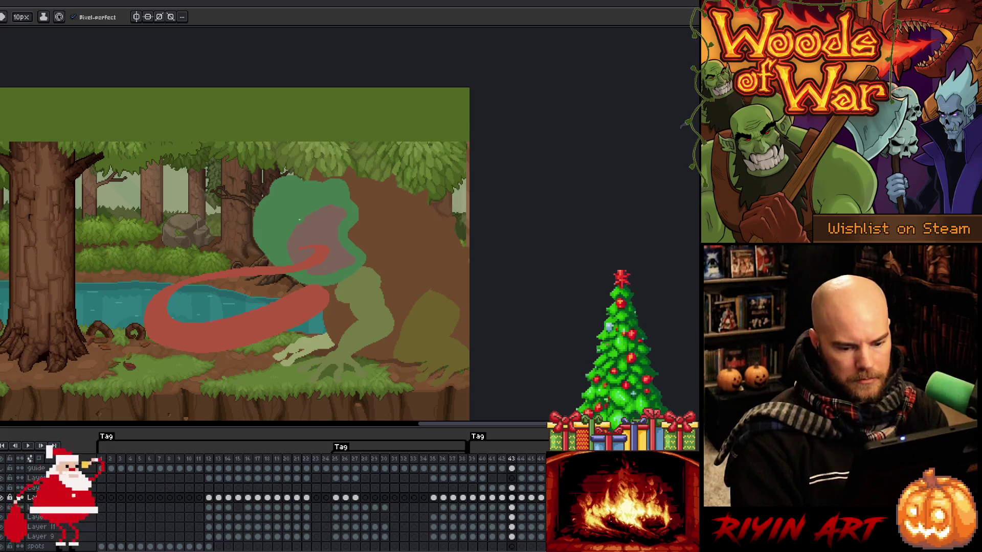
pyautogui.keyDown('alt'); pyautogui.click(295, 225); pyautogui.keyUp('alt')
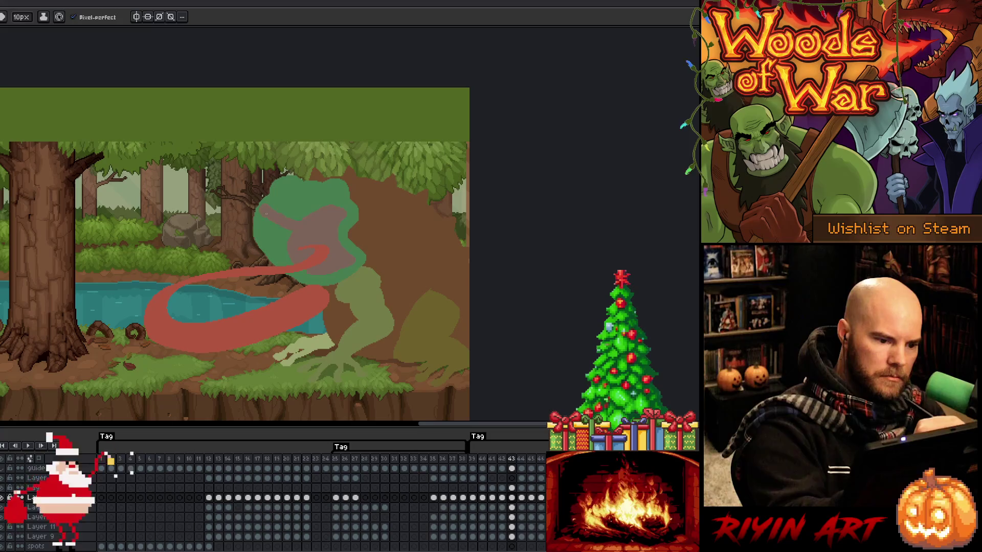
pyautogui.keyDown('alt'); pyautogui.click(281, 255); pyautogui.keyUp('alt')
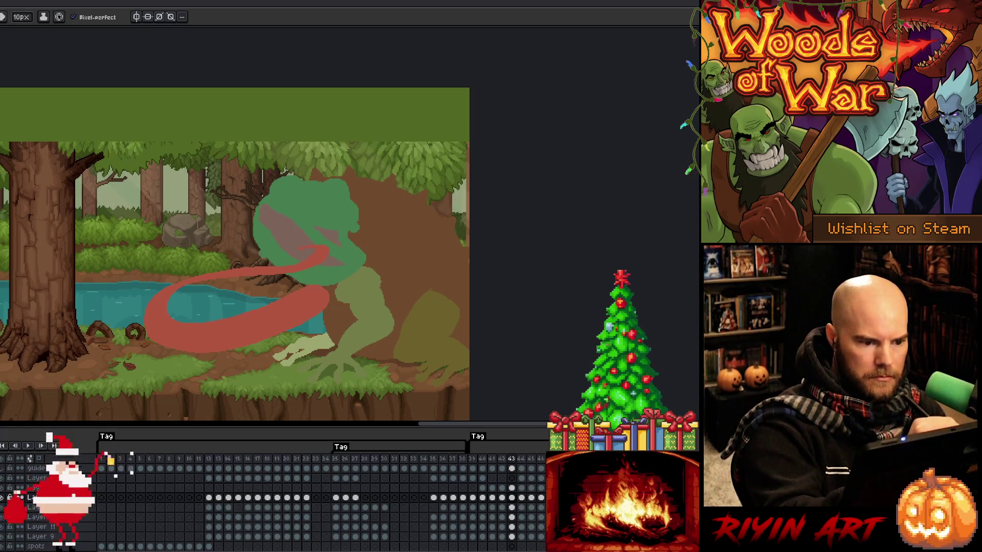
pyautogui.keyDown('alt'); pyautogui.click(305, 271); pyautogui.keyUp('alt')
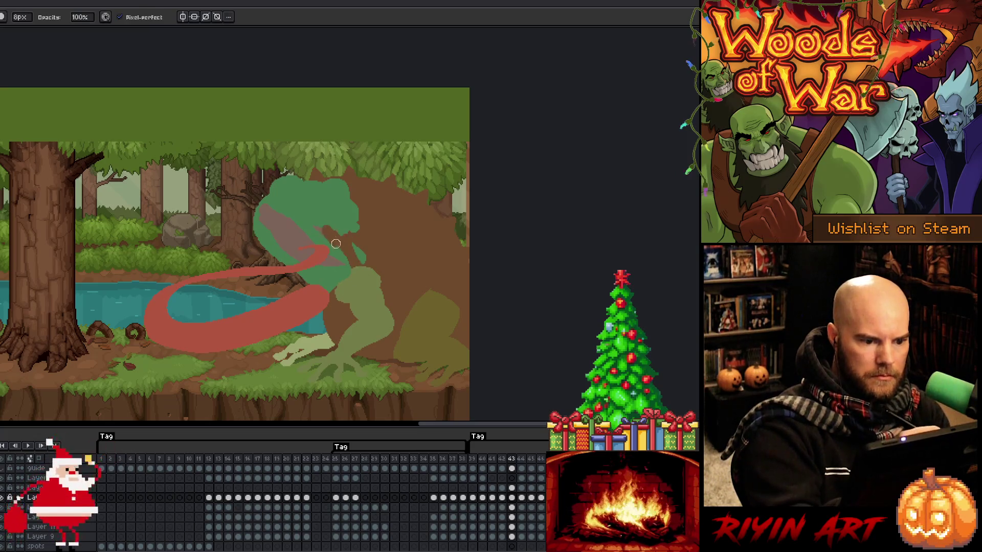
pyautogui.keyDown('alt'); pyautogui.click(301, 227); pyautogui.keyUp('alt')
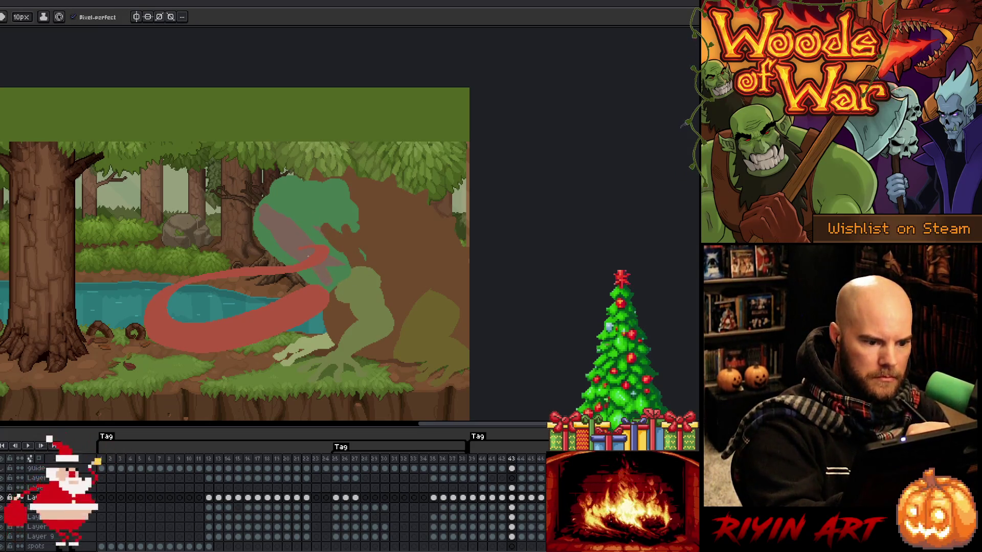
pyautogui.keyDown('alt'); pyautogui.click(322, 271); pyautogui.keyUp('alt')
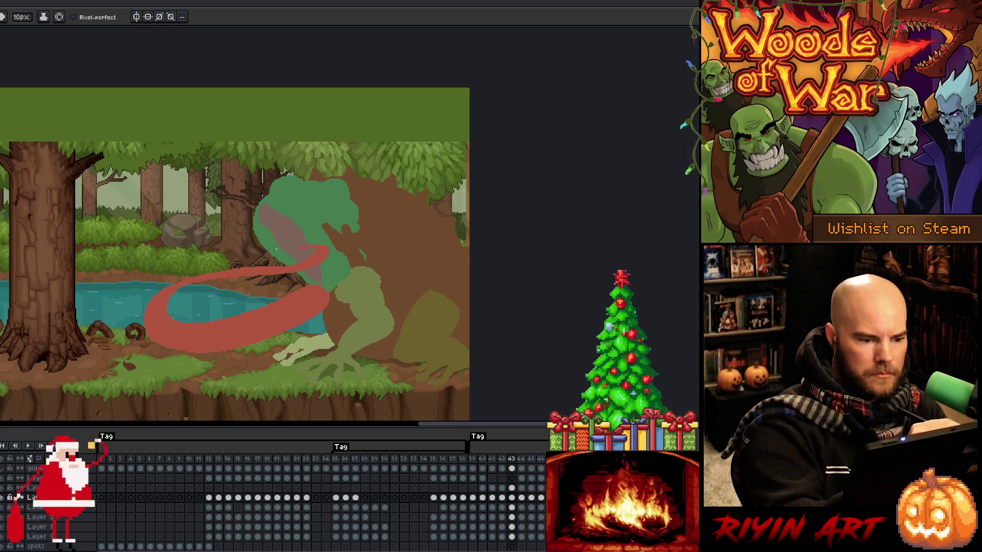
pyautogui.keyDown('alt'); pyautogui.click(289, 207); pyautogui.keyUp('alt')
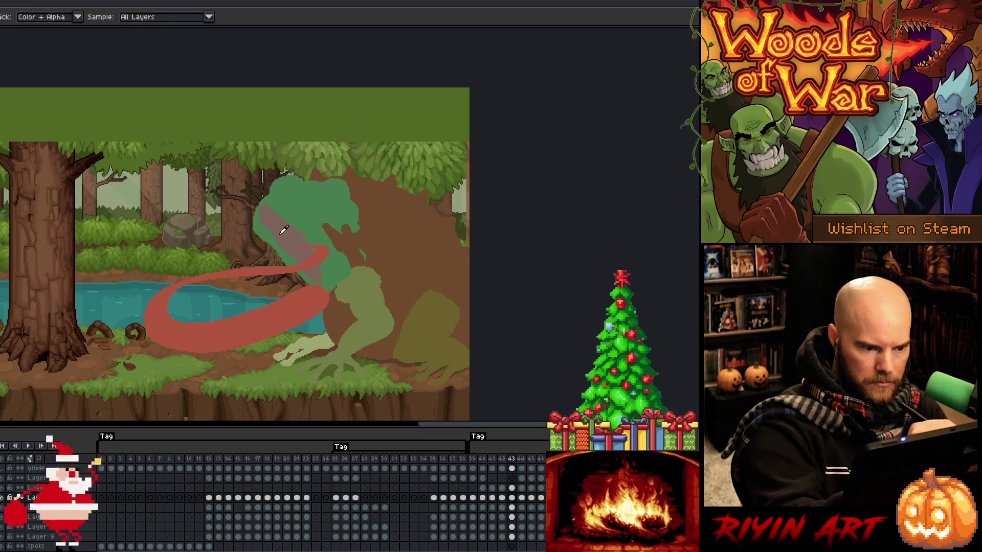
pyautogui.moveTo(261, 199); pyautogui.dragTo(252, 228)
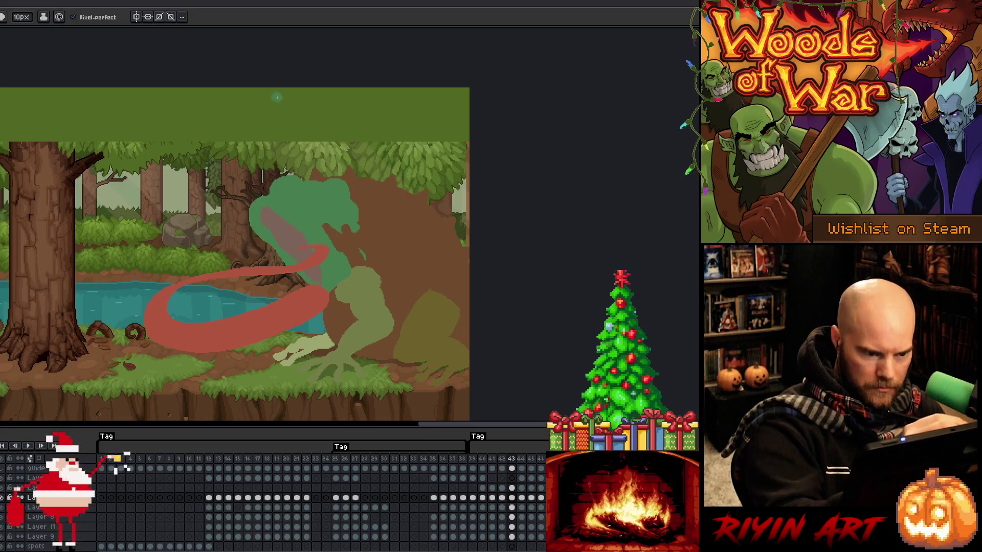
# - Pick the frog's green and widen the right side of the head on frame 43
pyautogui.press('e')
pyautogui.press('b')
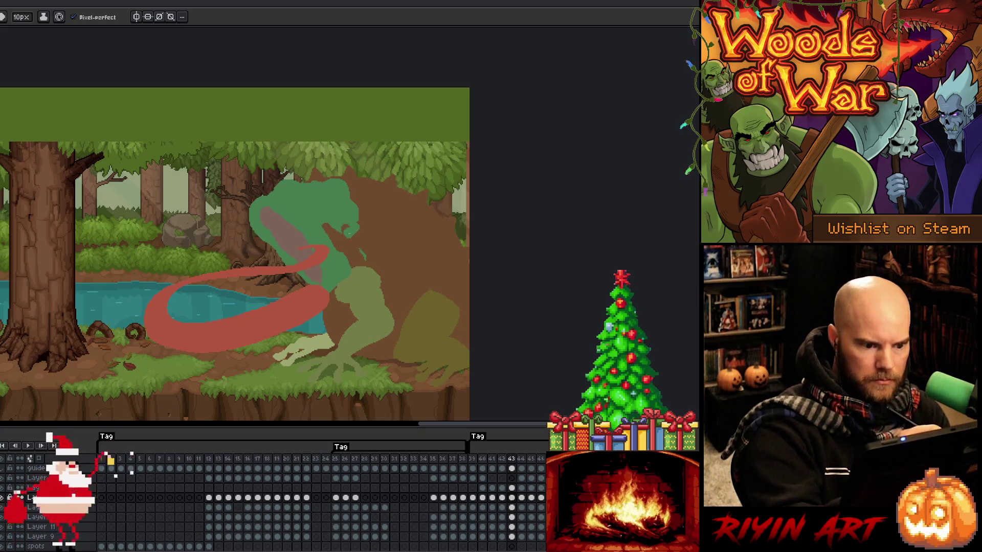
pyautogui.keyDown('alt'); pyautogui.click(353, 255); pyautogui.keyUp('alt')
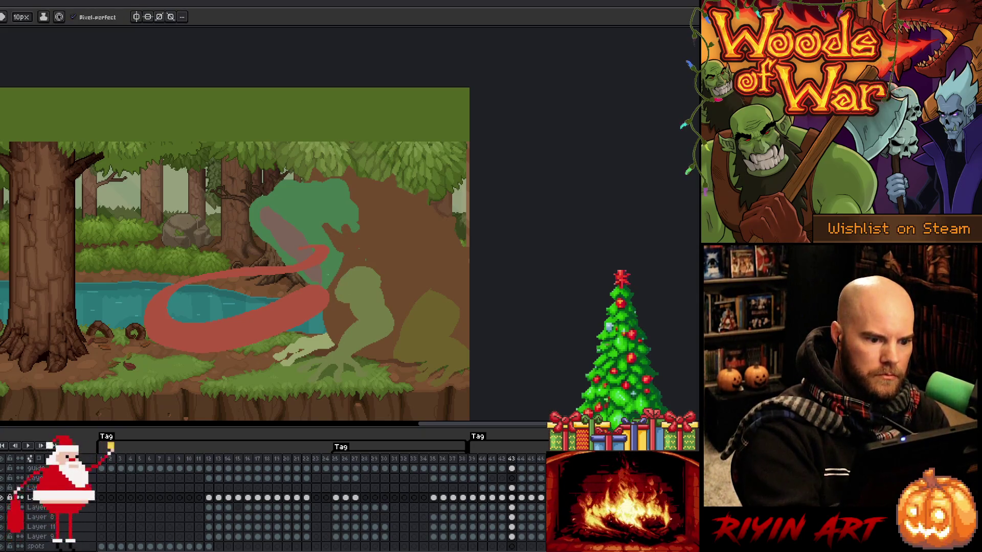
pyautogui.press('b')
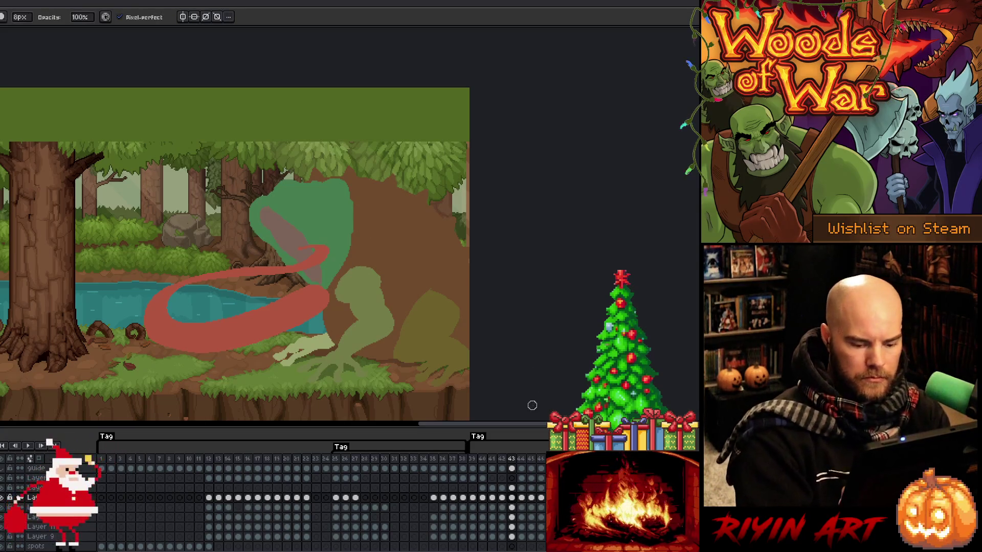
pyautogui.press('b')
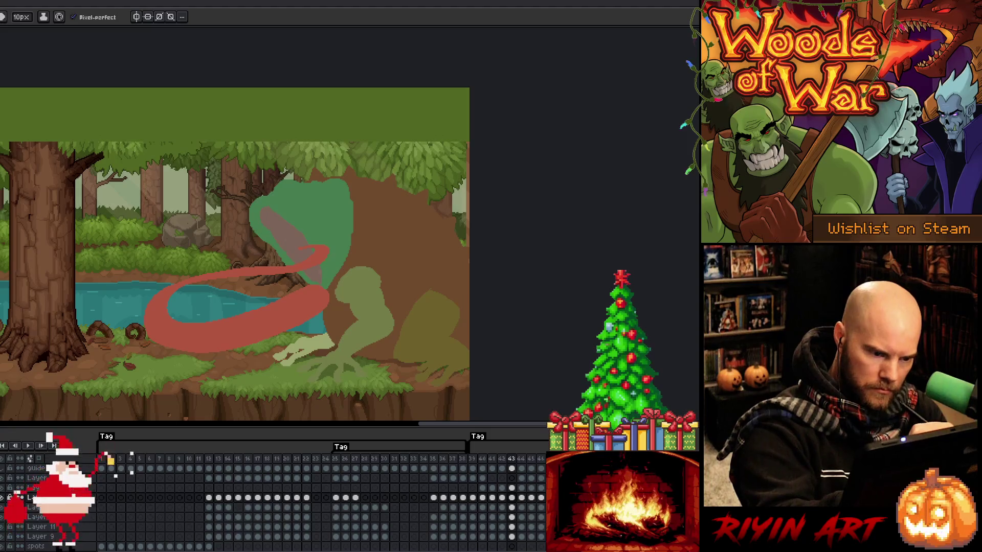
pyautogui.keyDown('alt'); pyautogui.click(276, 241); pyautogui.keyUp('alt')
pyautogui.press('alt')
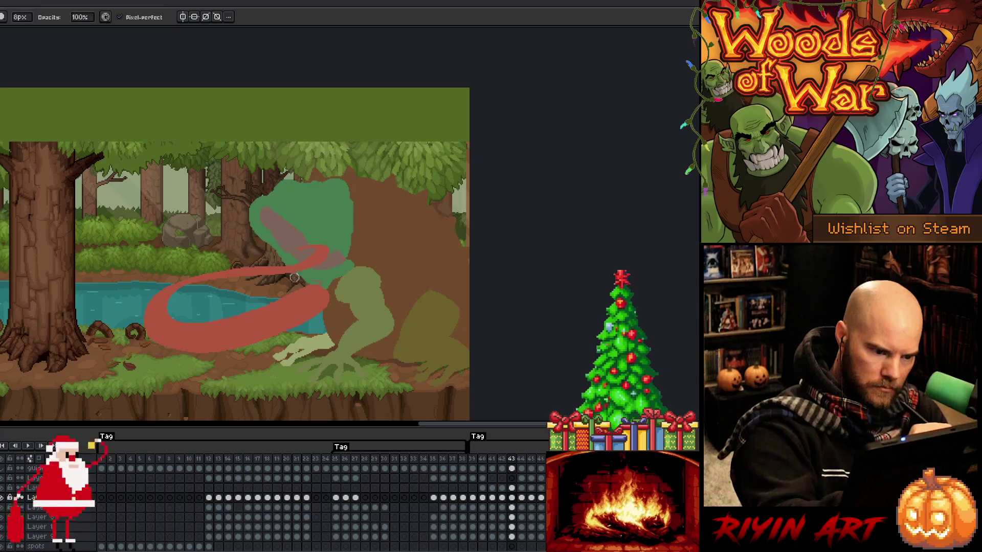
pyautogui.keyDown('alt'); pyautogui.click(339, 254); pyautogui.keyUp('alt')
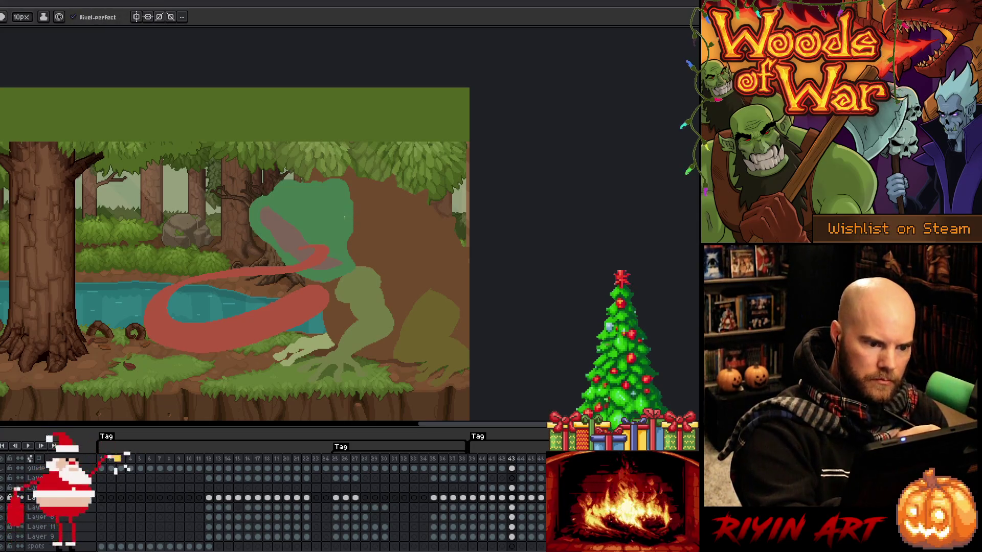
pyautogui.moveTo(364, 200); pyautogui.dragTo(352, 228)
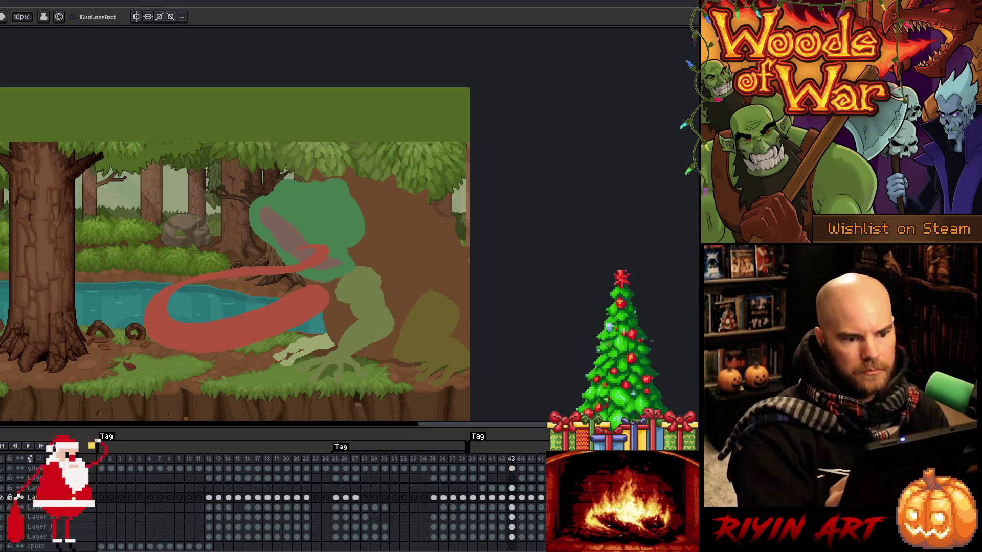
# - Play the animation and step between frames 41 and 42 to review the tongue
pyautogui.press('m')
pyautogui.press(',')
pyautogui.press('Return')
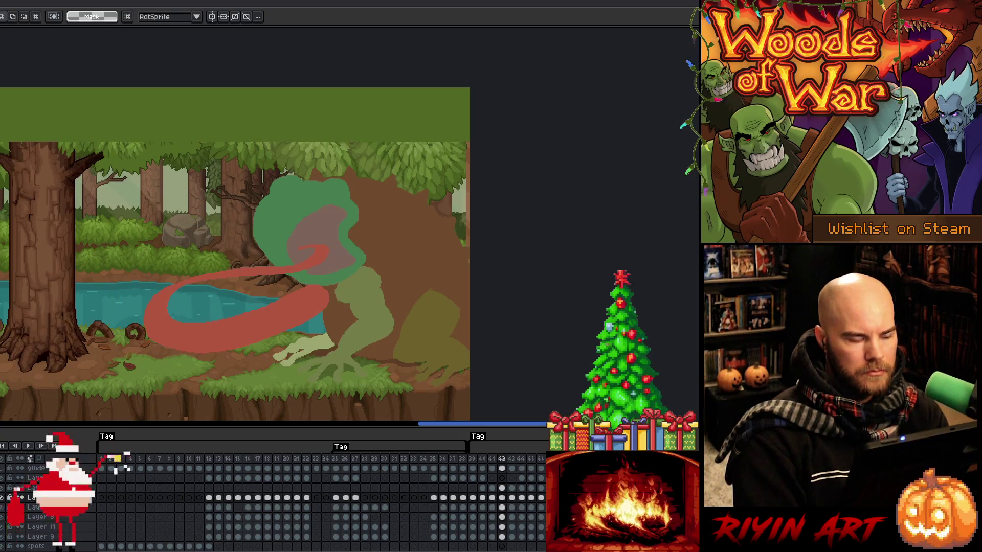
pyautogui.press(',')
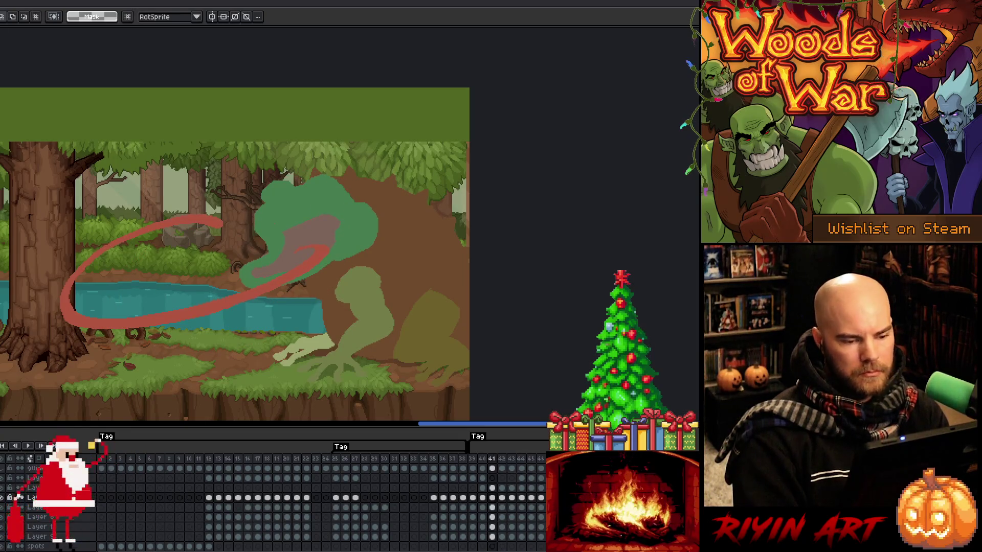
pyautogui.press('.')
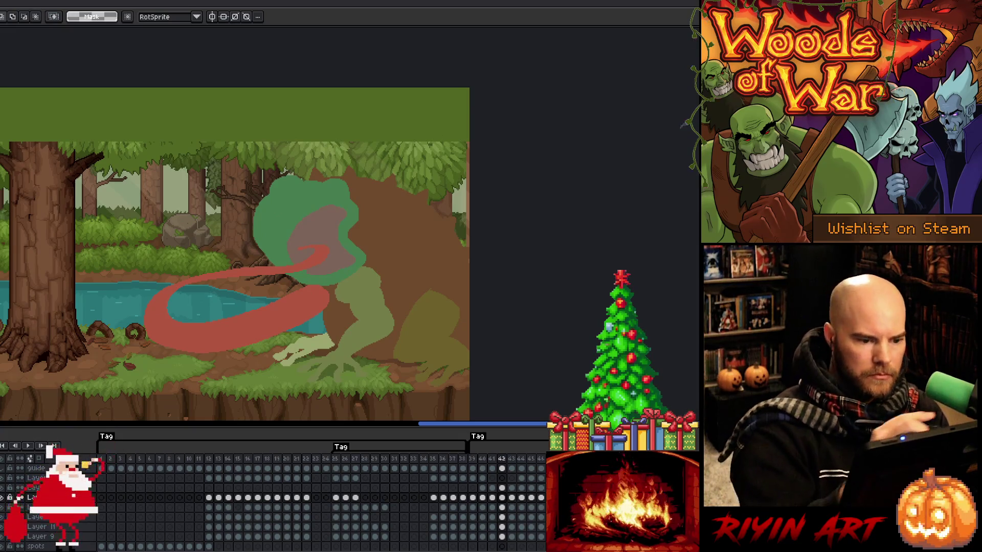
# - Switch between pencil, eraser and eyedropper, then settle on frame 43's cel on another layer
pyautogui.press('b')
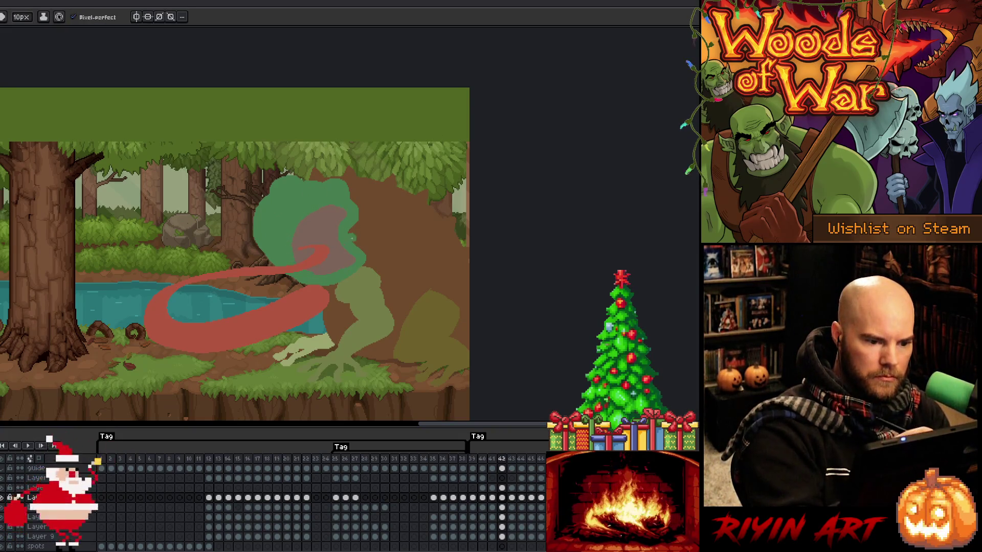
pyautogui.press('e')
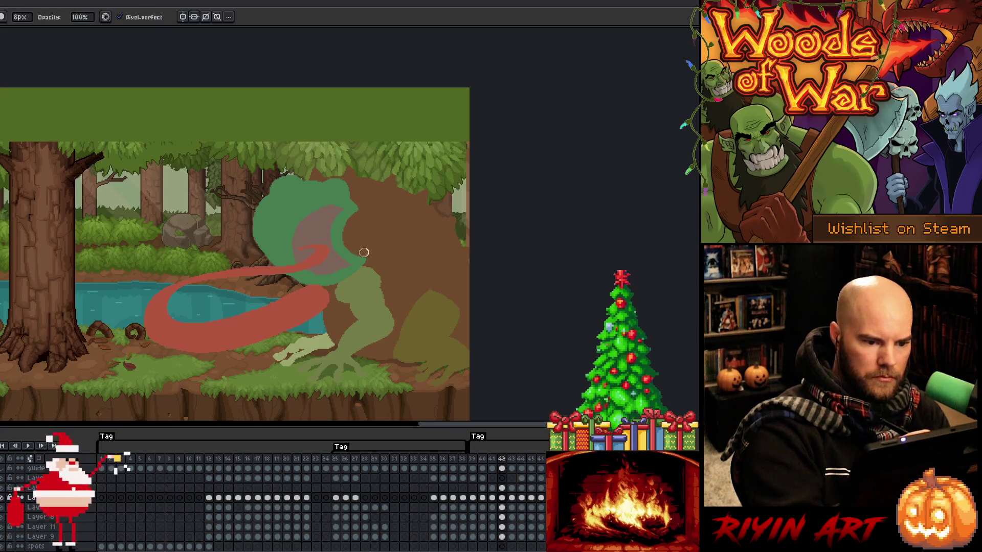
pyautogui.press('b')
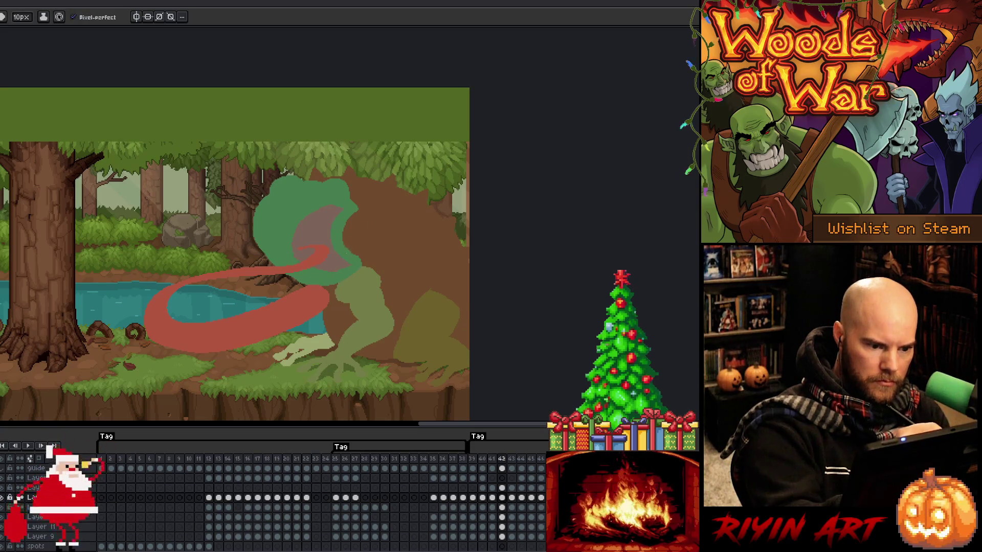
pyautogui.press('e')
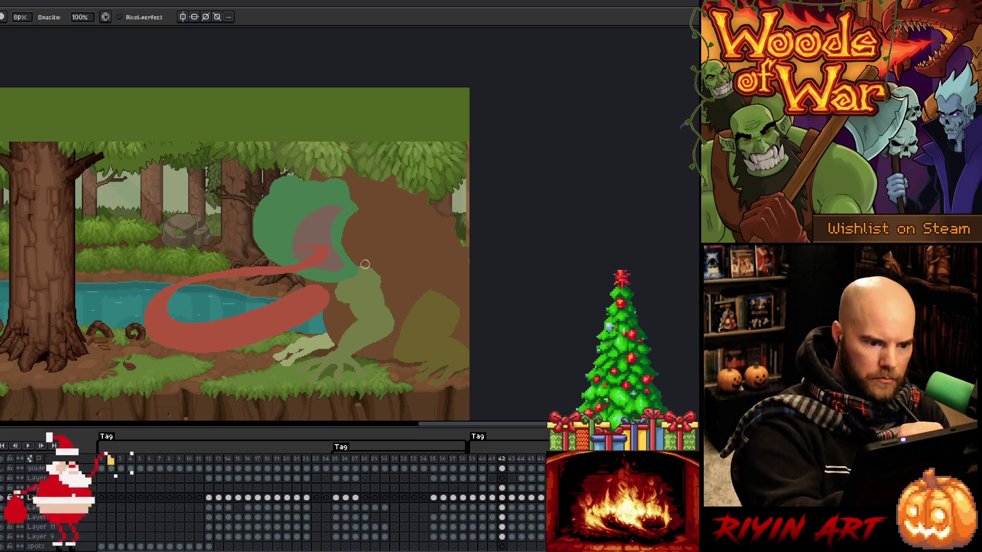
pyautogui.press('b')
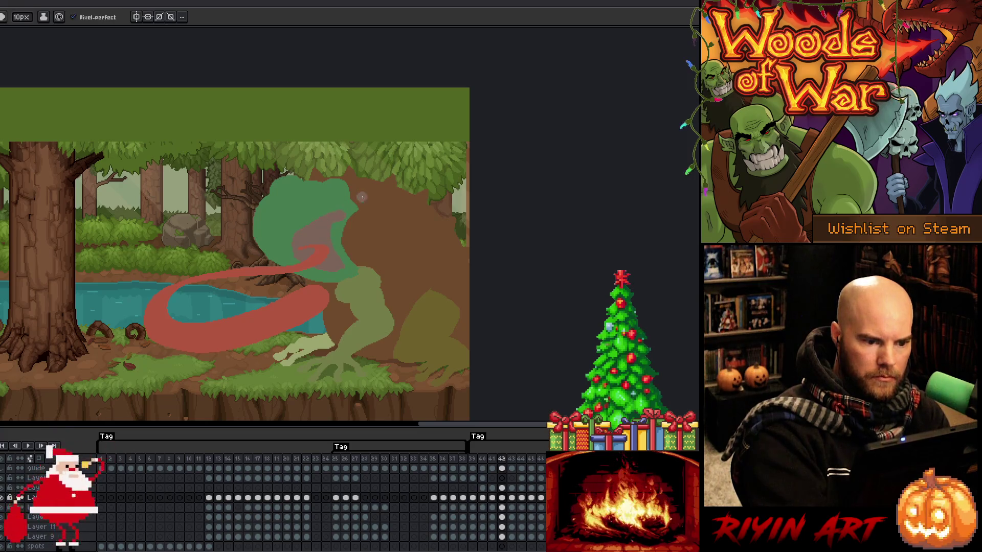
pyautogui.press('i')
pyautogui.press('b')
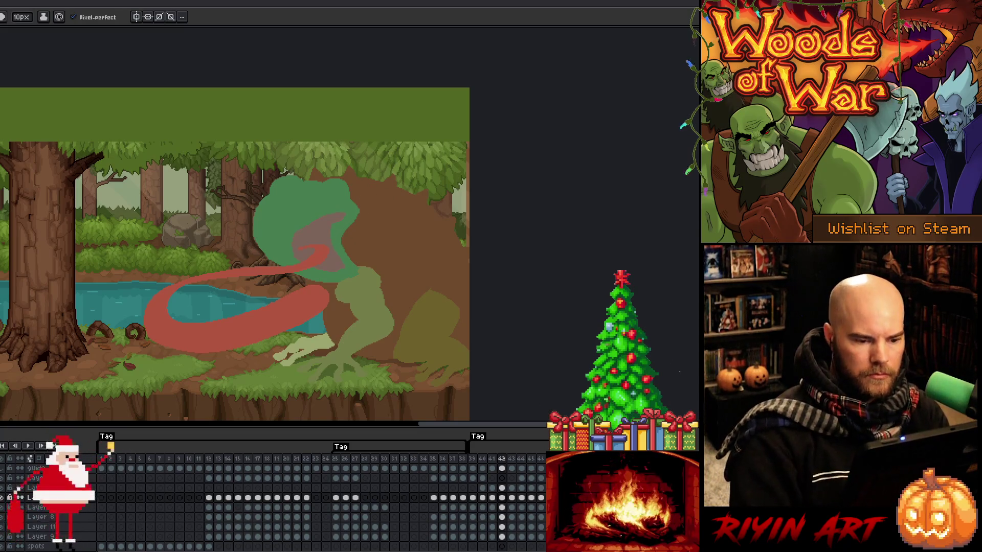
pyautogui.press(',')
pyautogui.press('.')
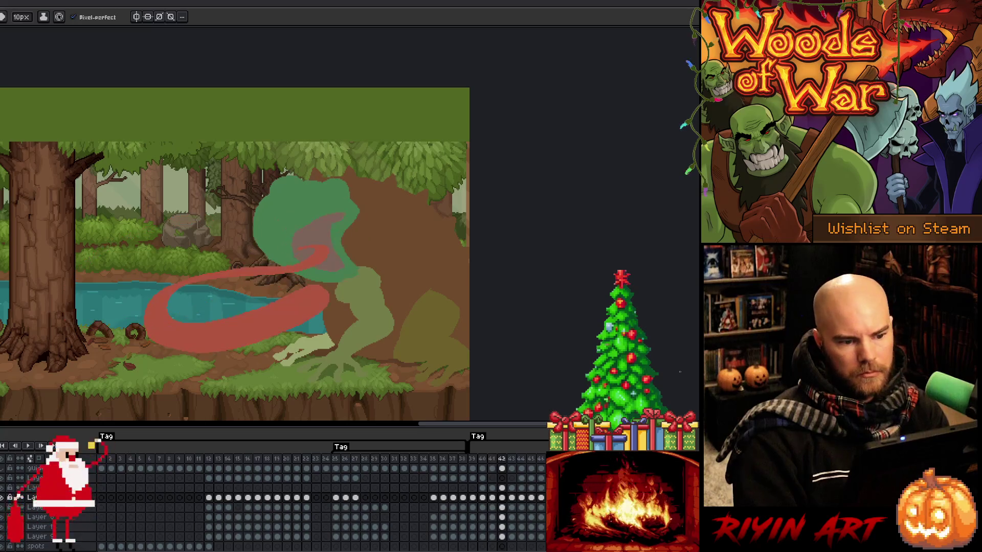
pyautogui.press('.')
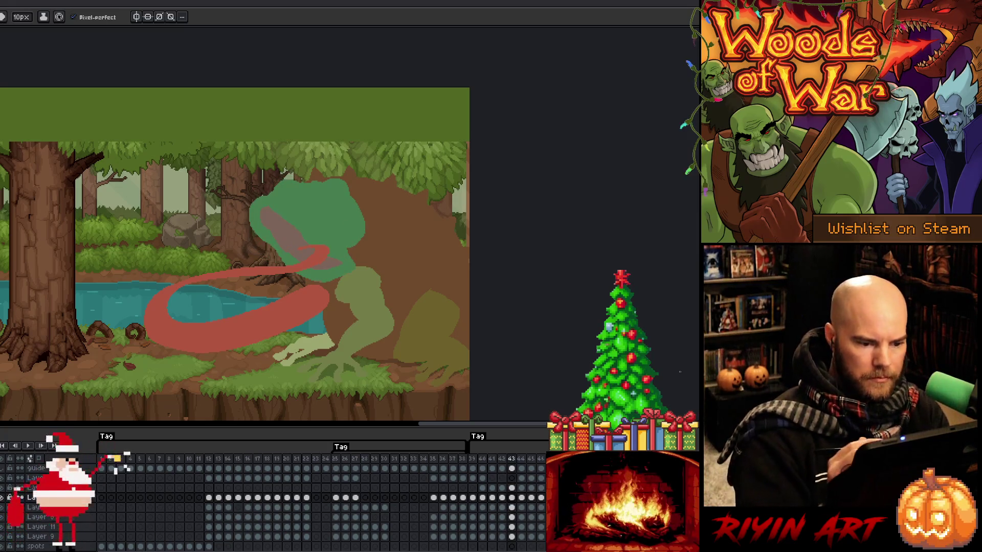
pyautogui.click(512, 488)
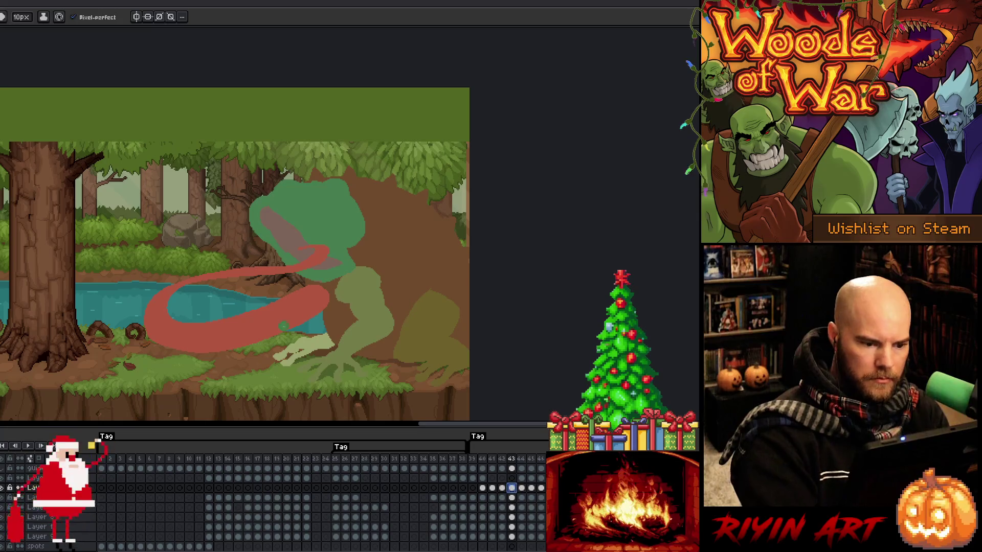
# - Outline the whole tongue loop on frame 43 and fill it with the tongue's red
pyautogui.press('q')
pyautogui.moveTo(296, 345); pyautogui.dragTo(166, 327)
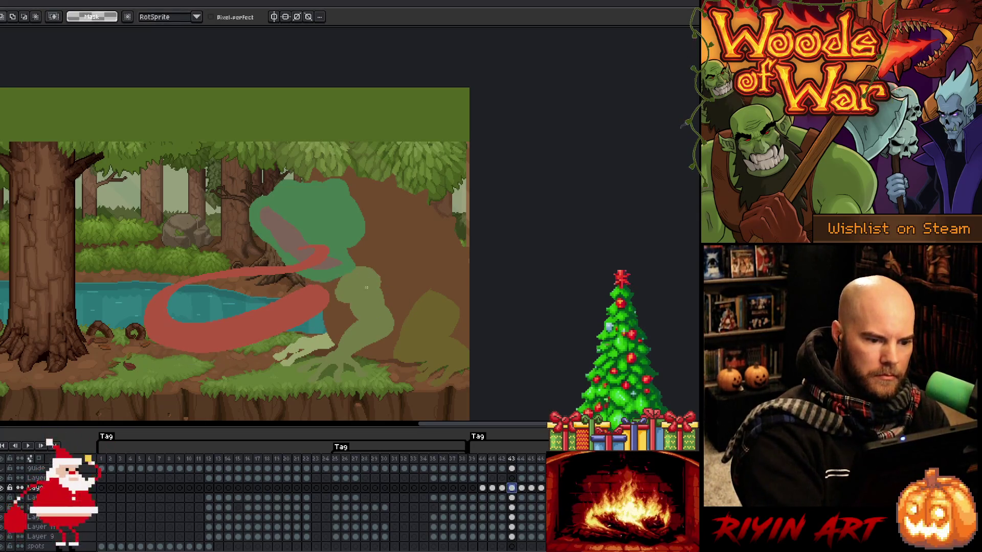
pyautogui.press('b')
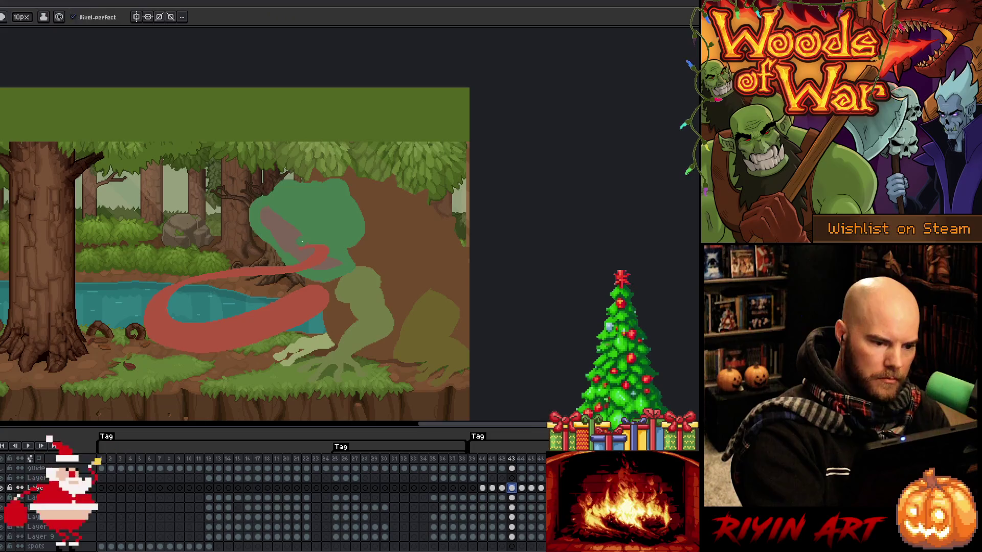
pyautogui.keyDown('alt'); pyautogui.click(302, 249); pyautogui.keyUp('alt')
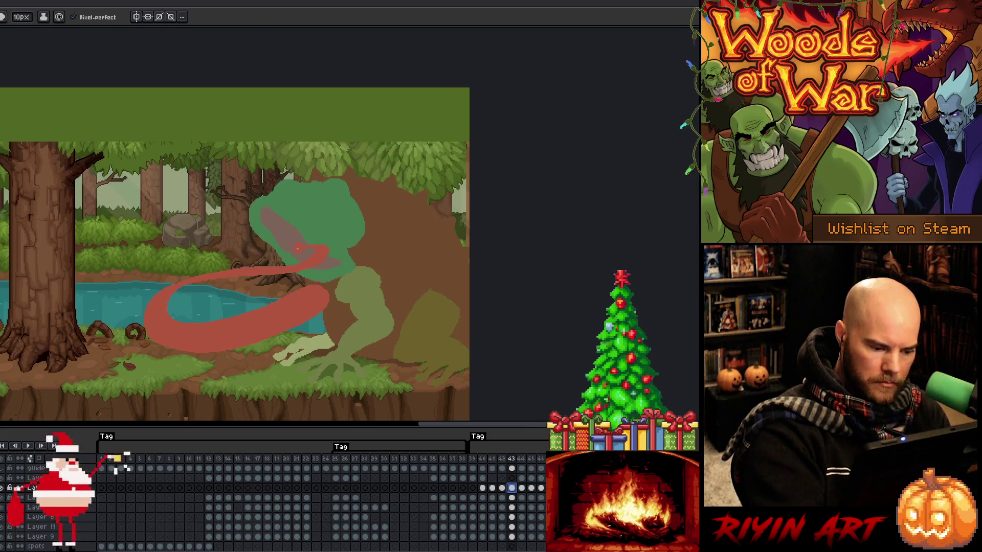
pyautogui.press('q')
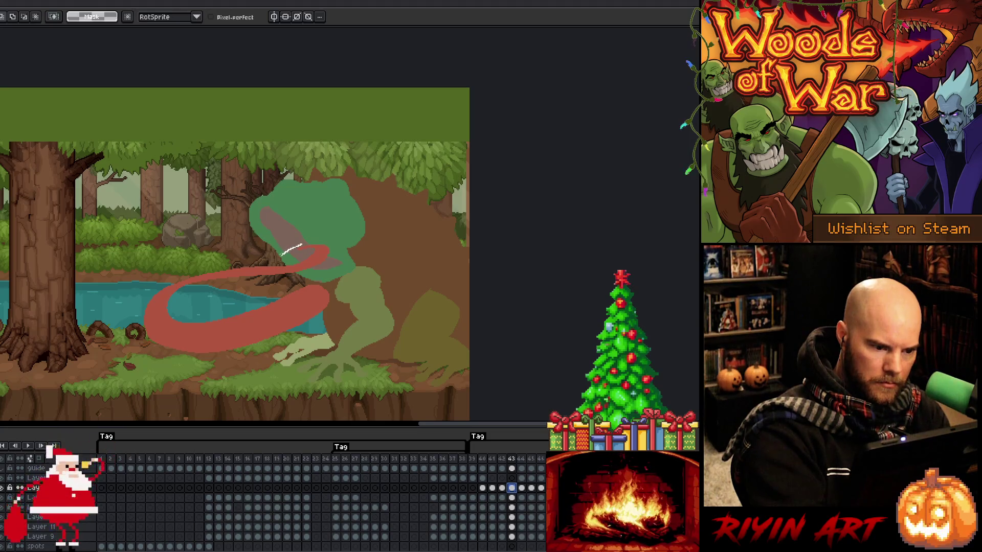
pyautogui.moveTo(264, 259)
pyautogui.mouseDown()
pyautogui.moveTo(168, 312)
pyautogui.moveTo(177, 362)
pyautogui.moveTo(302, 347)
pyautogui.moveTo(385, 273)
pyautogui.moveTo(335, 278)
pyautogui.moveTo(276, 313)
pyautogui.moveTo(195, 325)
pyautogui.moveTo(181, 299)
pyautogui.moveTo(318, 248)
pyautogui.mouseUp()
pyautogui.press('f')
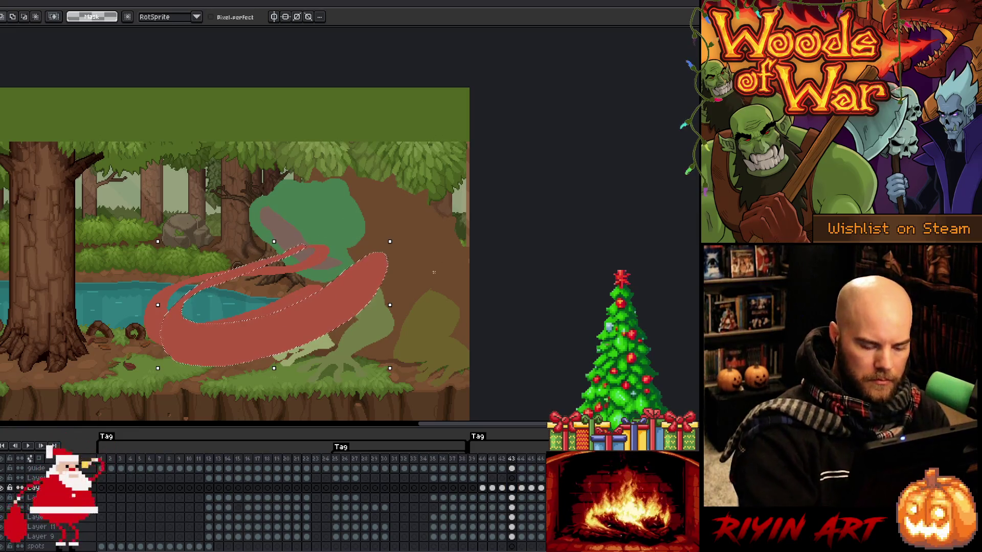
# - Deselect, play the animation from frame 41 to preview the tongue, then reselect the frame 43 cel
pyautogui.hotkey('ctrl', 'z')
pyautogui.hotkey('ctrl', 'd')
pyautogui.press('Left')
pyautogui.press('Left')
pyautogui.press('Return')
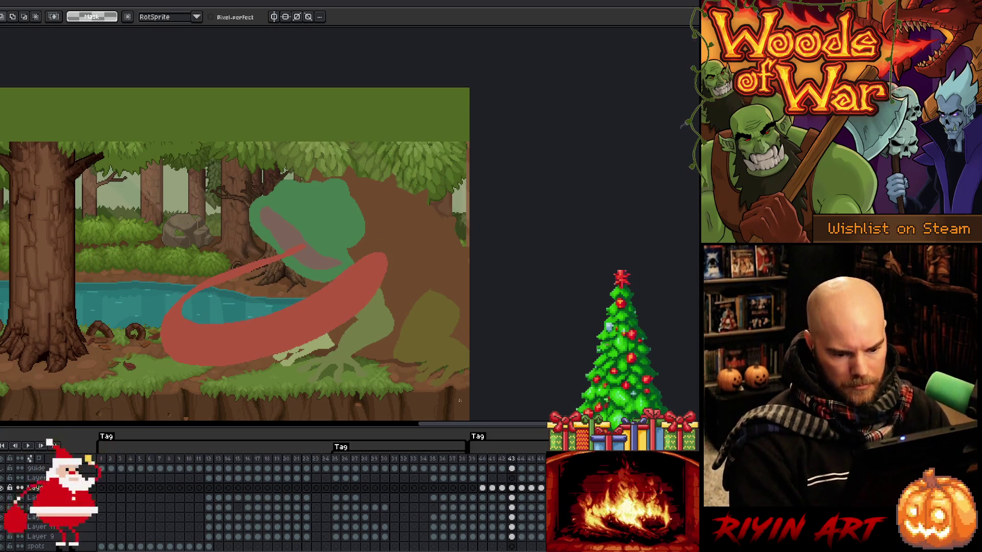
pyautogui.click(512, 488)
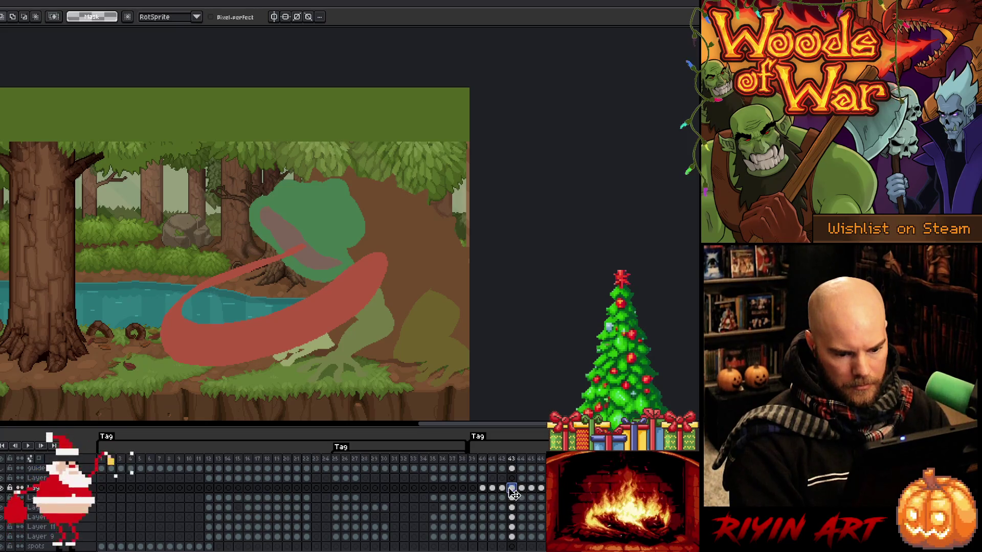
# - Reverse the order of frames 42 and 43 on both the selected layer and the layer below
pyautogui.keyDown('shift'); pyautogui.click(502, 488); pyautogui.keyUp('shift')
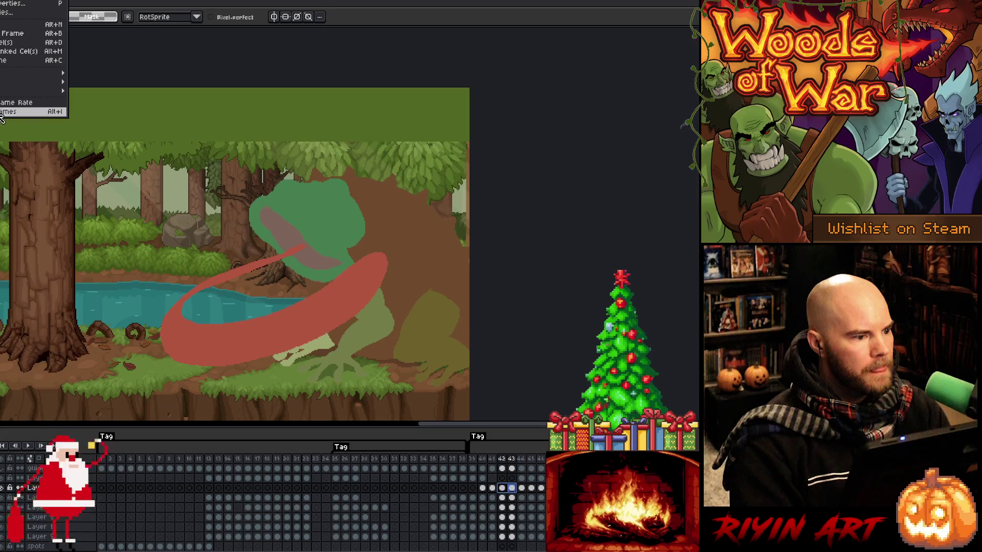
pyautogui.click(31, 119)
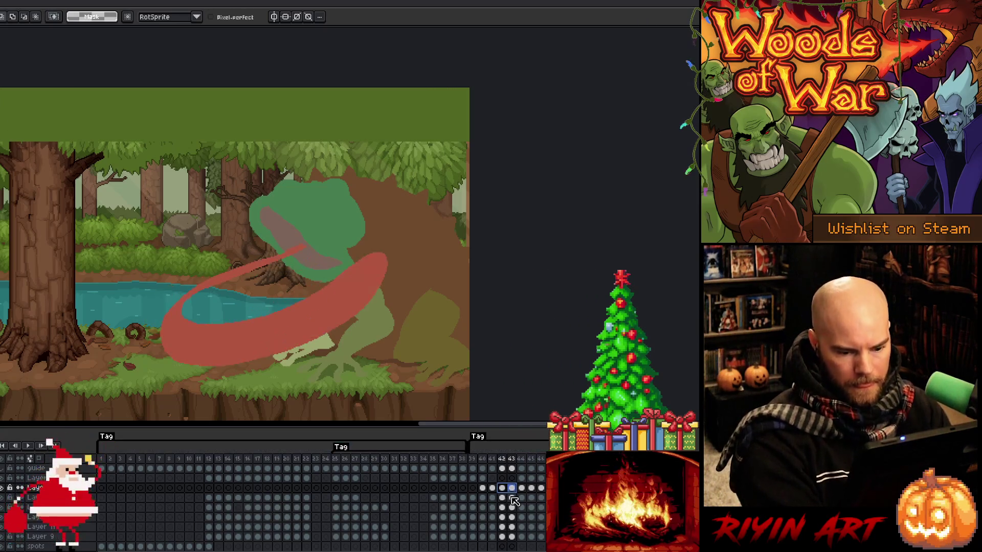
pyautogui.click(502, 498)
pyautogui.click(15, 0)
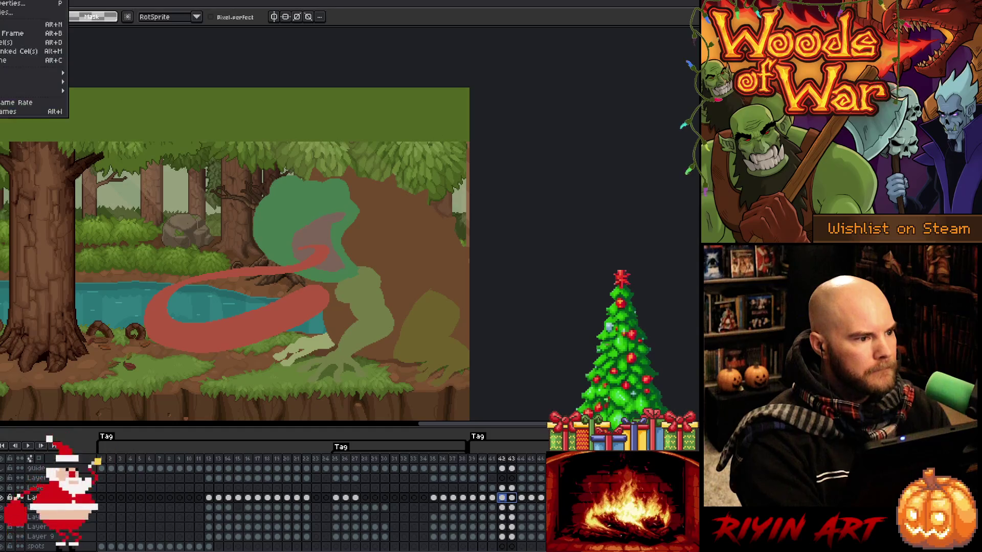
pyautogui.moveTo(61, 70)
pyautogui.click(102, 99)
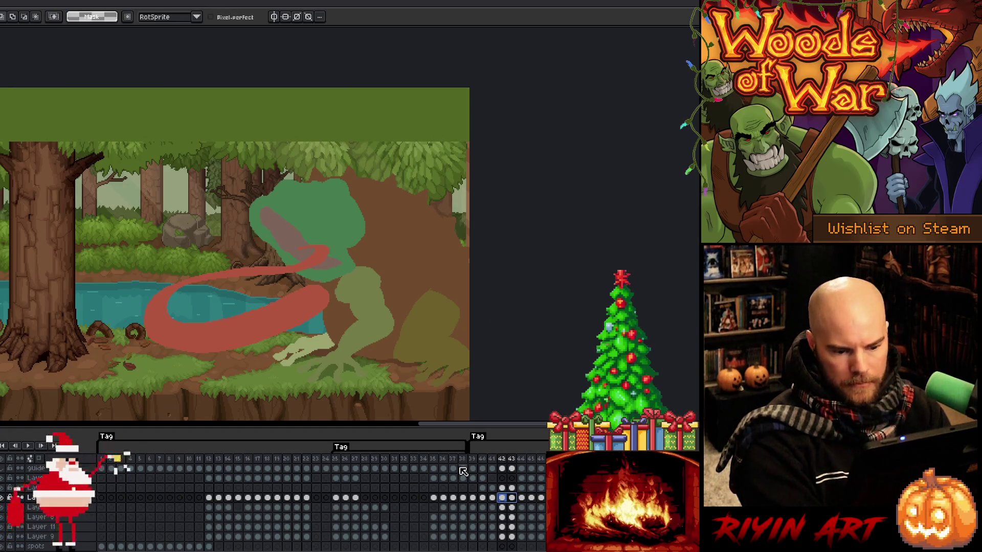
# - Flip between frames 41, 42 and 43 to compare the frog's poses
pyautogui.click(492, 459)
pyautogui.click(497, 459)
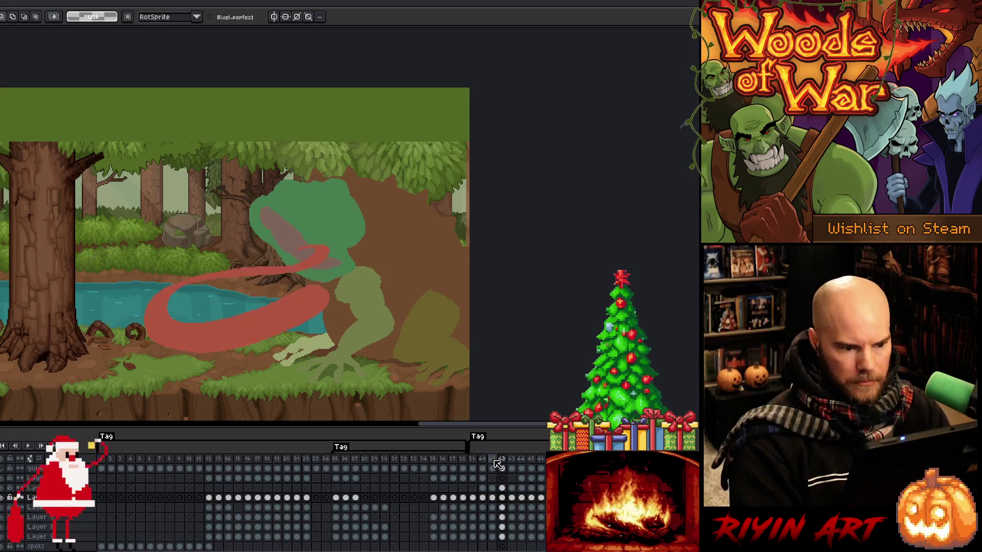
pyautogui.press('Right')
pyautogui.click(494, 459)
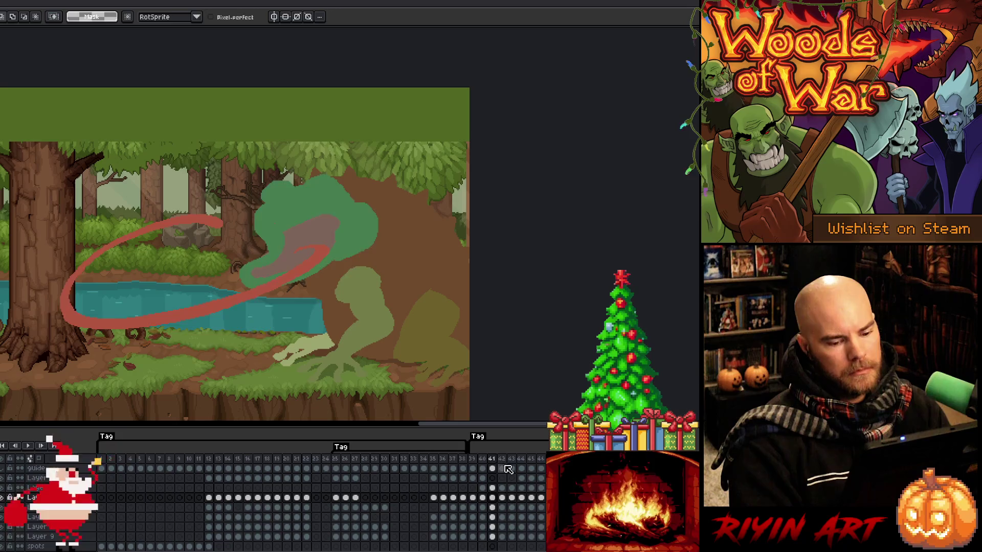
pyautogui.click(504, 467)
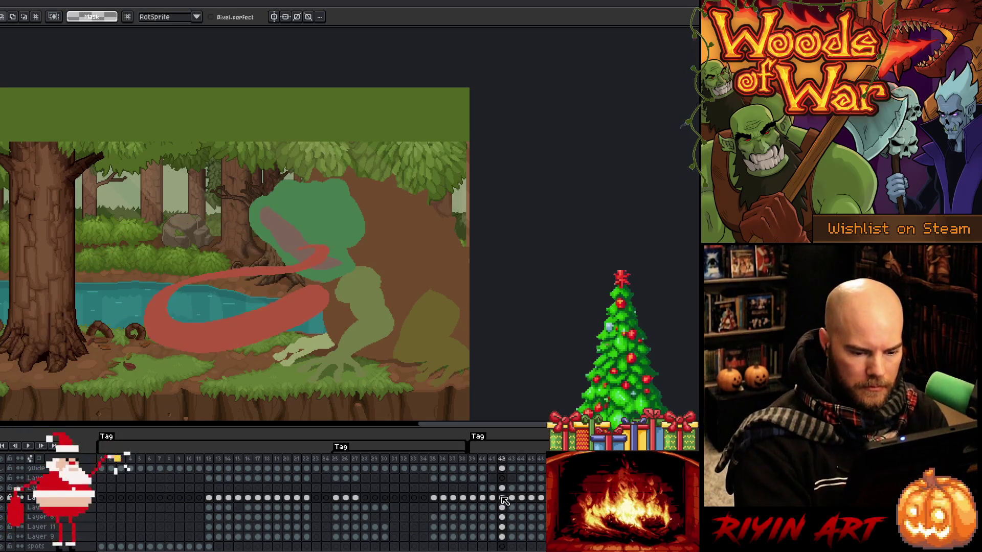
pyautogui.press('Left')
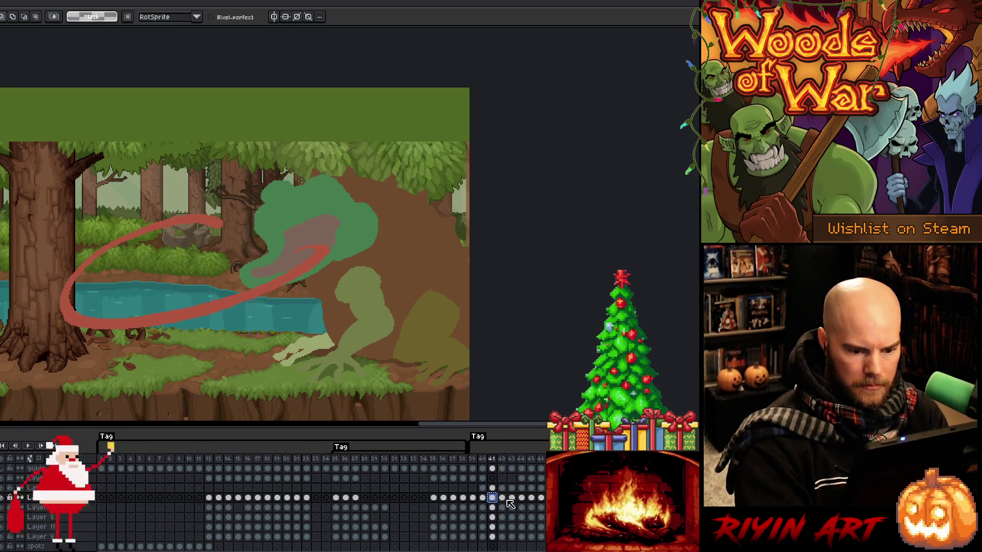
pyautogui.click(503, 498)
pyautogui.press('b')
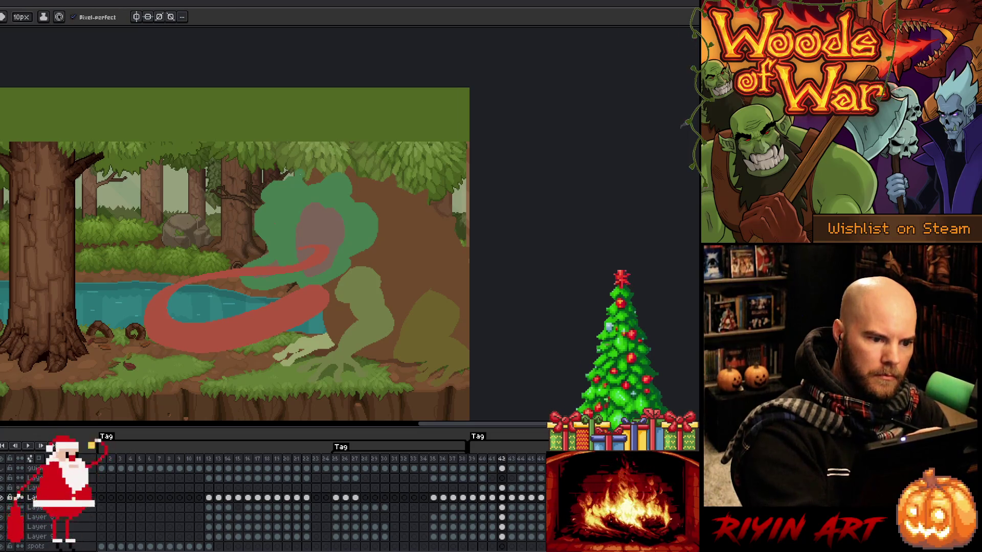
pyautogui.press('b')
pyautogui.moveTo(256, 228)
pyautogui.mouseDown()
pyautogui.moveTo(291, 283)
pyautogui.moveTo(258, 284)
pyautogui.moveTo(261, 297)
pyautogui.mouseUp()
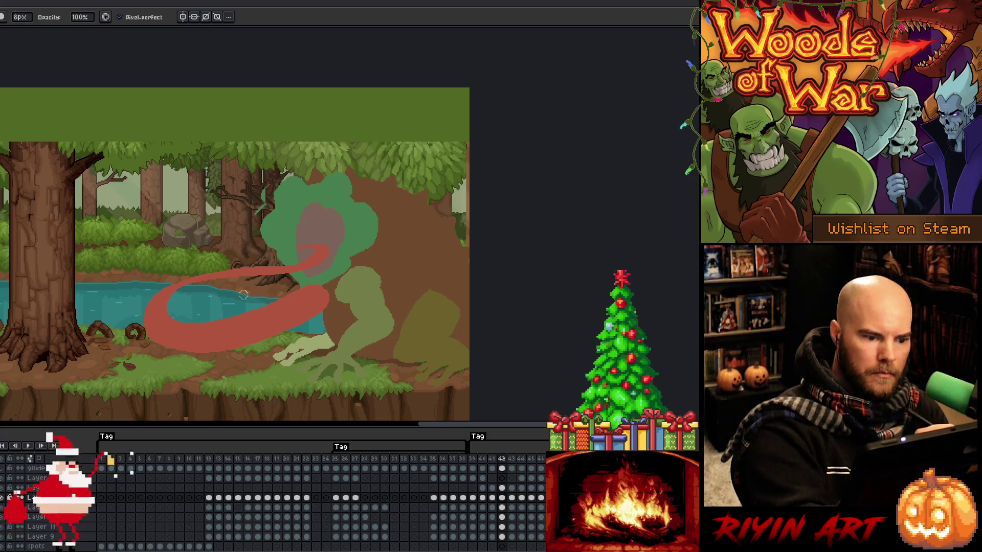
pyautogui.press('e')
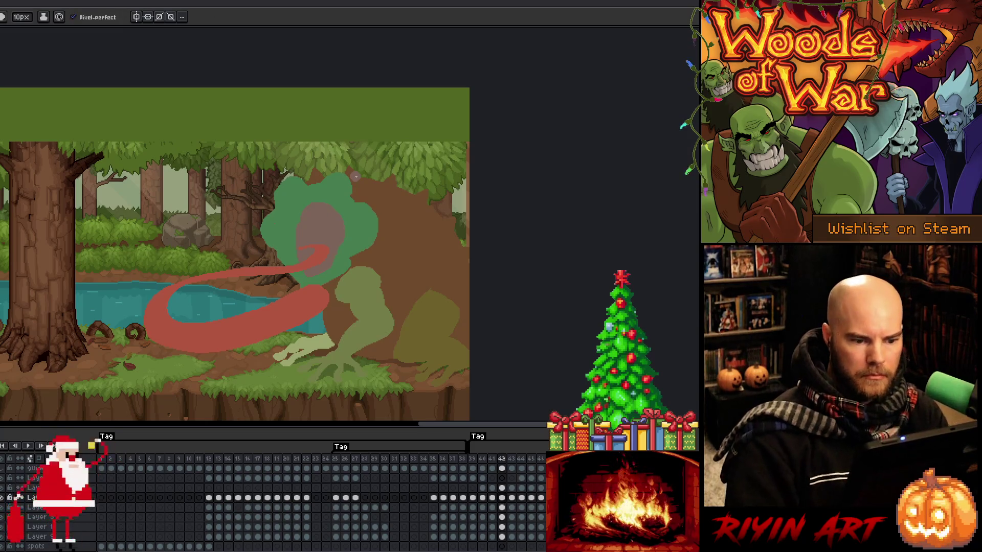
pyautogui.press('.')
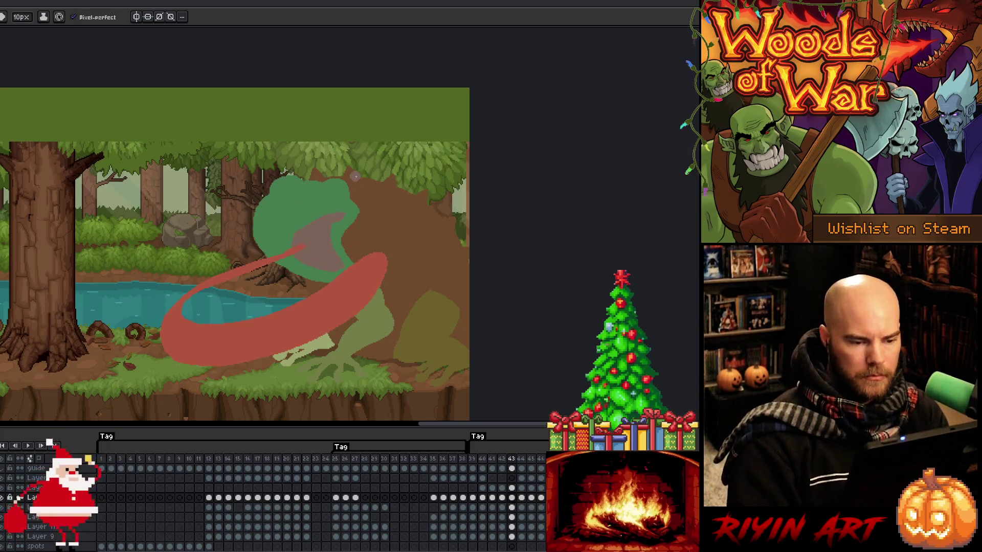
pyautogui.press('b')
pyautogui.moveTo(263, 193); pyautogui.dragTo(266, 269)
pyautogui.press('e')
pyautogui.moveTo(355, 197)
pyautogui.mouseDown()
pyautogui.moveTo(367, 200)
pyautogui.moveTo(352, 220)
pyautogui.mouseUp()
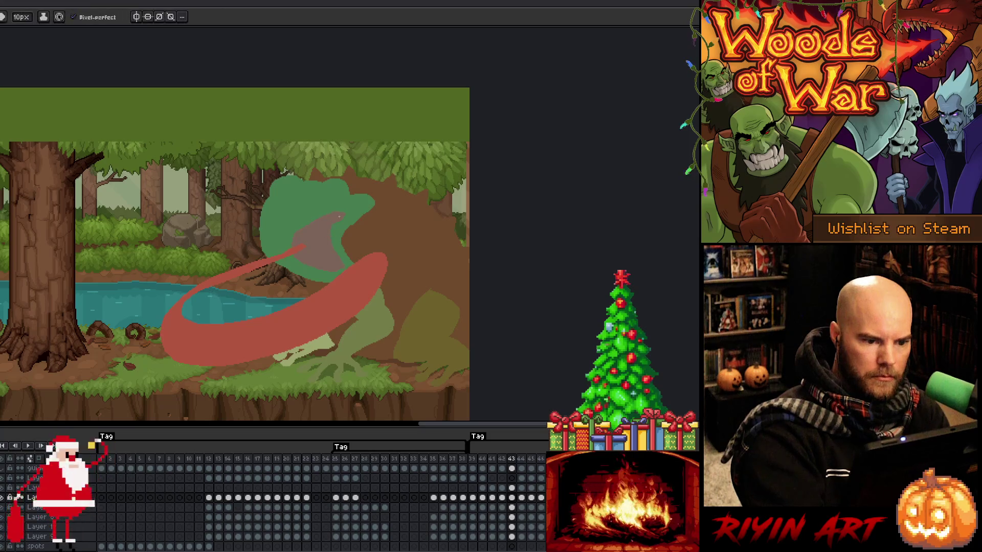
pyautogui.keyDown('alt'); pyautogui.click(317, 270); pyautogui.keyUp('alt')
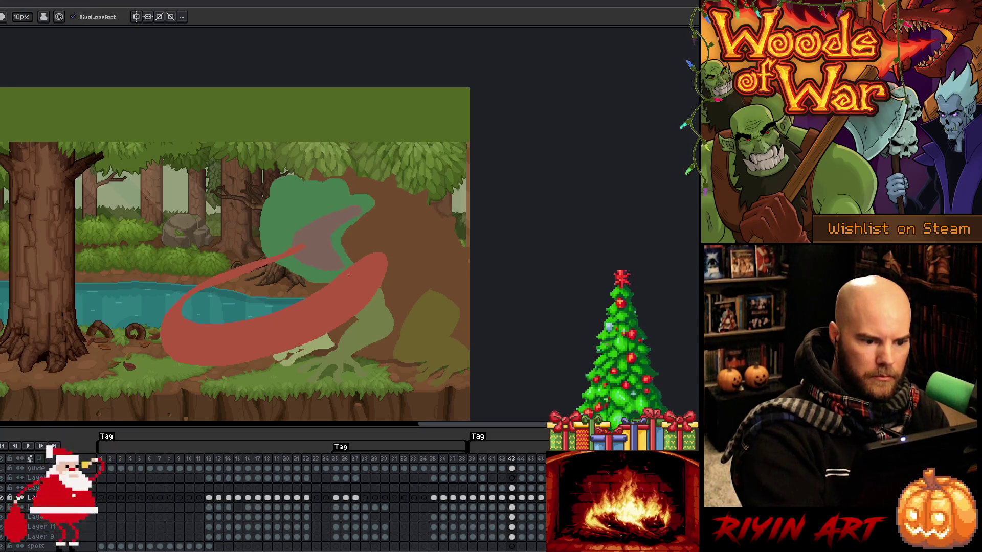
pyautogui.keyDown('alt'); pyautogui.click(346, 261); pyautogui.keyUp('alt')
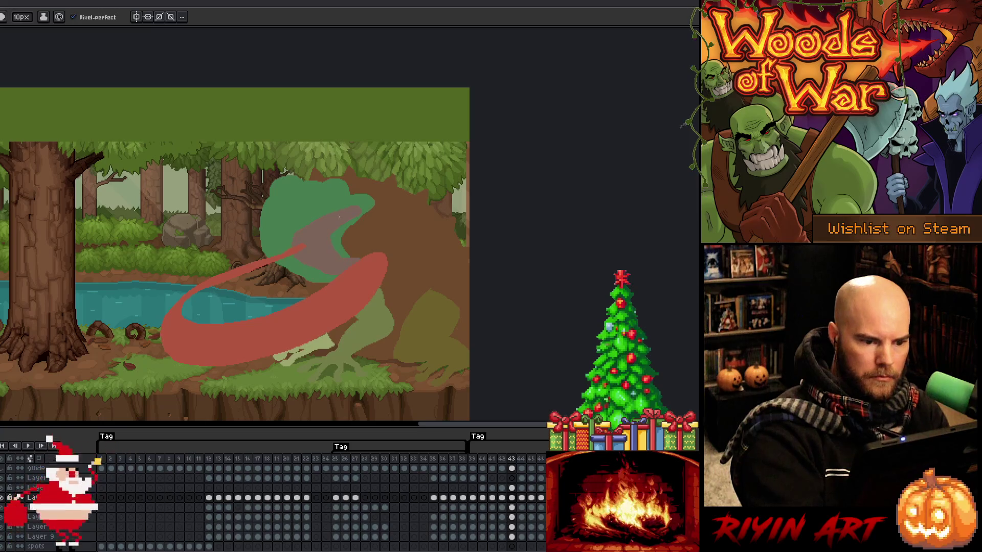
pyautogui.keyDown('alt'); pyautogui.click(348, 248); pyautogui.keyUp('alt')
pyautogui.keyDown('alt'); pyautogui.click(324, 206); pyautogui.keyUp('alt')
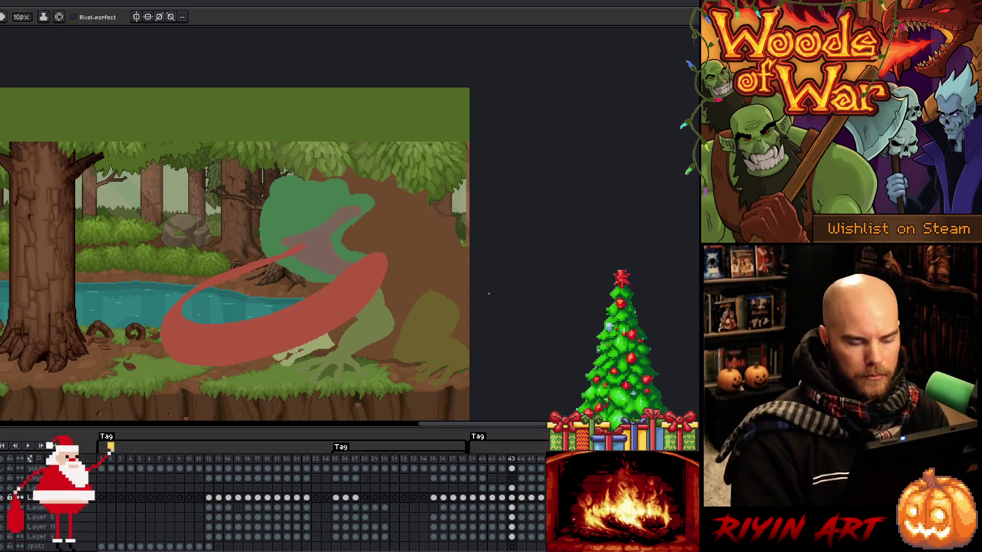
pyautogui.keyDown('alt'); pyautogui.click(288, 246); pyautogui.keyUp('alt')
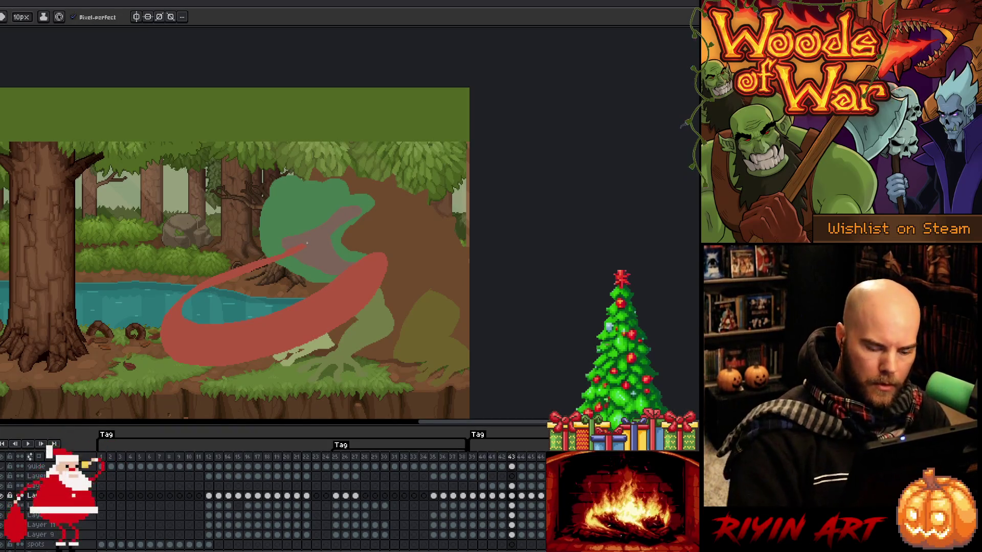
pyautogui.press('Return')
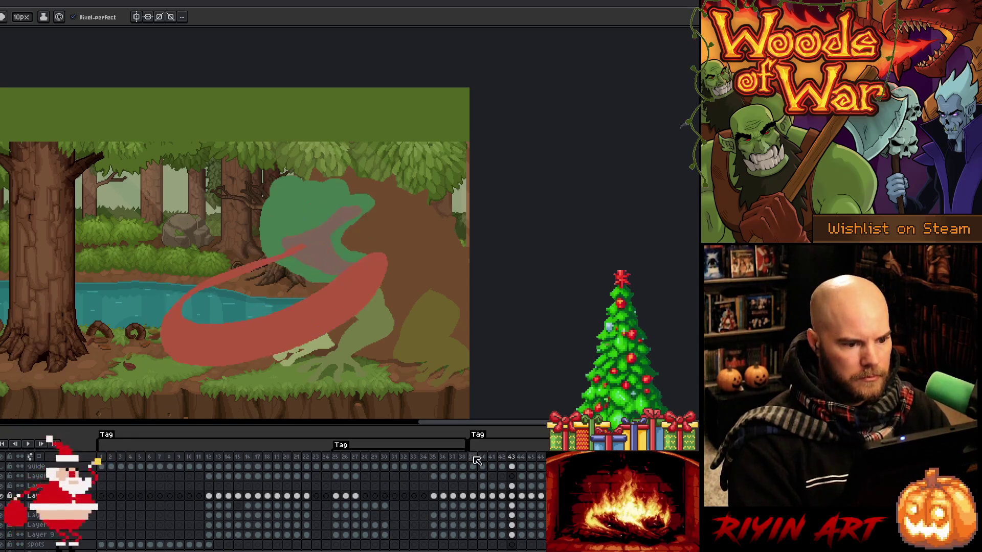
pyautogui.press('Right')
pyautogui.press('Left')
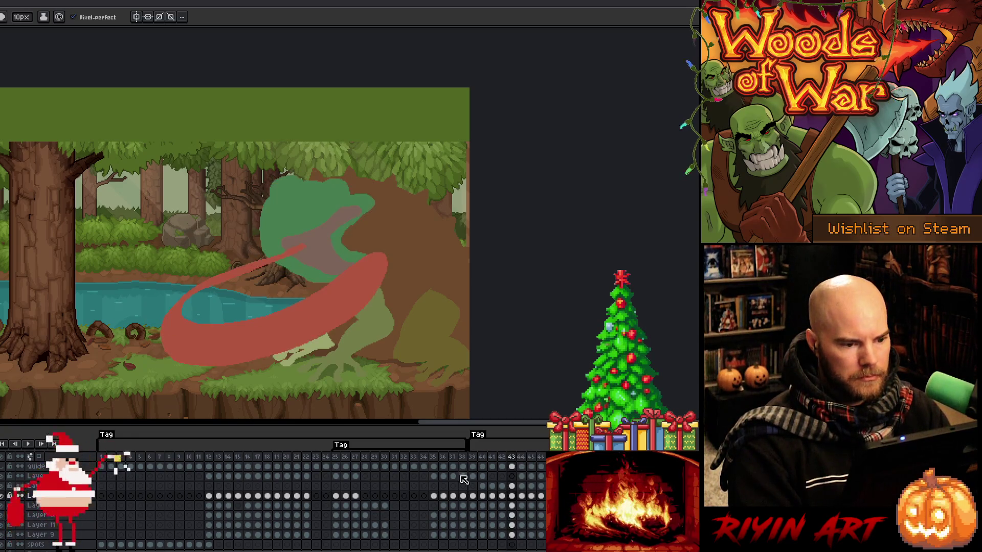
pyautogui.press('Right')
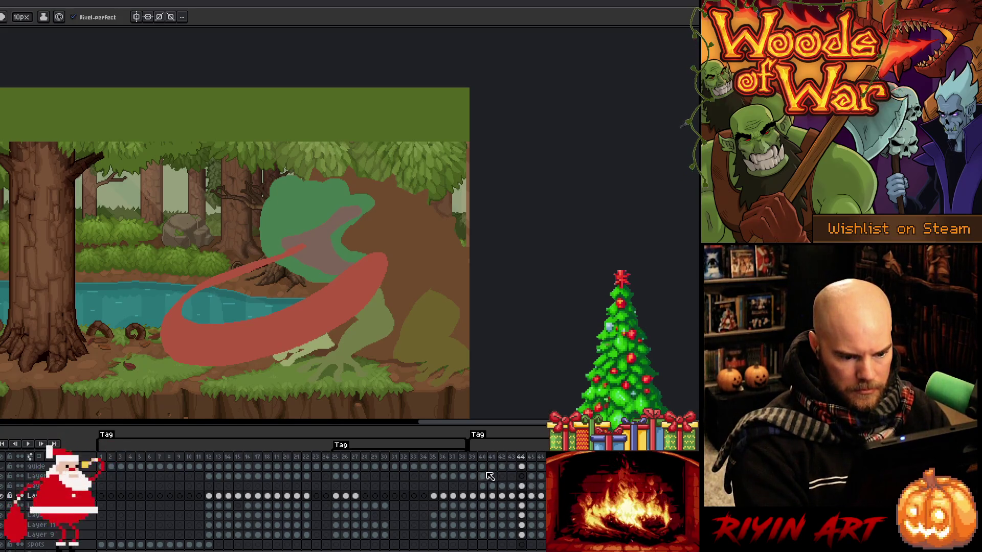
# - On the lower layer's frame 44 cel, paint green to enlarge and widen the frog's head
pyautogui.click(473, 476)
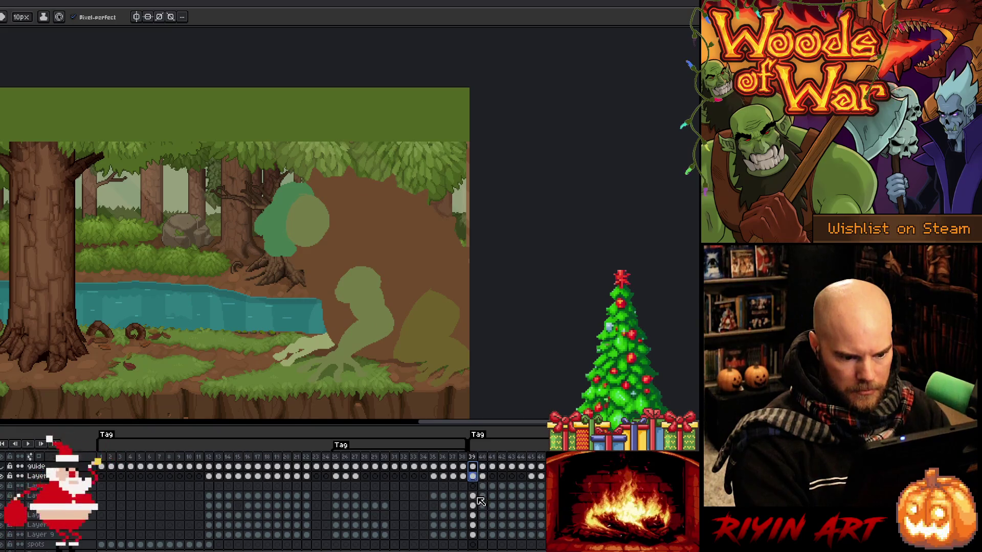
pyautogui.click(474, 496)
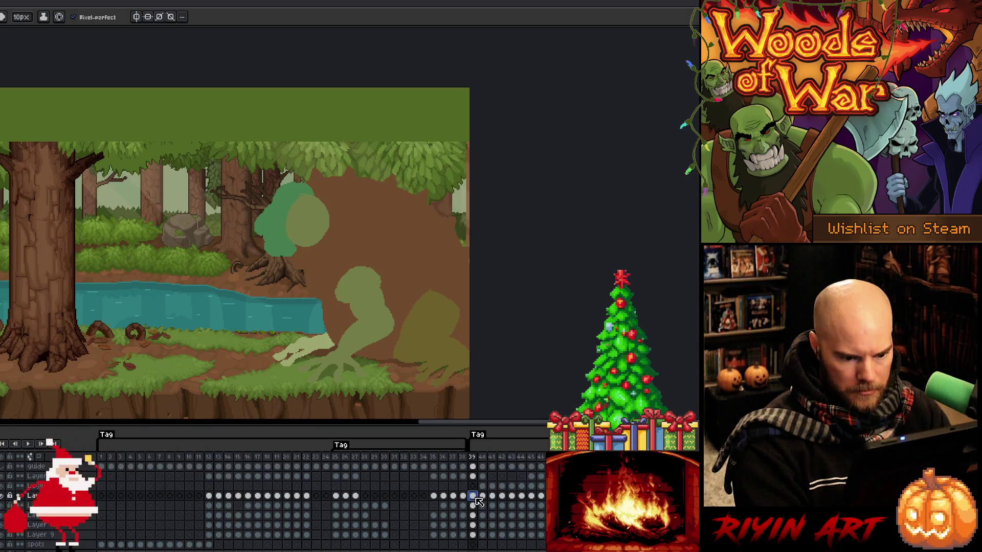
pyautogui.click(522, 496)
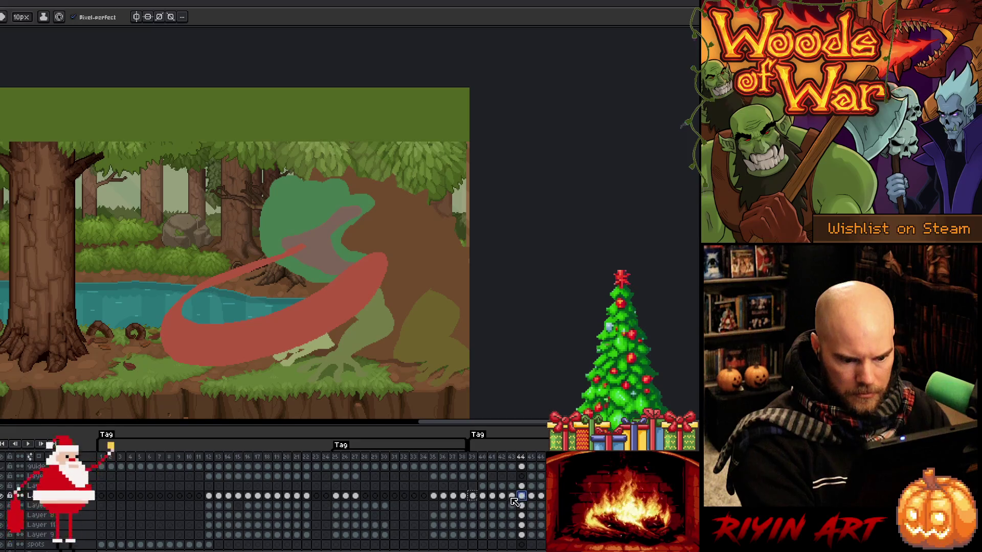
pyautogui.click(521, 497)
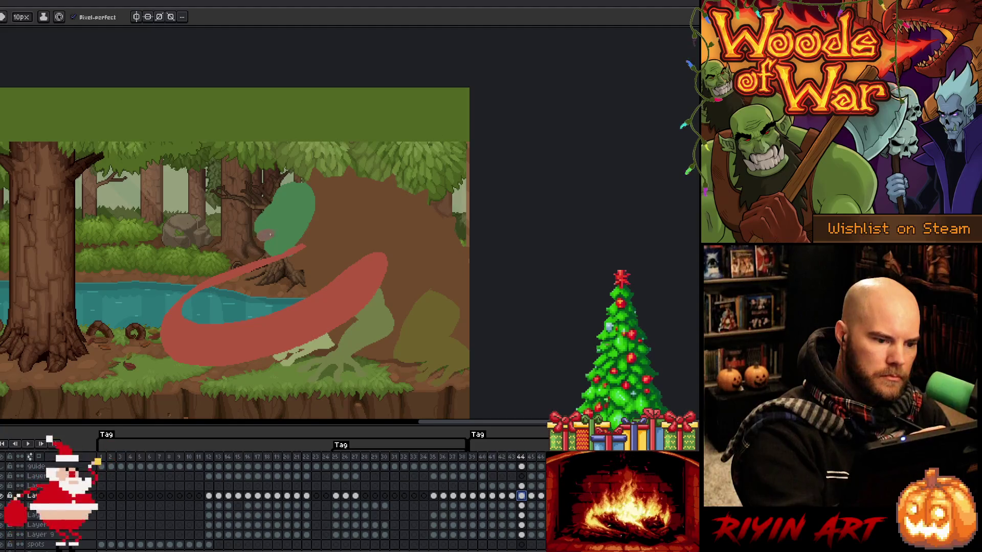
pyautogui.moveTo(262, 245); pyautogui.dragTo(256, 225)
pyautogui.moveTo(294, 253)
pyautogui.mouseDown()
pyautogui.moveTo(309, 261)
pyautogui.moveTo(319, 252)
pyautogui.mouseUp()
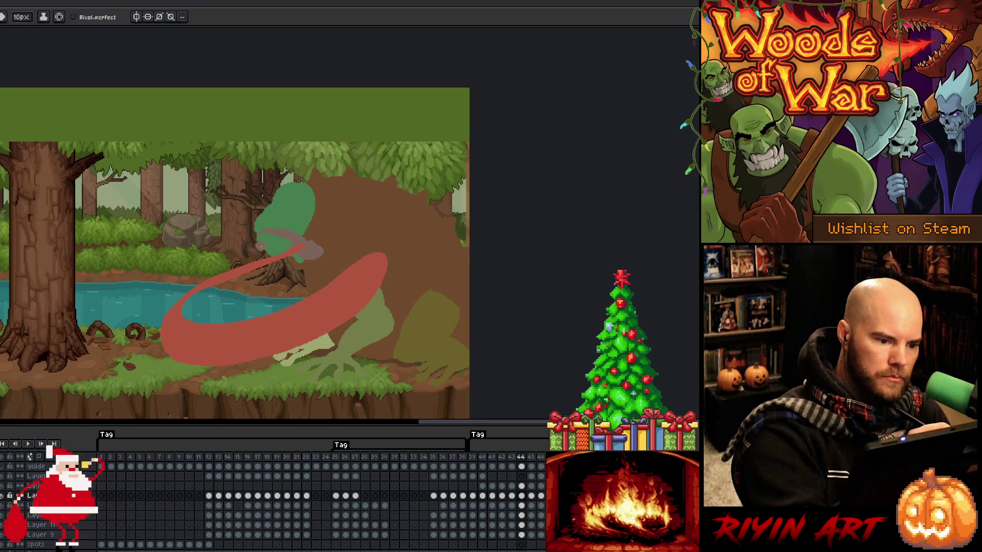
pyautogui.moveTo(292, 267)
pyautogui.mouseDown()
pyautogui.moveTo(314, 258)
pyautogui.moveTo(307, 232)
pyautogui.moveTo(252, 218)
pyautogui.mouseUp()
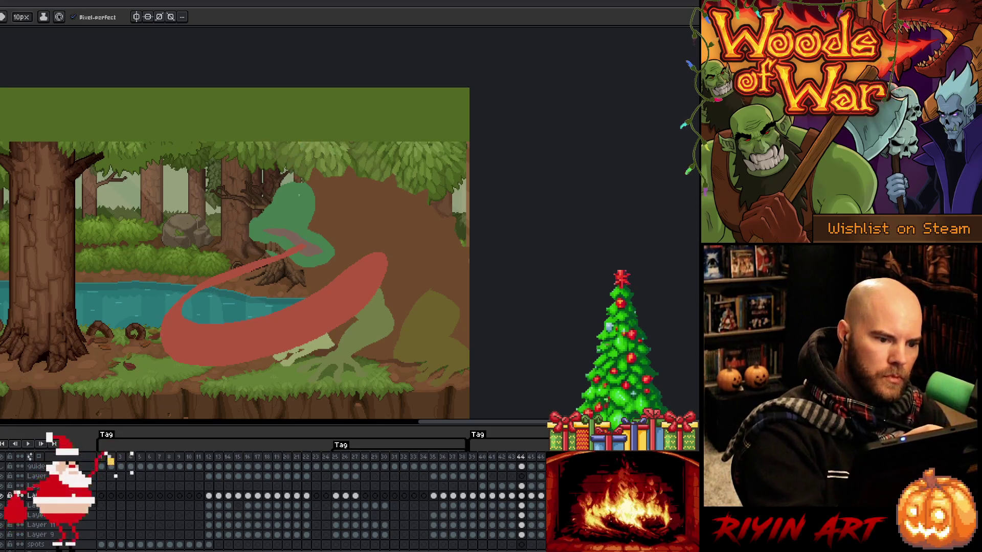
pyautogui.moveTo(327, 241); pyautogui.dragTo(308, 212)
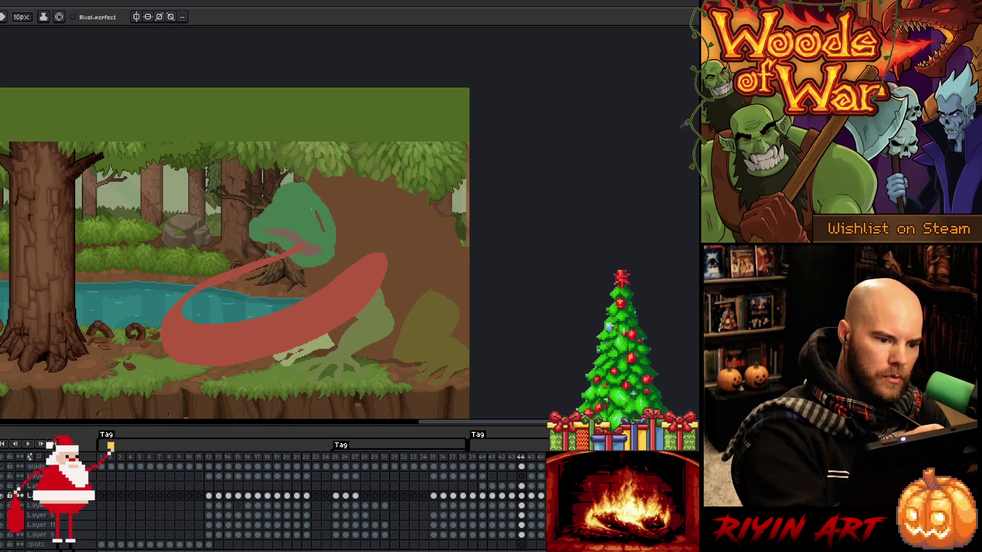
# - Compare with frames 42–43, erase the grey tongue over the head and add a green curl on top
pyautogui.press('b')
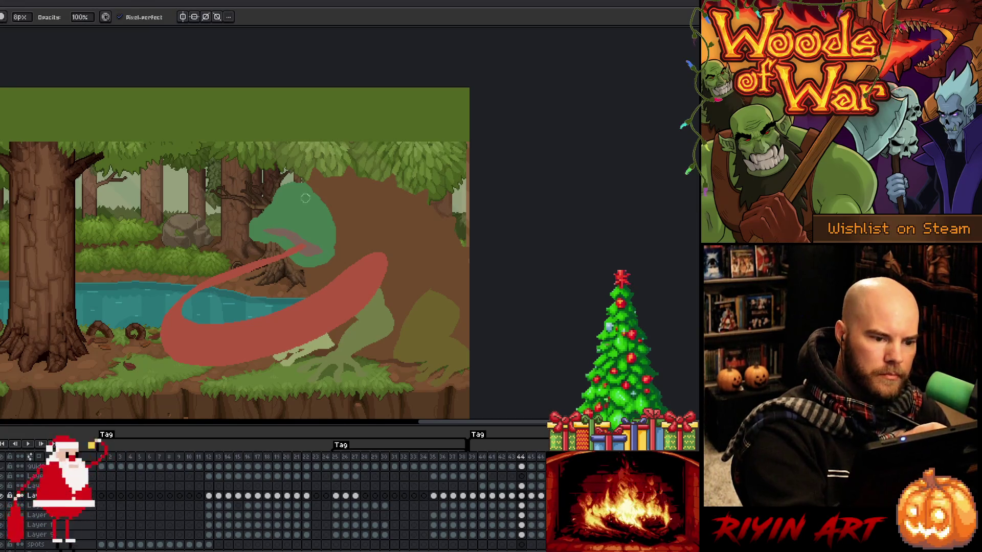
pyautogui.press('Left')
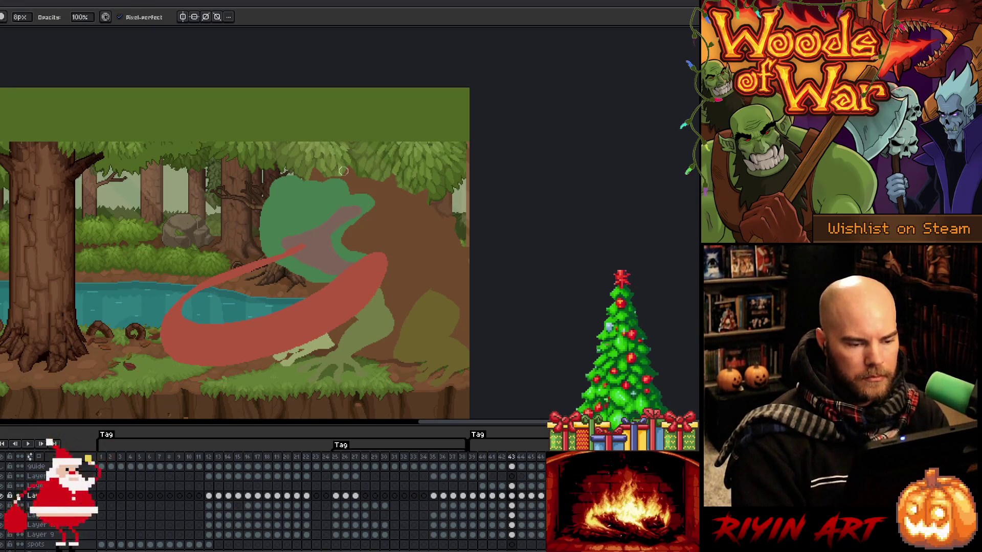
pyautogui.press('Left')
pyautogui.press('Right')
pyautogui.press('Right')
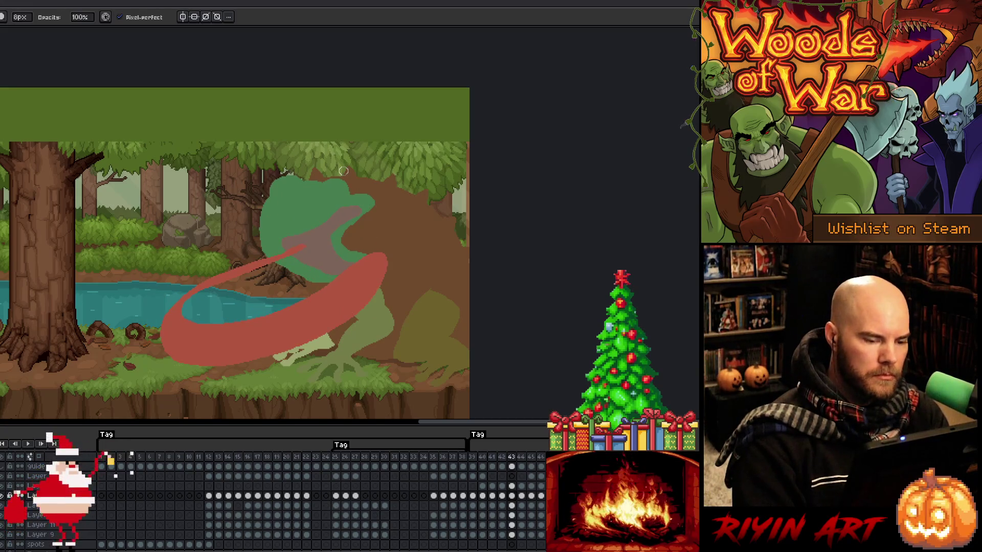
pyautogui.press('e')
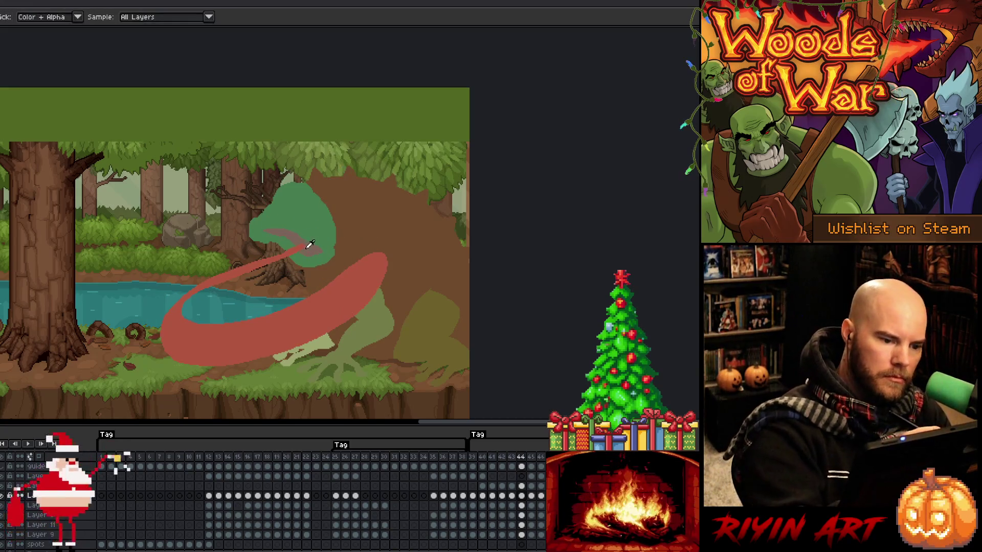
pyautogui.moveTo(337, 234)
pyautogui.mouseDown()
pyautogui.moveTo(352, 246)
pyautogui.moveTo(314, 268)
pyautogui.mouseUp()
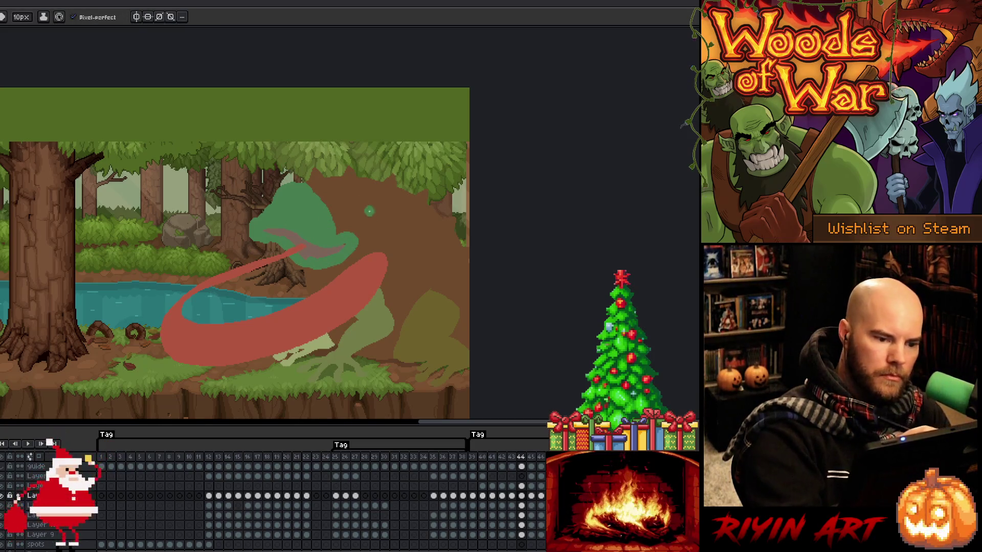
pyautogui.moveTo(310, 188)
pyautogui.mouseDown()
pyautogui.moveTo(330, 195)
pyautogui.moveTo(315, 193)
pyautogui.moveTo(352, 231)
pyautogui.mouseUp()
pyautogui.press('i')
pyautogui.press('b')
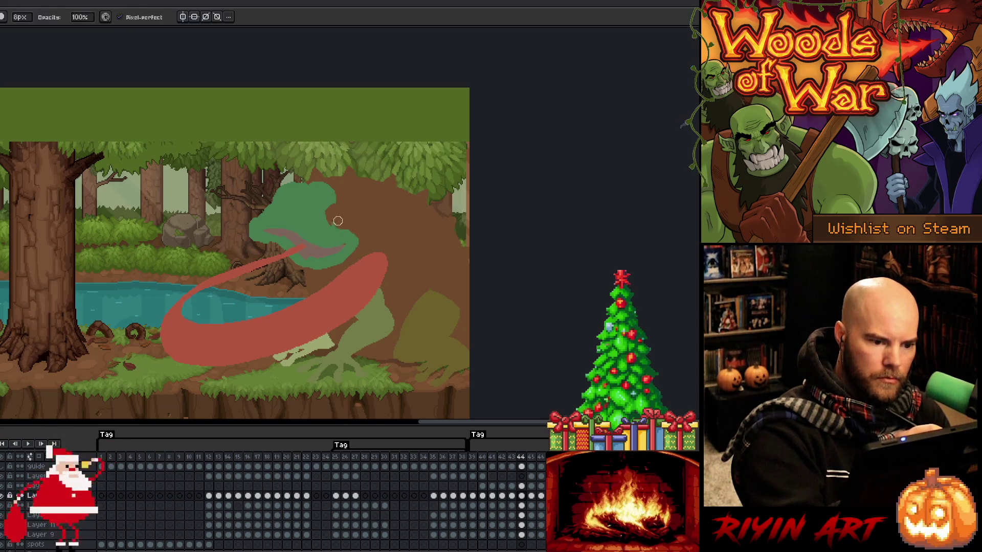
pyautogui.press('e')
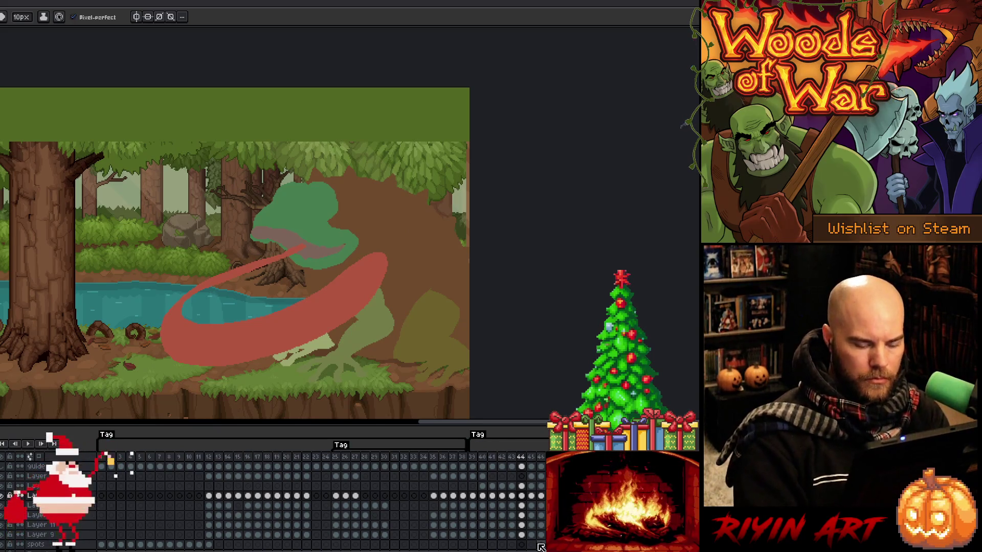
pyautogui.press('Left')
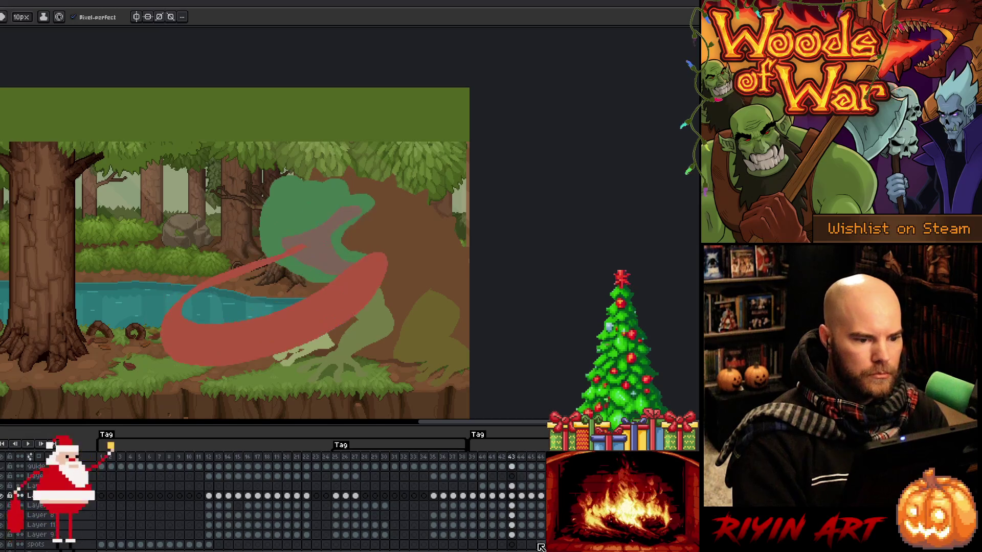
pyautogui.press('Right')
pyautogui.press('Left')
pyautogui.press('Right')
pyautogui.press('Right')
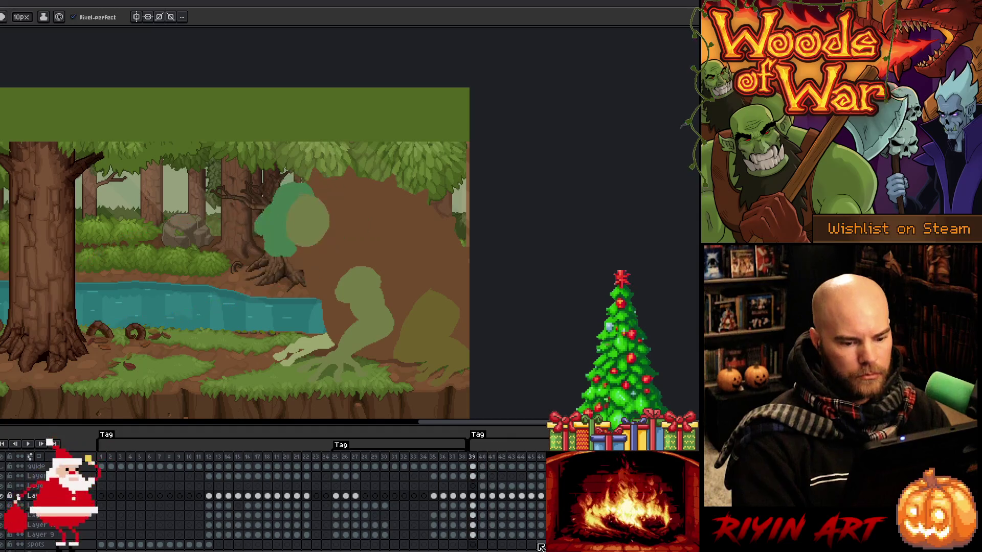
pyautogui.press('Return')
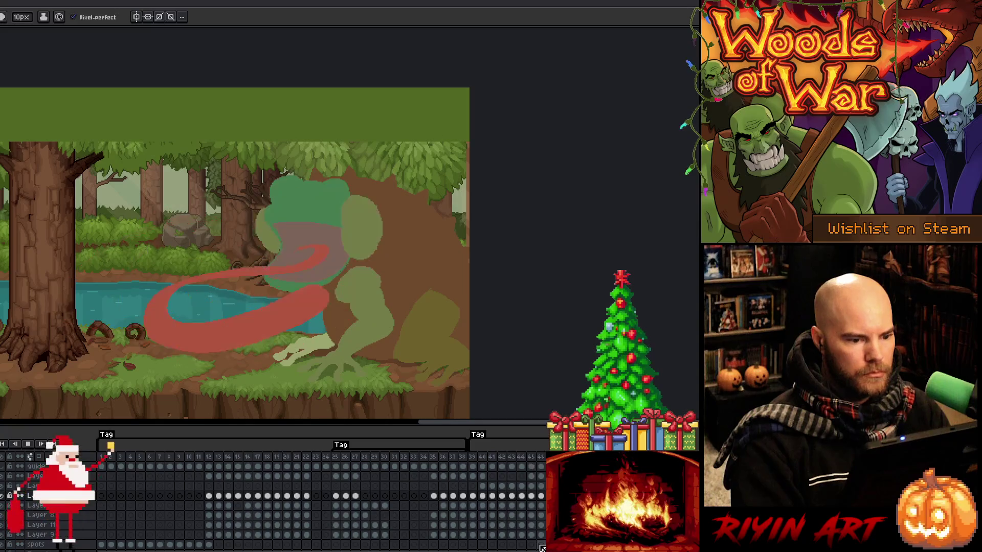
pyautogui.press('Return')
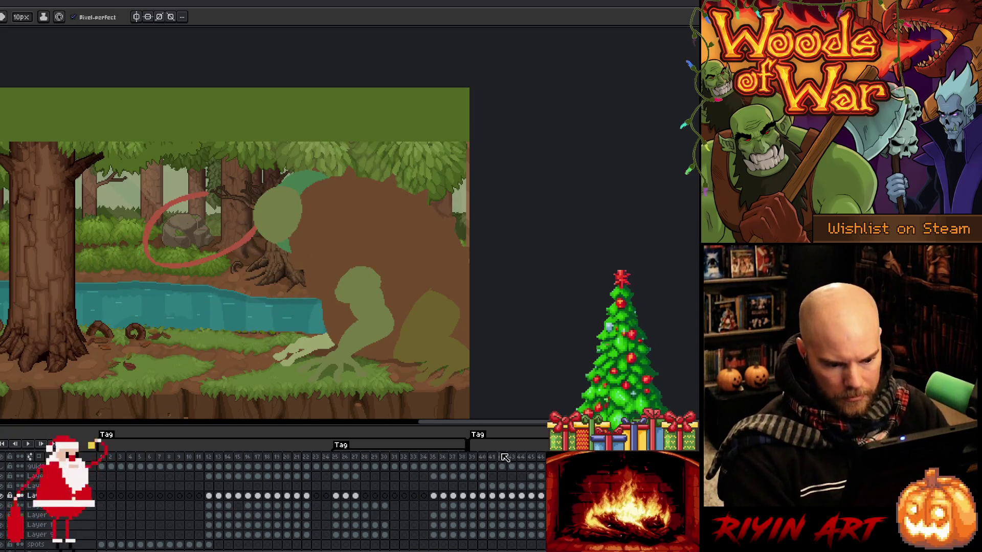
pyautogui.click(501, 457)
pyautogui.click(492, 456)
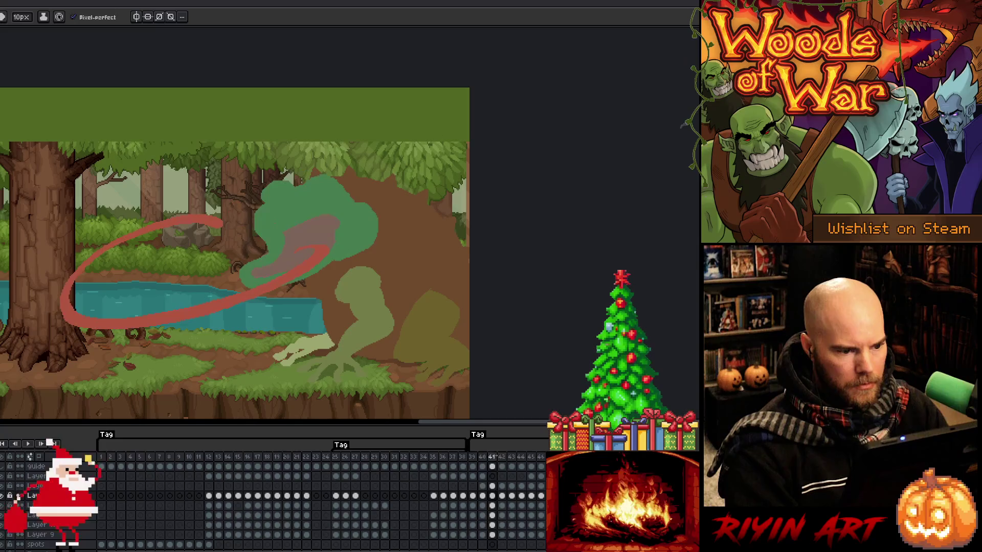
pyautogui.press('Right')
pyautogui.press('Right')
pyautogui.press('Right')
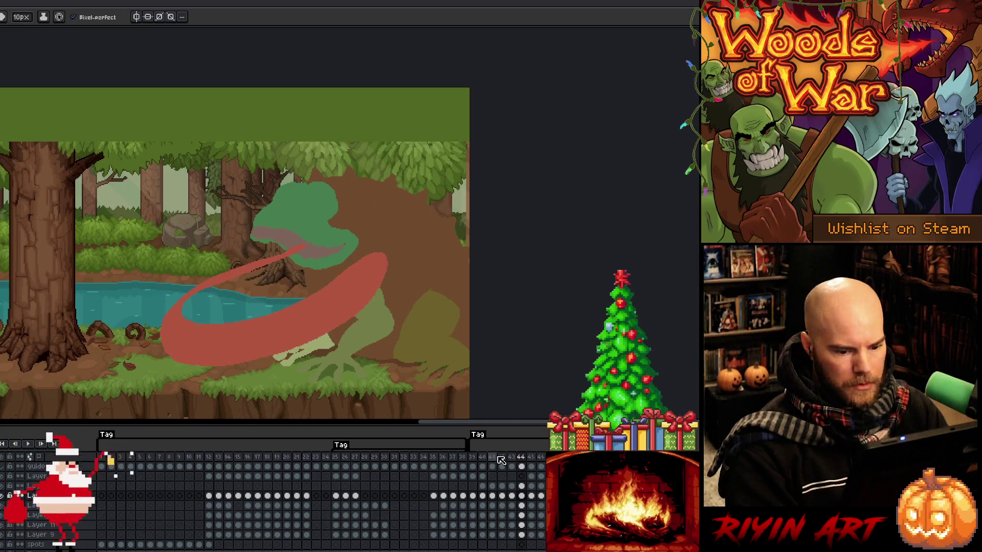
pyautogui.press('Left')
pyautogui.press('Left')
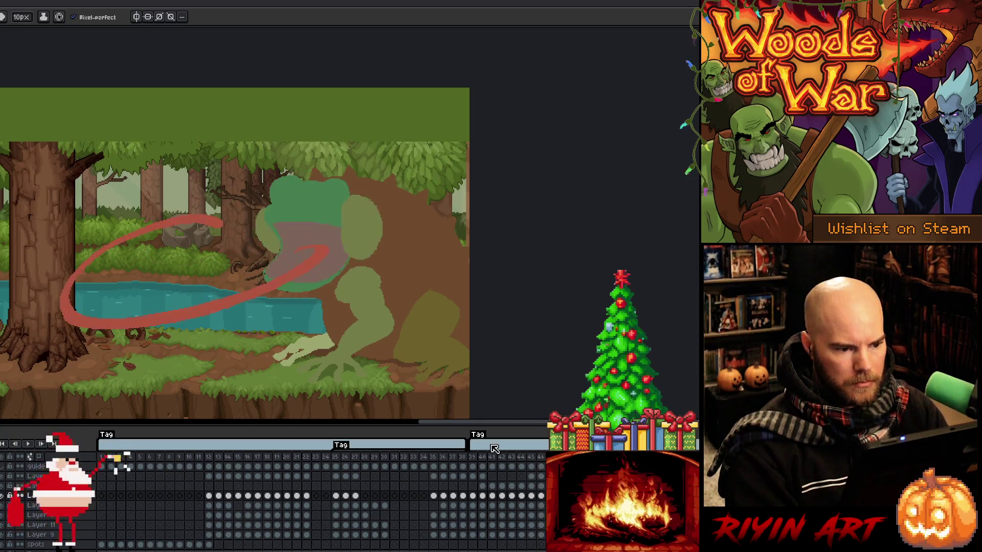
pyautogui.press('Left')
pyautogui.press('Right')
pyautogui.press('Right')
pyautogui.press('Right')
pyautogui.press('Right')
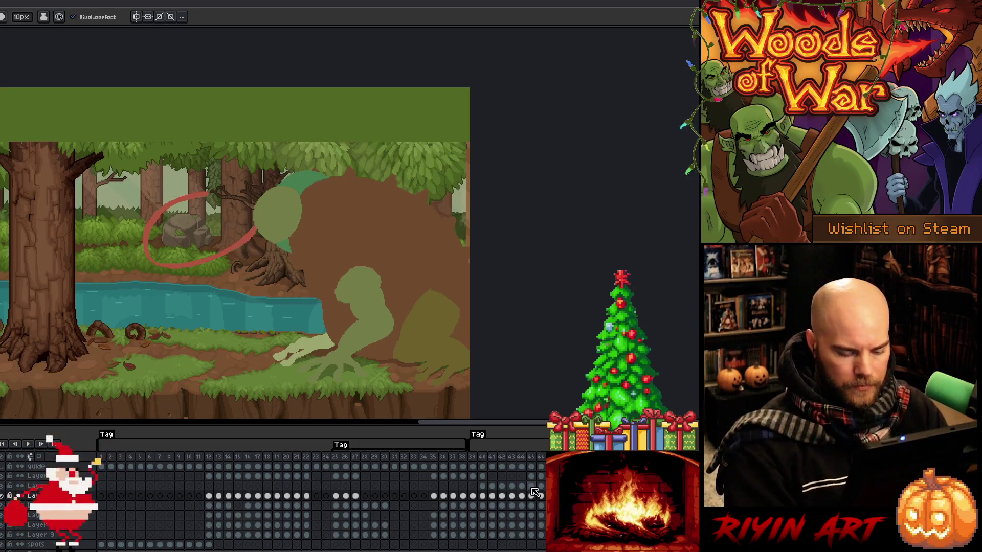
pyautogui.press('Left')
pyautogui.press('Right')
pyautogui.press('Right')
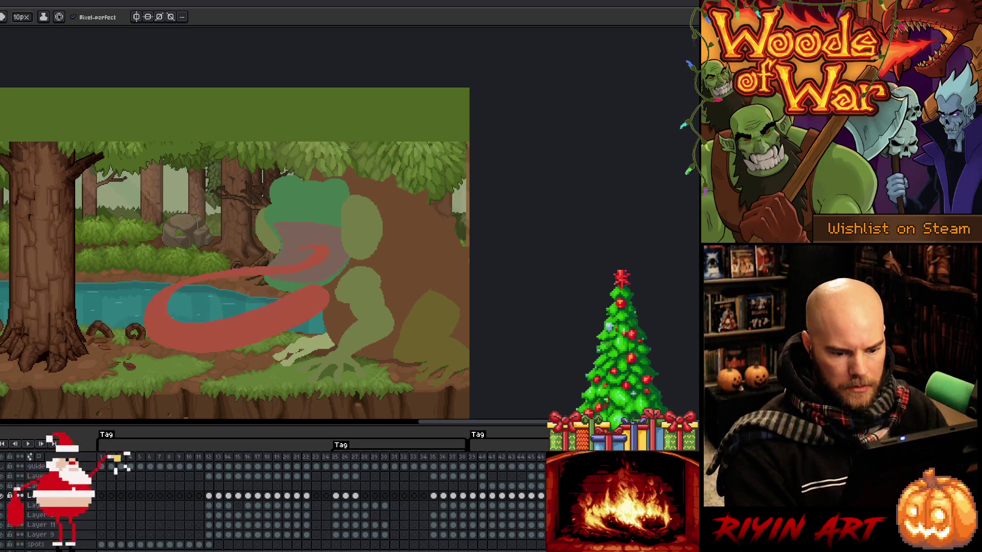
pyautogui.press('Right')
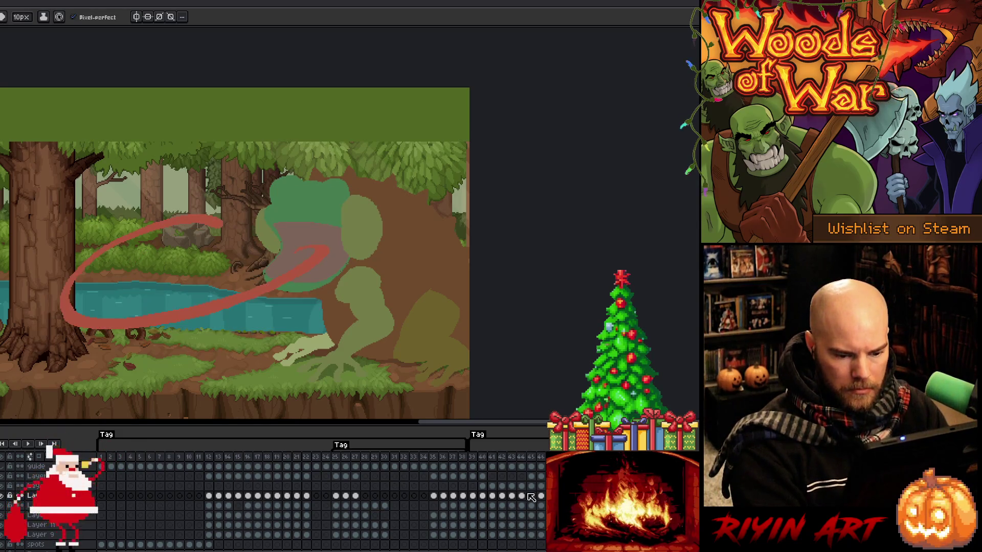
pyautogui.click(492, 486)
pyautogui.moveTo(492, 486); pyautogui.dragTo(525, 498)
pyautogui.click(521, 487)
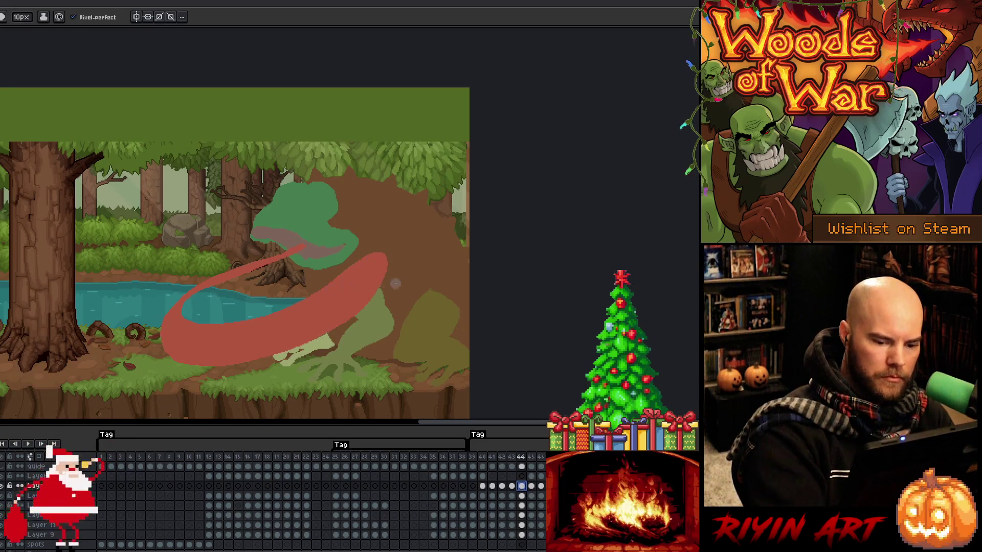
pyautogui.press('Left')
pyautogui.press('Right')
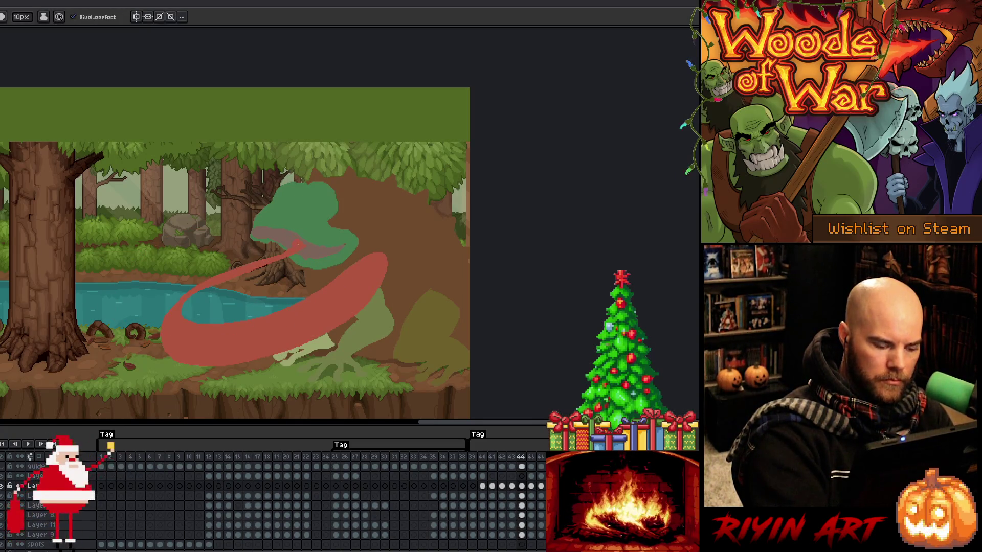
# - Draw a freehand lasso selection around the red tongue stroke
pyautogui.press('m')
pyautogui.moveTo(261, 249)
pyautogui.mouseDown()
pyautogui.moveTo(179, 280)
pyautogui.moveTo(139, 330)
pyautogui.moveTo(192, 353)
pyautogui.moveTo(304, 333)
pyautogui.moveTo(341, 289)
pyautogui.moveTo(202, 335)
pyautogui.mouseUp()
pyautogui.moveTo(159, 307)
pyautogui.mouseDown()
pyautogui.moveTo(233, 264)
pyautogui.moveTo(302, 244)
pyautogui.mouseUp()
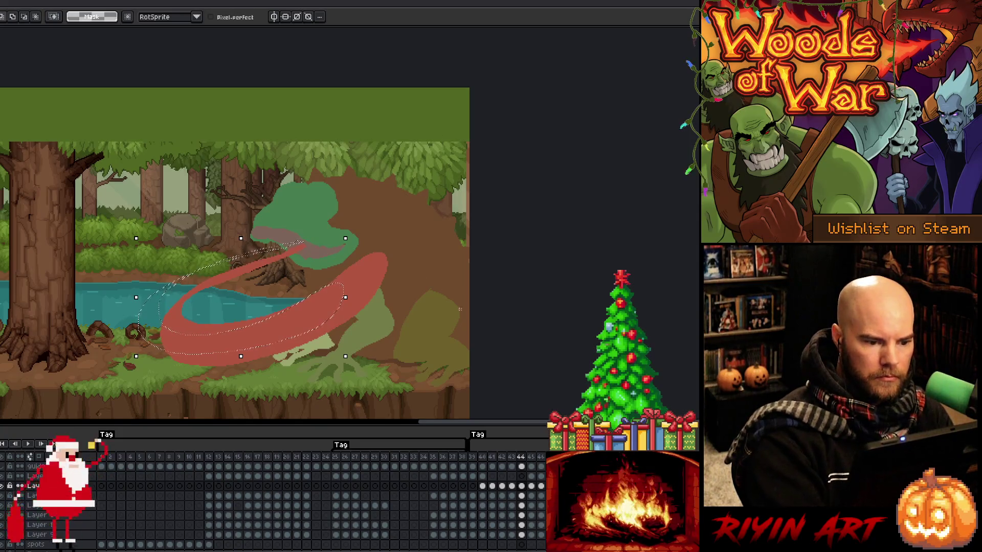
# - Trim the tongue outside the selection, return to the brush, and play the animation back
pyautogui.press('b')
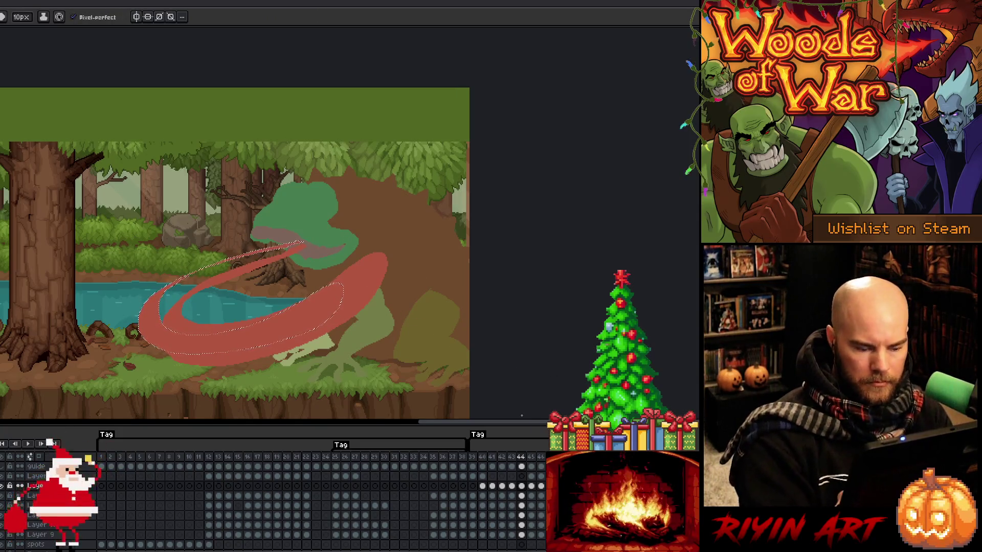
pyautogui.hotkey('ctrl', 'z')
pyautogui.press('Return')
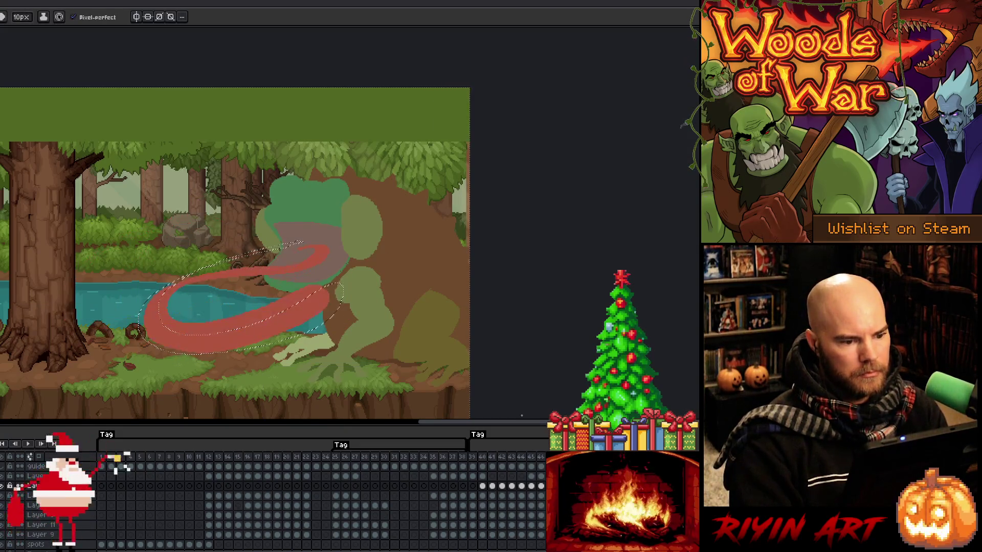
# - Stop playback and inspect frames 41, 43 and 44, including the layer below, then replay
pyautogui.click(493, 487)
pyautogui.click(511, 490)
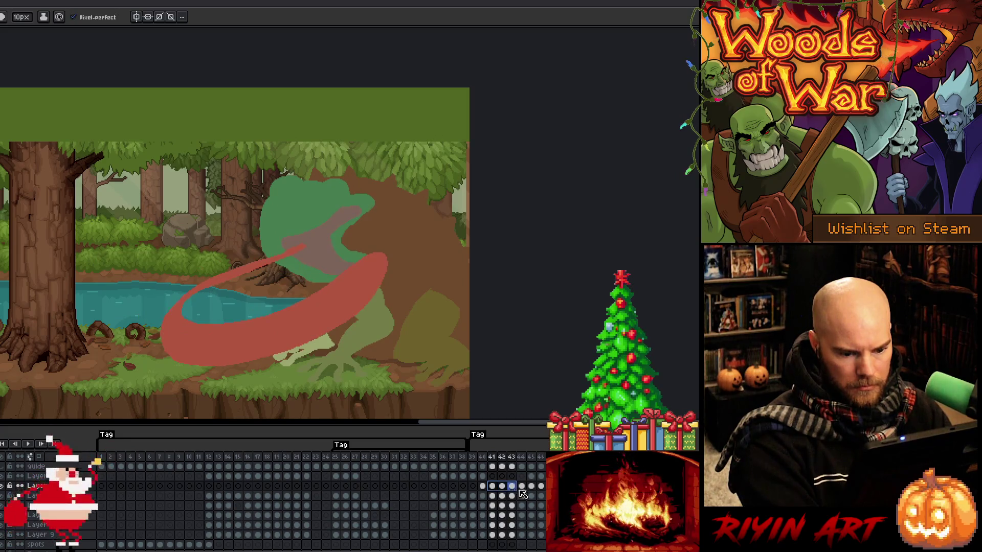
pyautogui.click(523, 489)
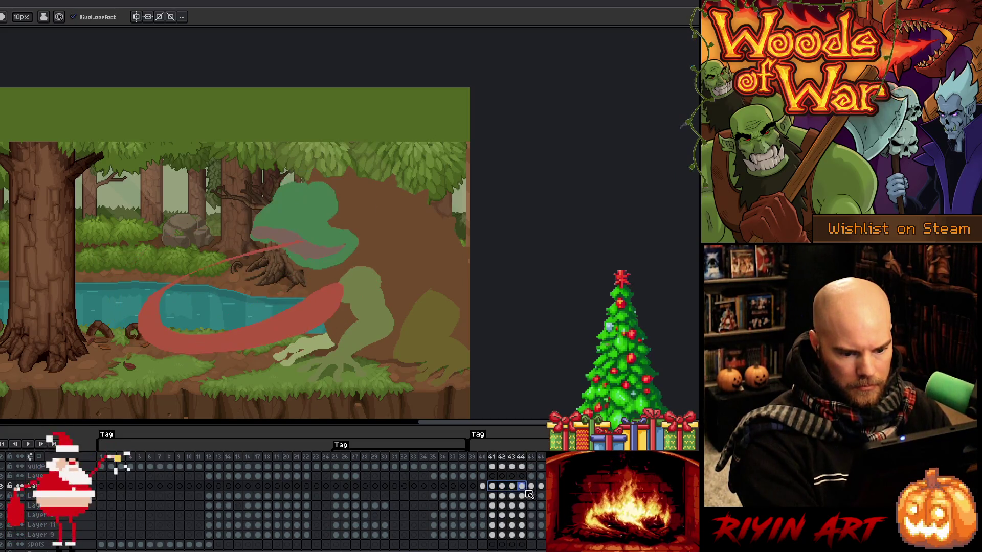
pyautogui.click(528, 497)
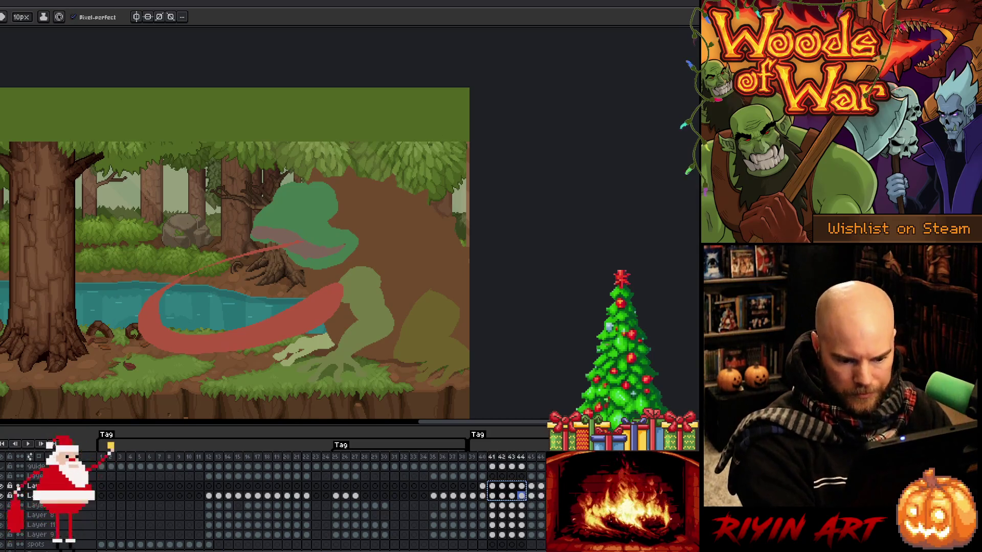
pyautogui.press('Return')
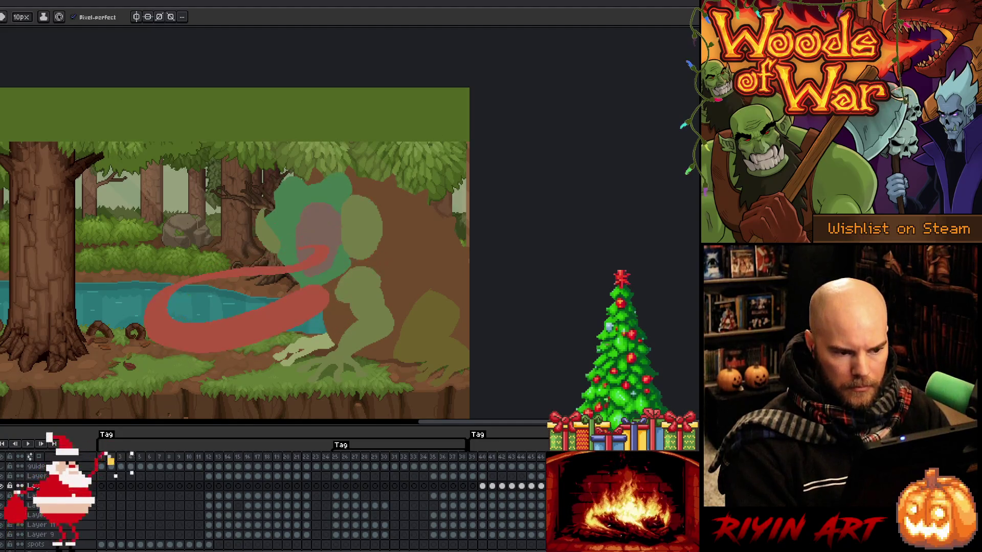
# - Step through frames 38–45 to compare the tongue frames, then play again from frame 38
pyautogui.click(533, 476)
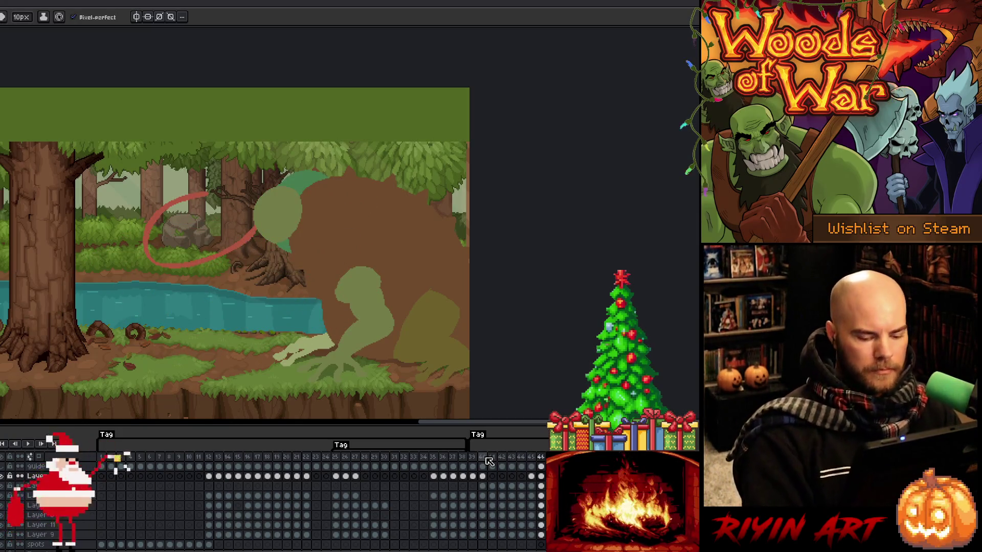
pyautogui.press('Left')
pyautogui.press('Left')
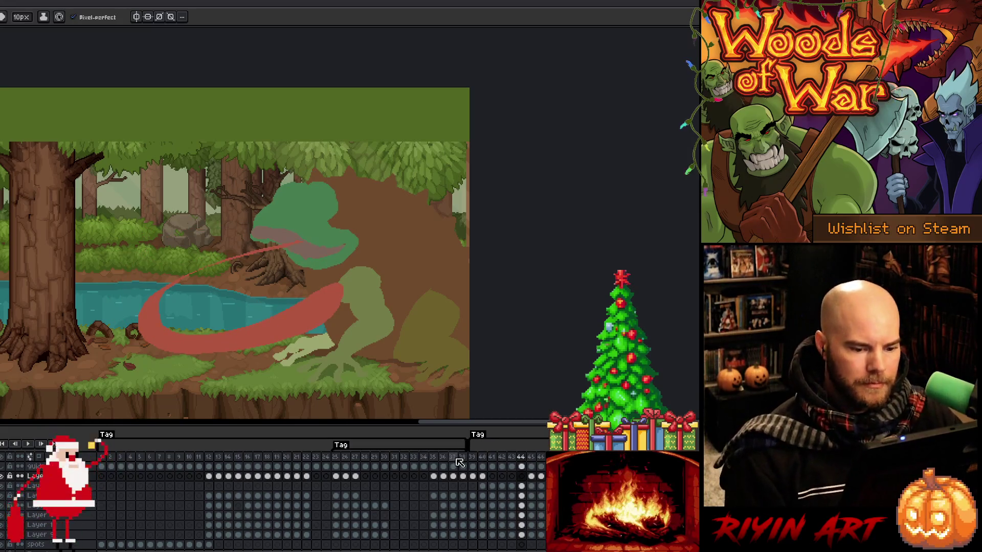
pyautogui.click(472, 457)
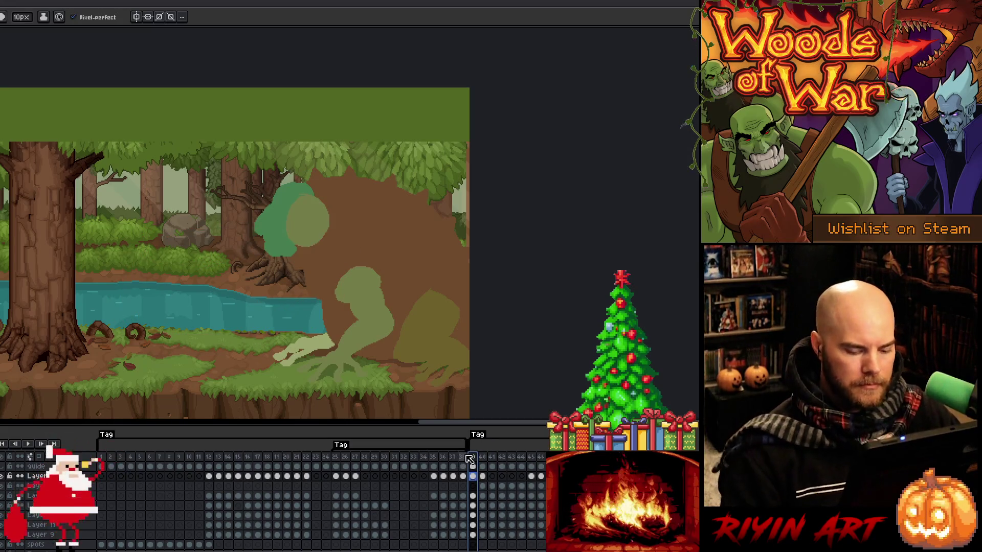
pyautogui.press('Right')
pyautogui.press('Right')
pyautogui.press('Left')
pyautogui.press('Left')
pyautogui.press('Right')
pyautogui.press('Right')
pyautogui.press('Right')
pyautogui.press('Left')
pyautogui.press('Left')
pyautogui.press('Left')
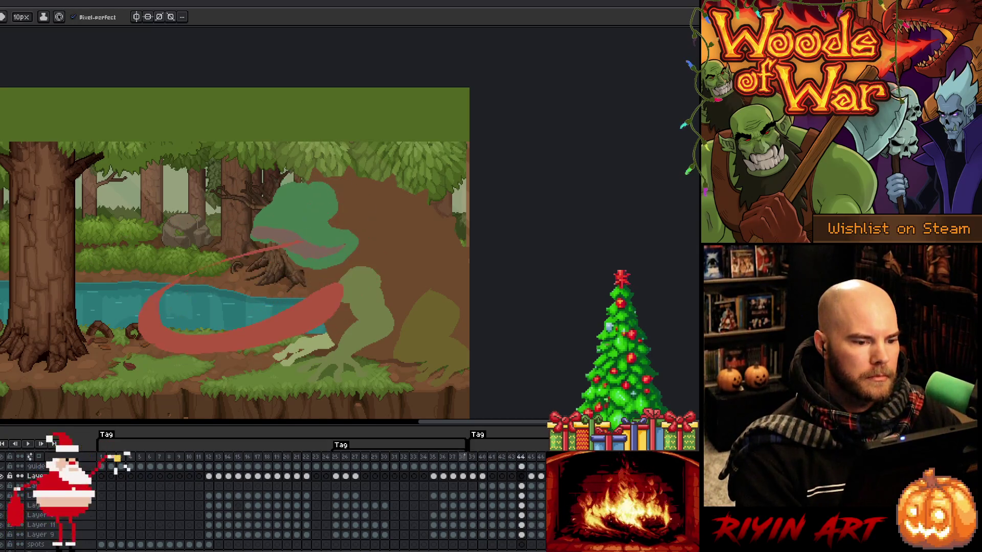
pyautogui.click(463, 457)
pyautogui.press('Return')
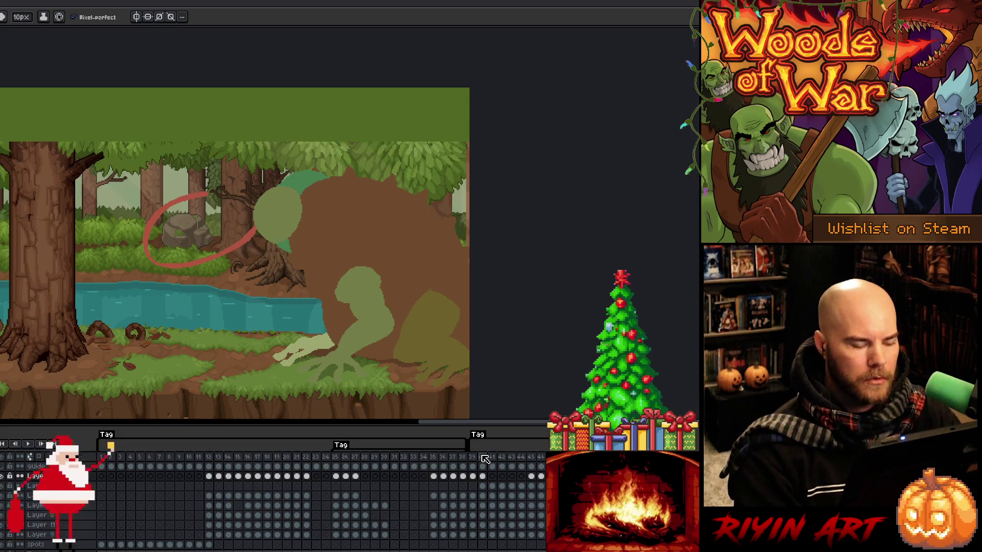
# - On the layer one row down, lasso the part of the tongue looping near the rock
pyautogui.press('i')
pyautogui.press('m')
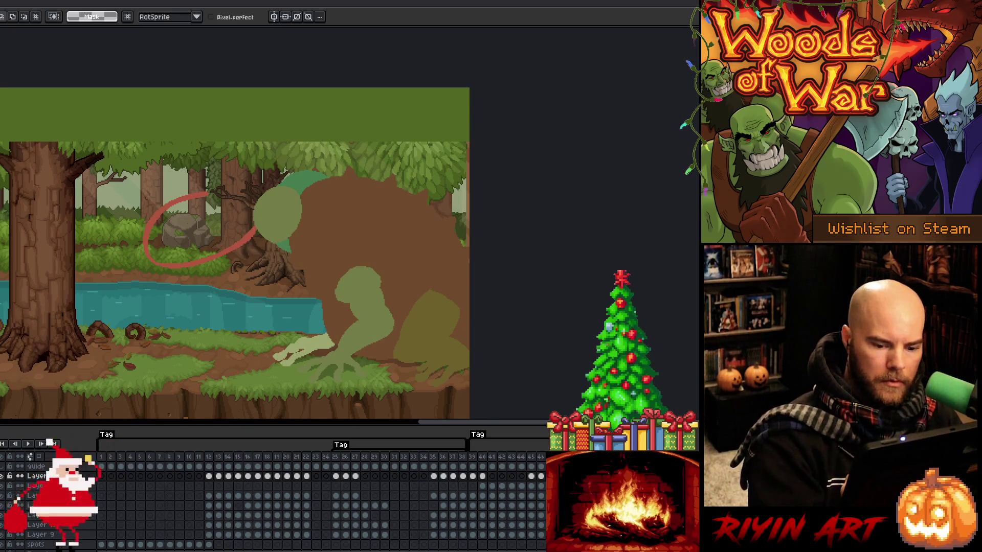
pyautogui.press('Down')
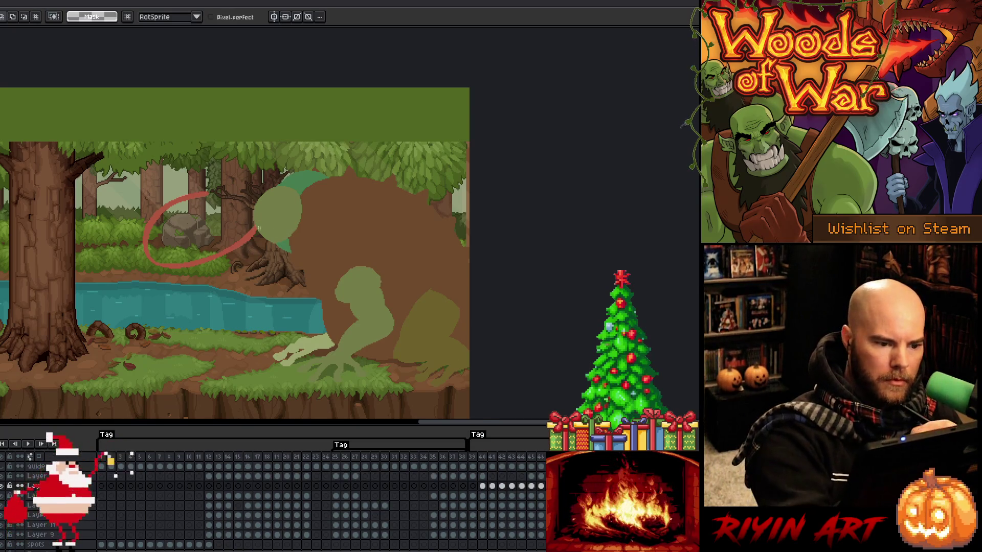
pyautogui.moveTo(256, 225)
pyautogui.mouseDown()
pyautogui.moveTo(265, 149)
pyautogui.moveTo(345, 159)
pyautogui.mouseUp()
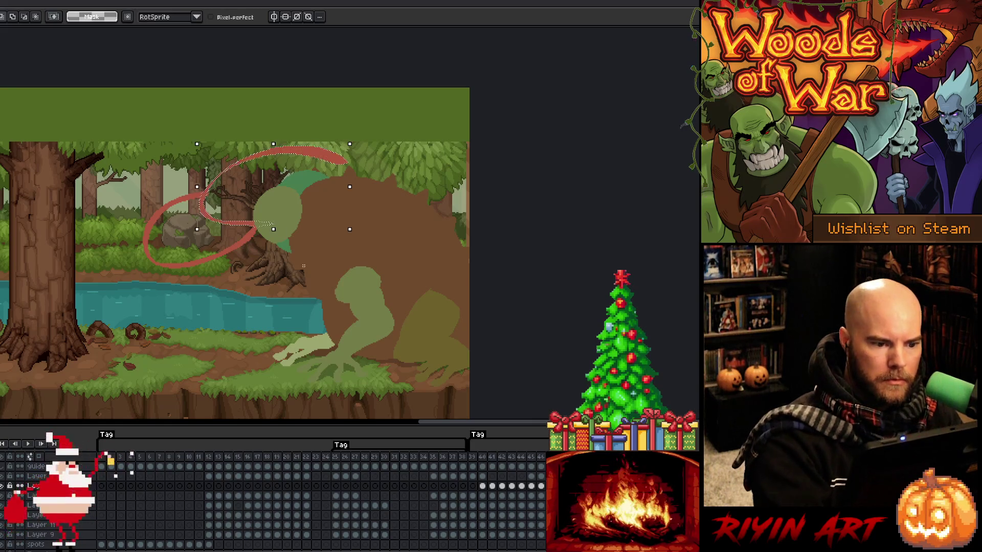
pyautogui.hotkey('ctrl', 'z')
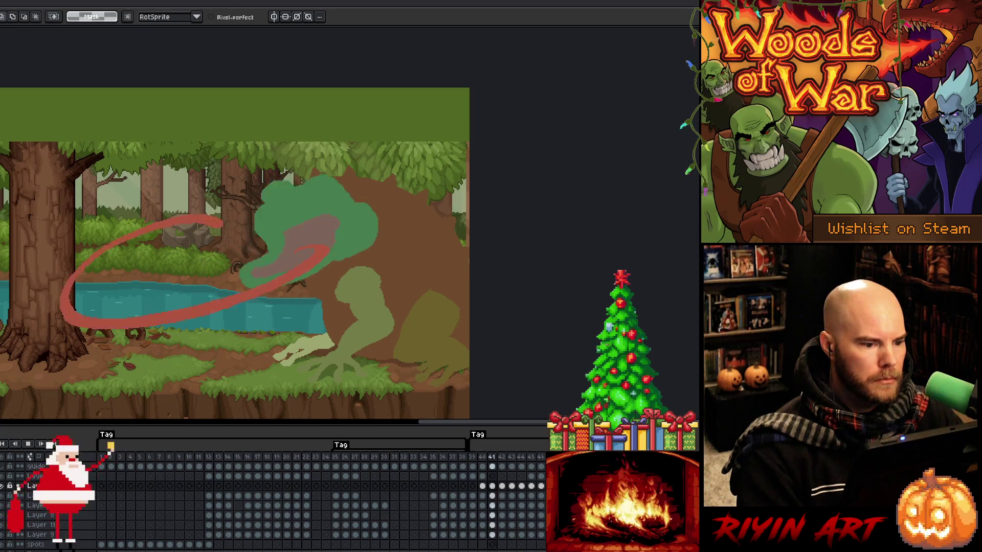
# - Review frames 40–44, then add a new empty layer for the impact star at frame 42
pyautogui.press('Return')
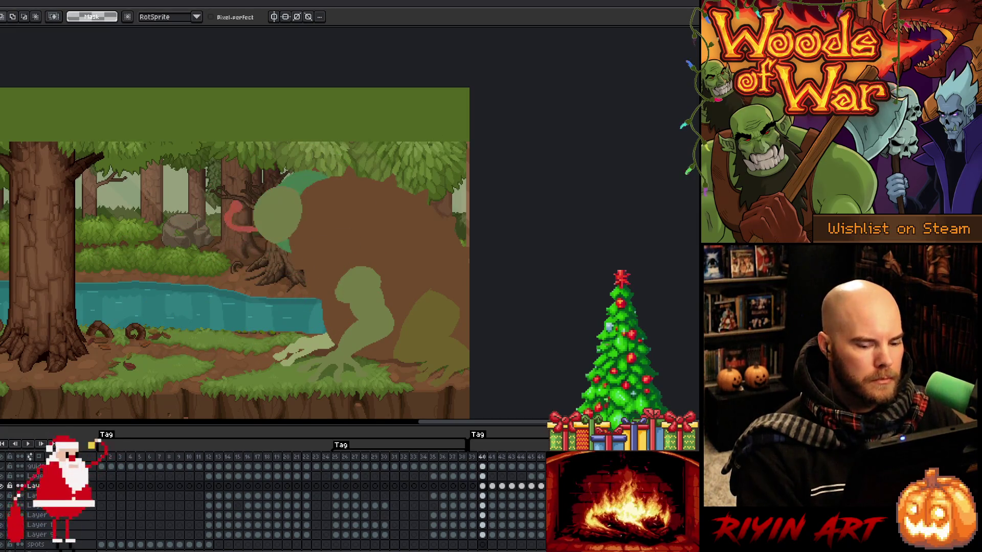
pyautogui.press('Right')
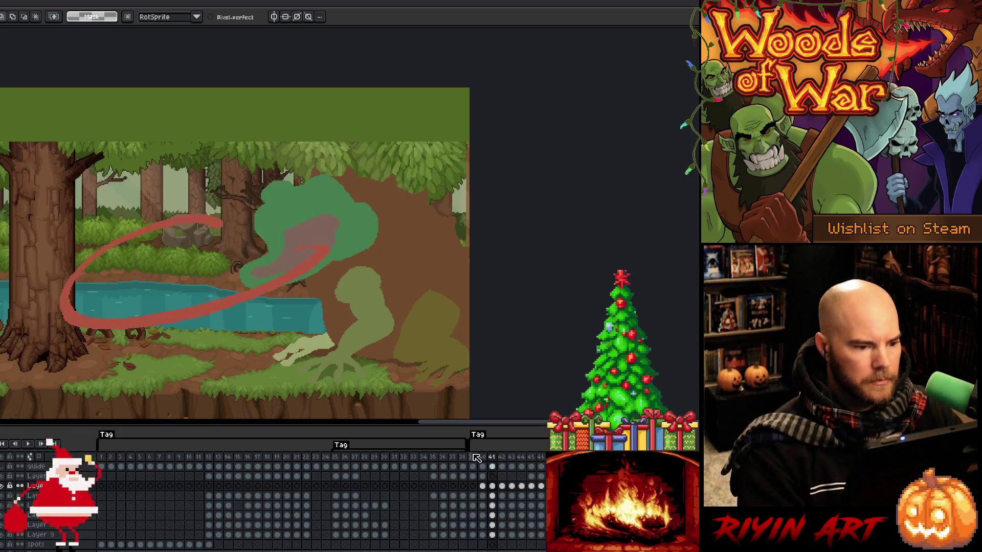
pyautogui.press('Right')
pyautogui.press('Right')
pyautogui.press('Return')
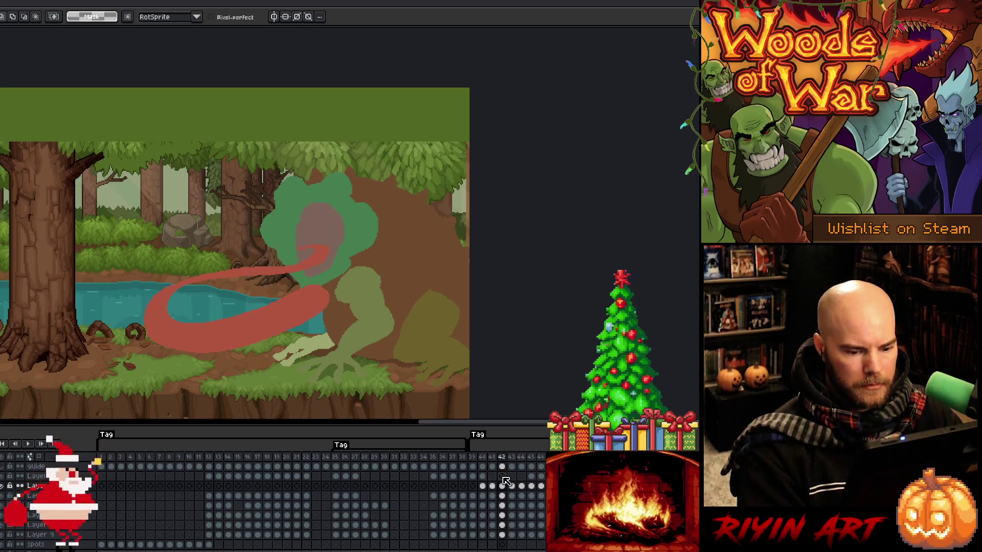
pyautogui.hotkey('shift', 'n')
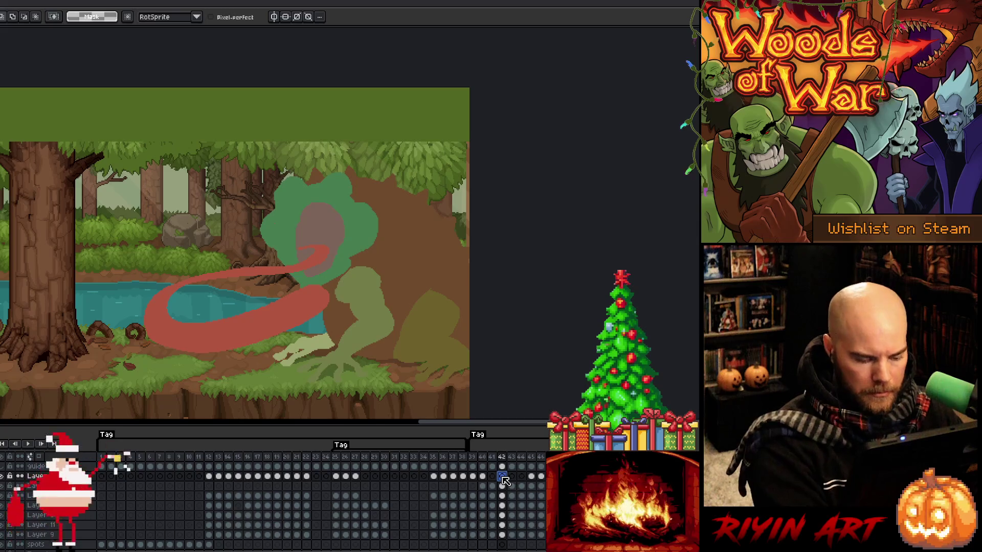
pyautogui.click(502, 476)
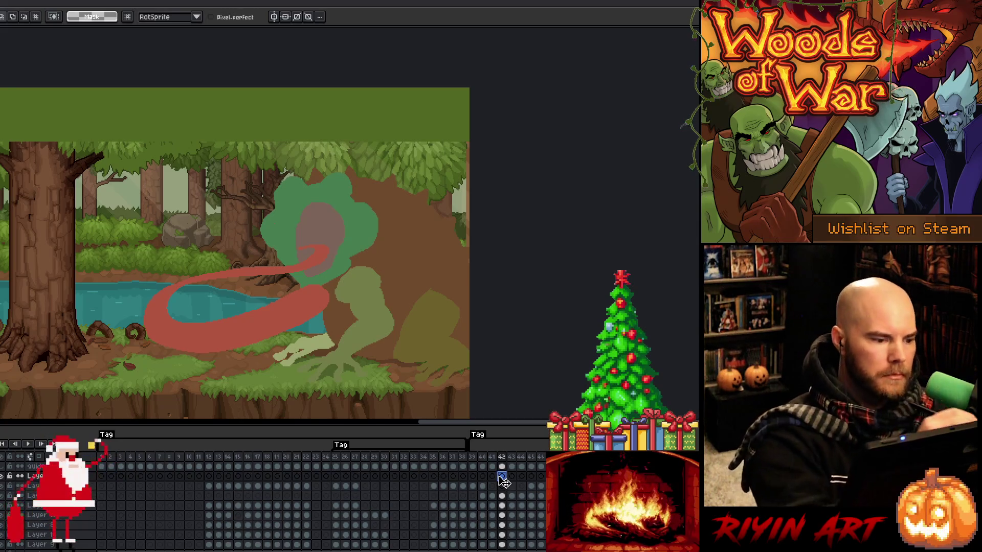
pyautogui.moveTo(72, 266); pyautogui.dragTo(91, 260)
pyautogui.moveTo(97, 295); pyautogui.dragTo(93, 314)
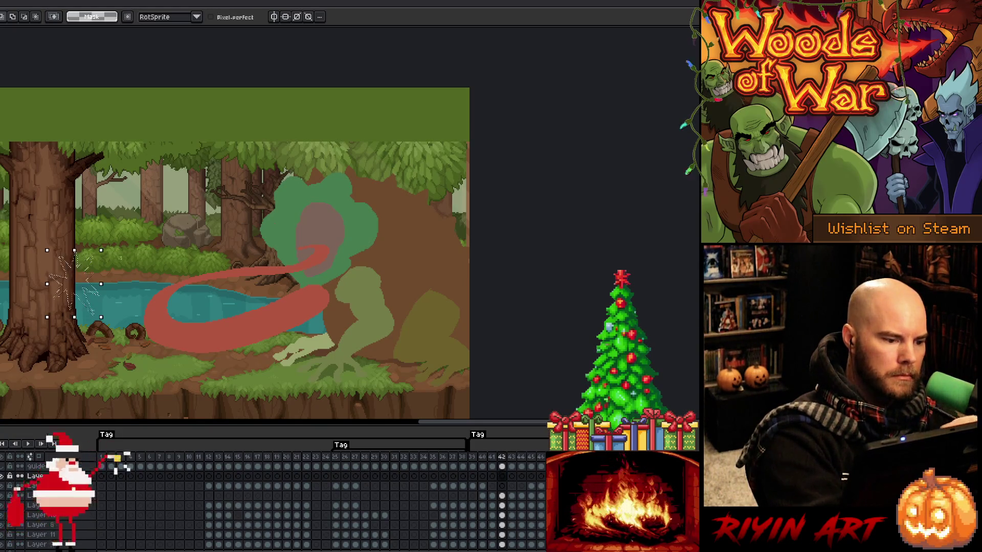
pyautogui.click(116, 476)
pyautogui.hotkey('ctrl', 'v')
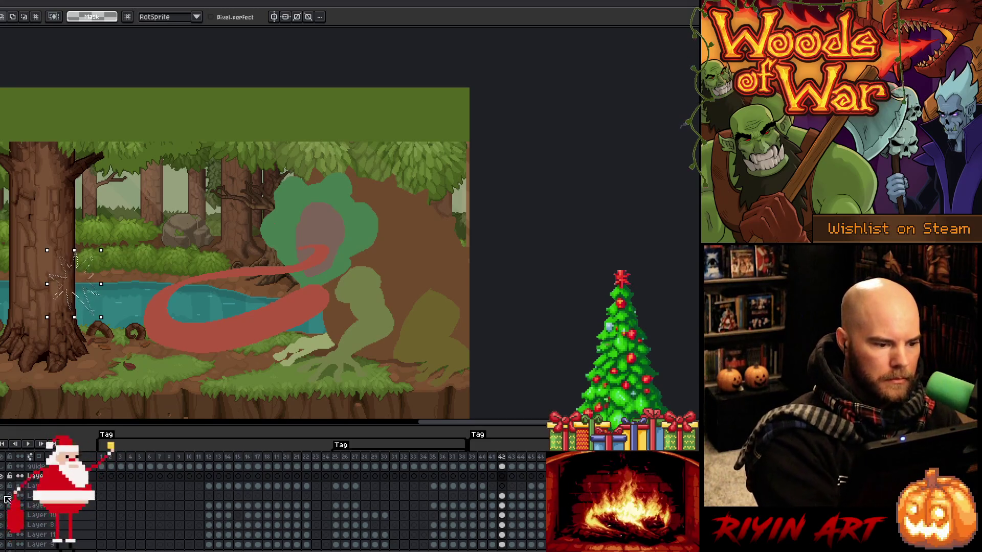
pyautogui.press('Return')
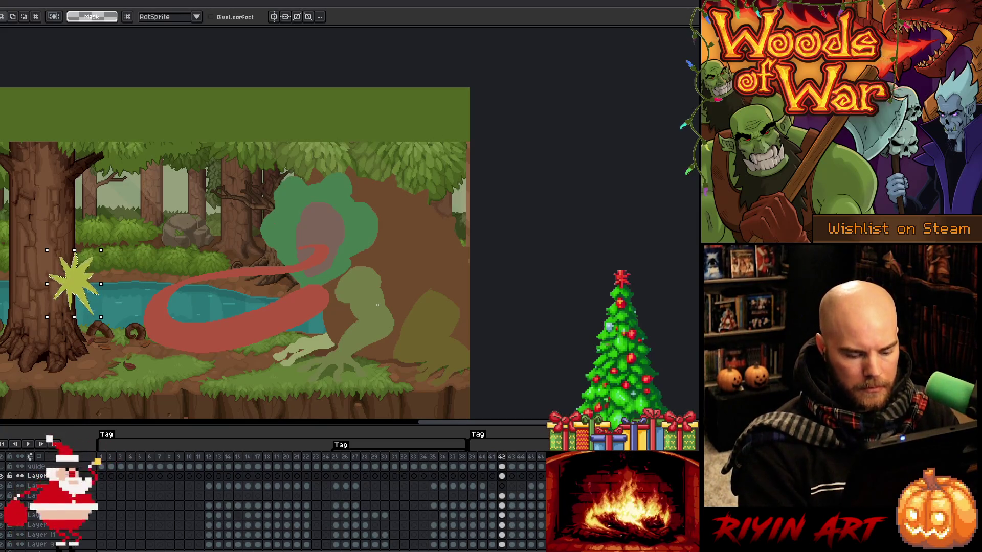
pyautogui.click(512, 476)
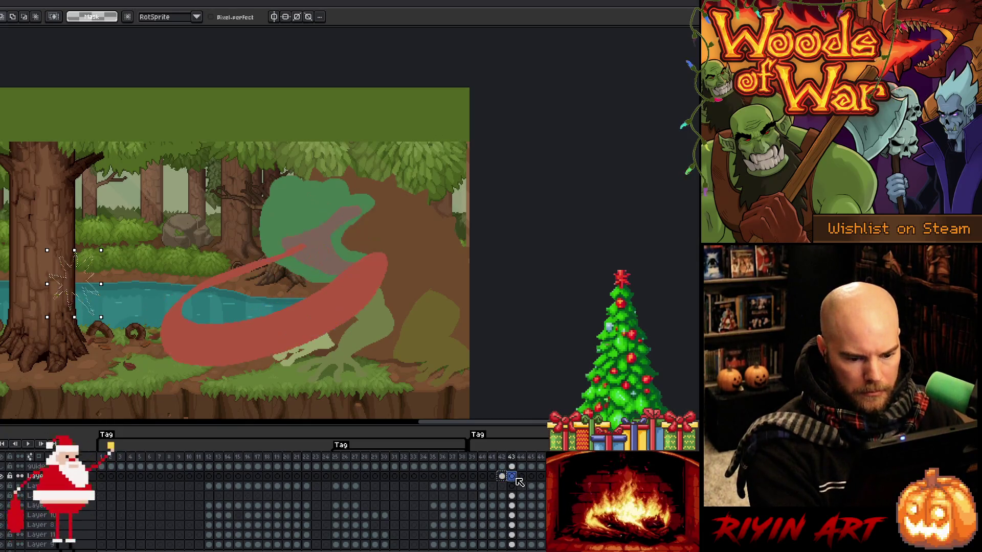
pyautogui.hotkey('ctrl', 'u')
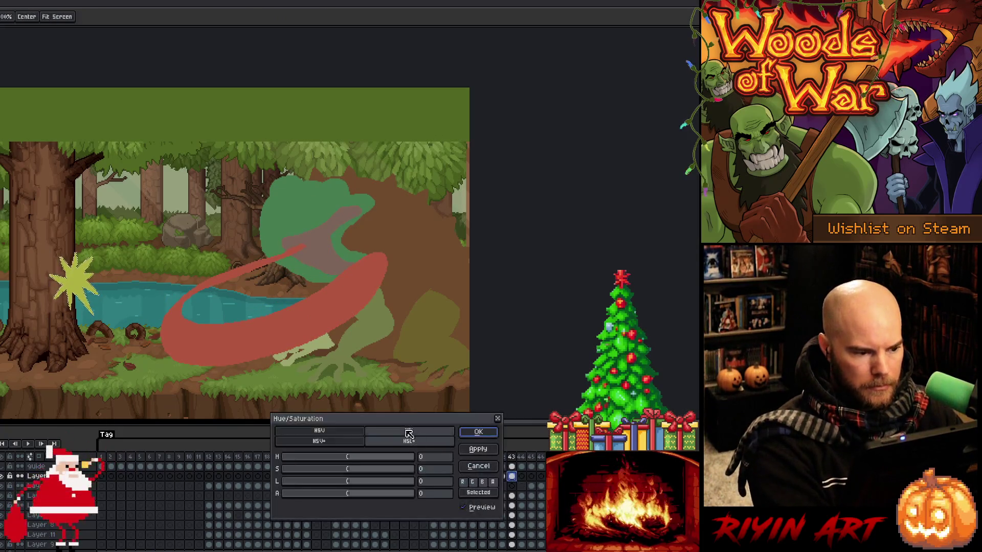
pyautogui.click(310, 494)
pyautogui.press('Return')
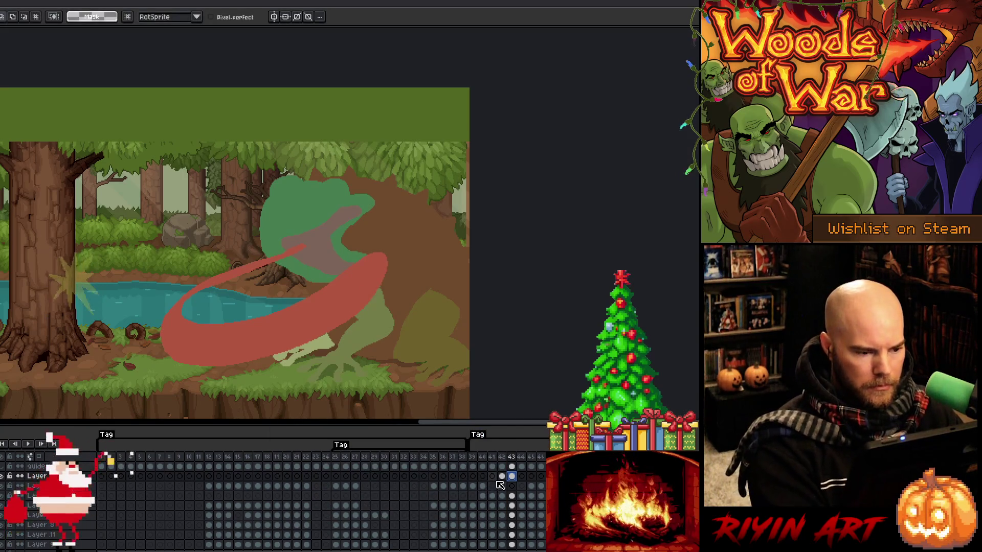
pyautogui.moveTo(501, 477); pyautogui.dragTo(514, 481)
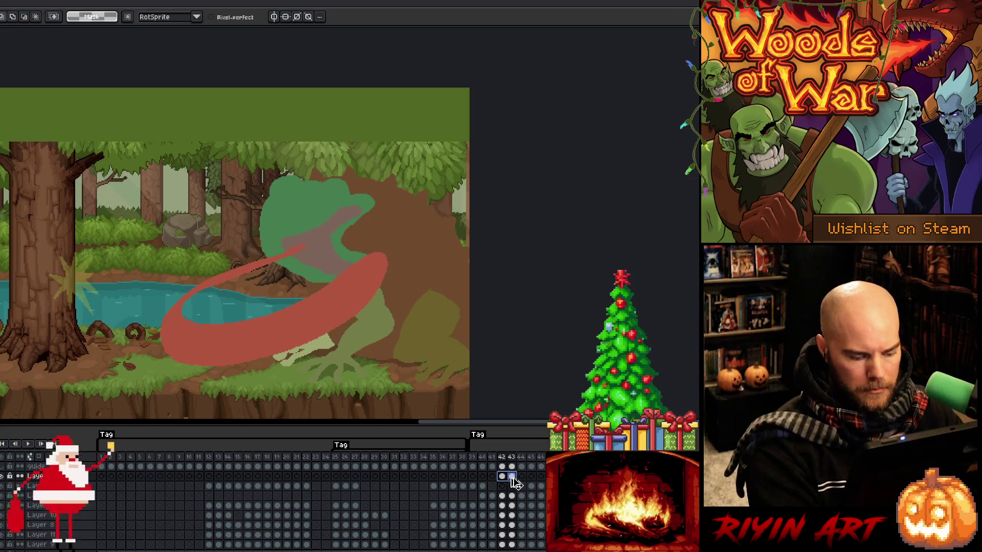
pyautogui.hotkey('ctrl', 'c')
pyautogui.click(524, 478)
pyautogui.press('Right')
pyautogui.press('Right')
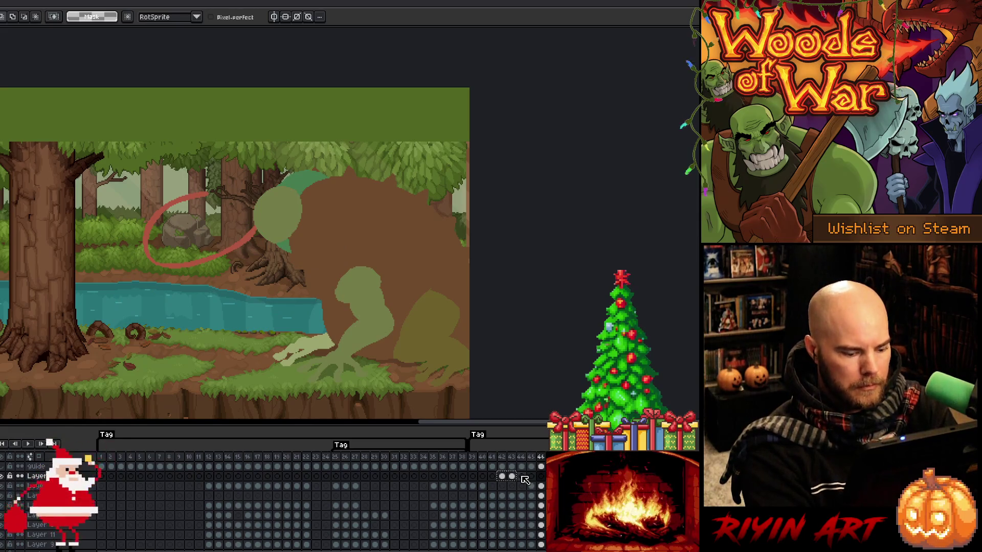
pyautogui.hotkey('ctrl', 'v')
pyautogui.press('Return')
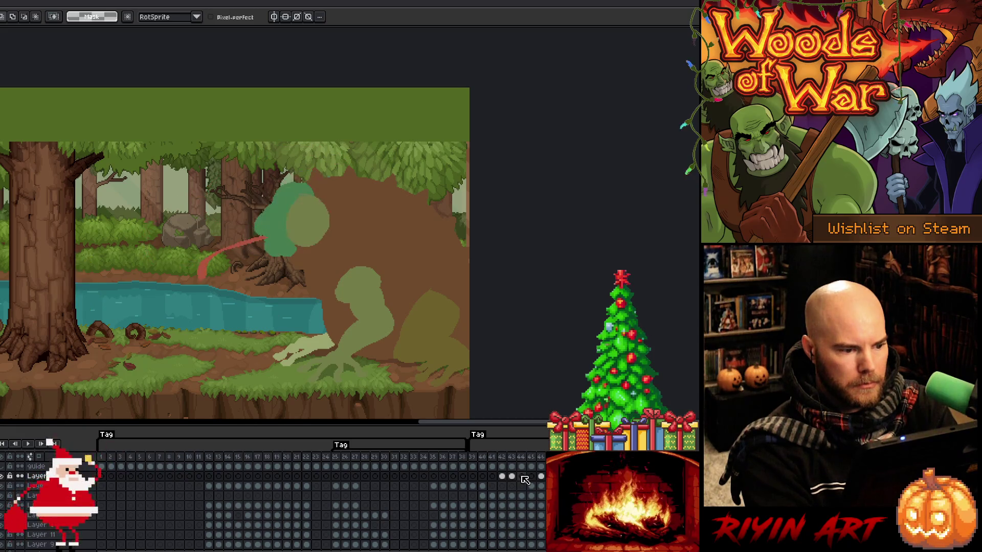
# - Save the frog tongue animation file with Ctrl+S, then stop the running preview
pyautogui.hotkey('ctrl', 's')
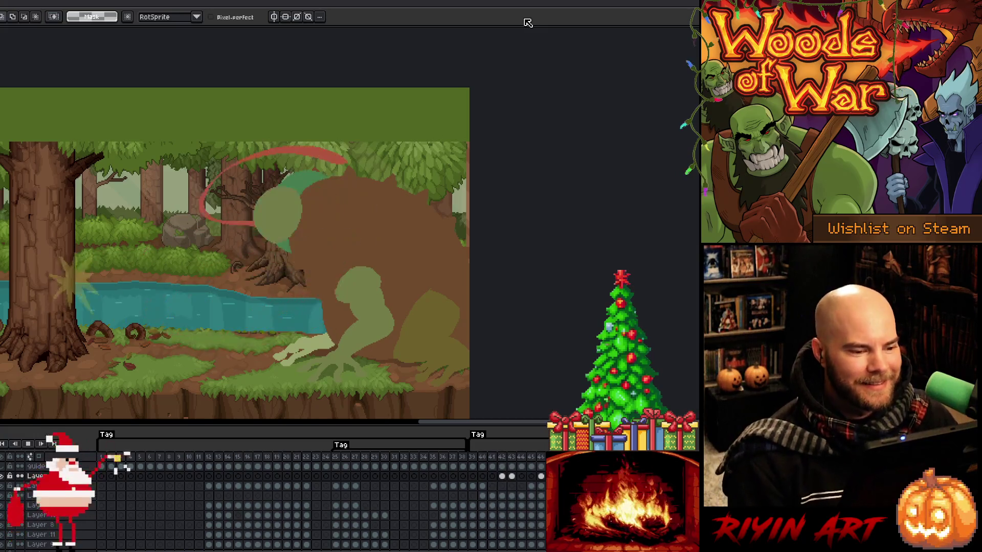
pyautogui.press('Return')
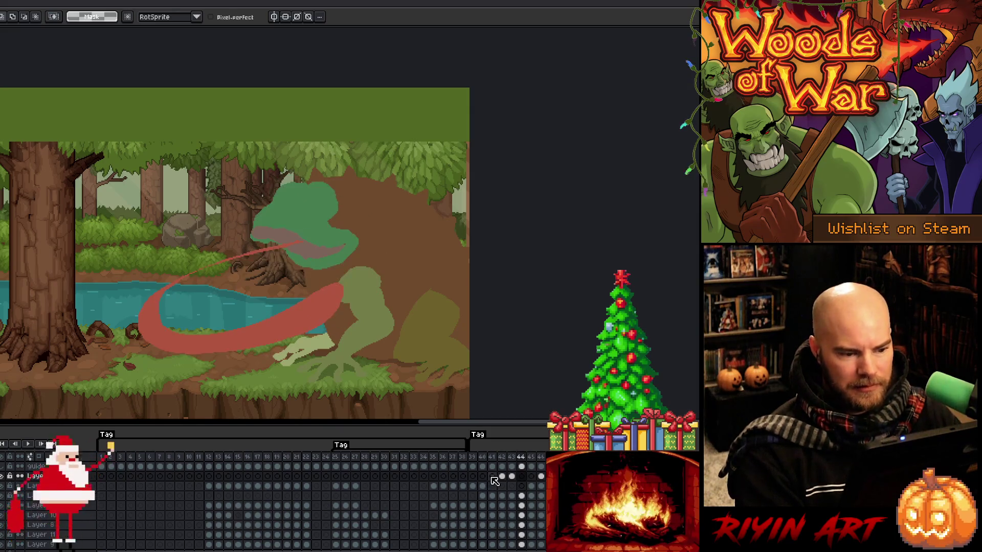
# - Delete the unwanted timeline frame near frame 43 and play the animation
pyautogui.rightClick(524, 463)
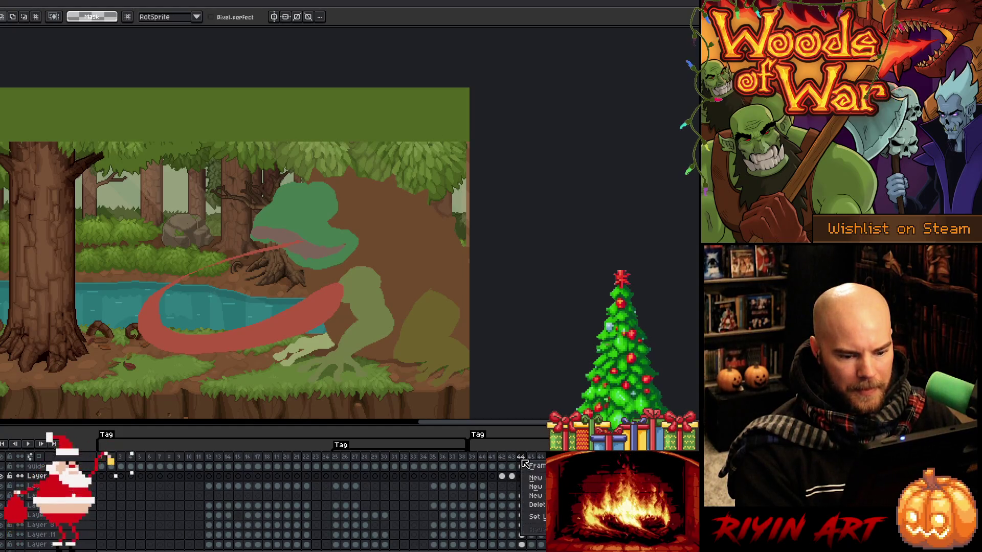
pyautogui.click(537, 505)
pyautogui.click(506, 467)
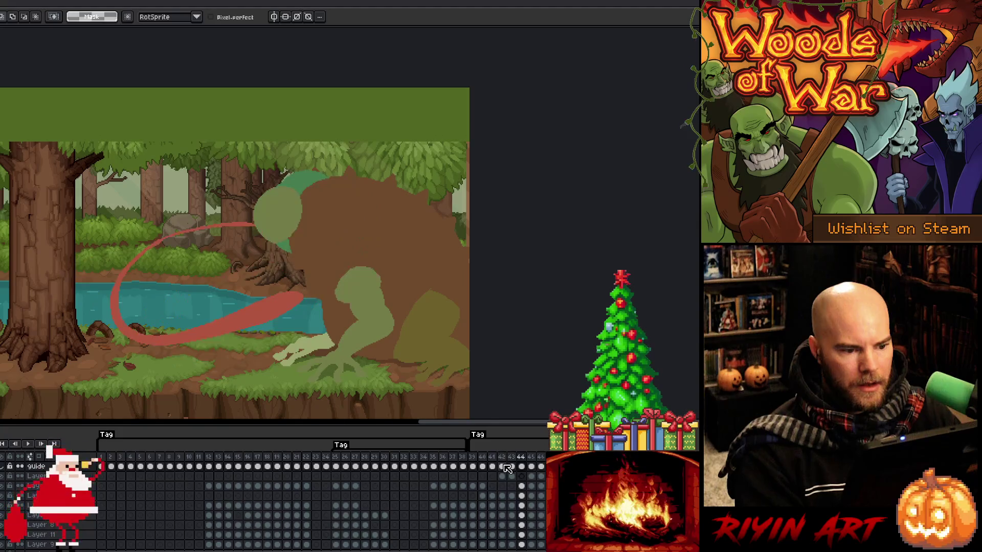
pyautogui.press('Return')
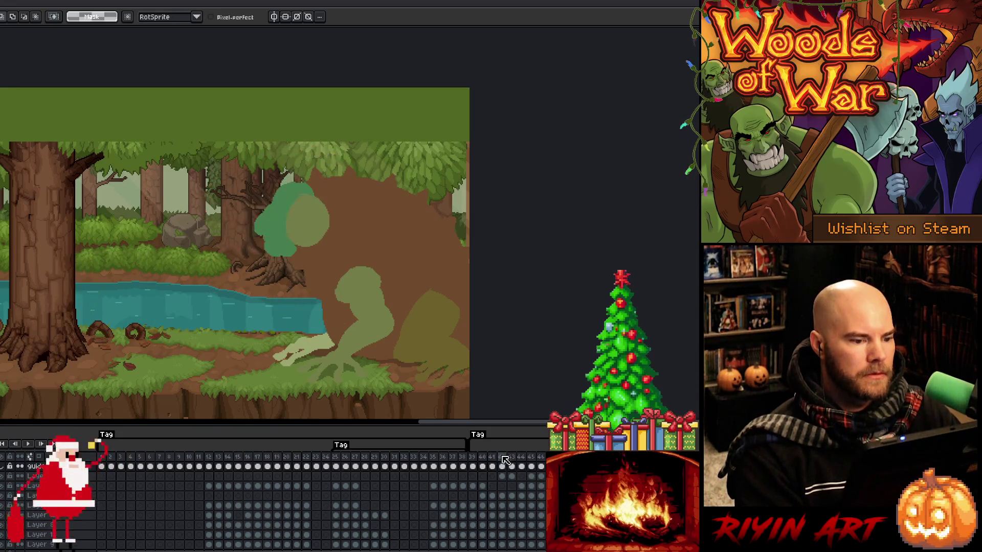
# - Step through frames 41–46 and select the frame 45 cels on the third and fourth layers
pyautogui.click(489, 466)
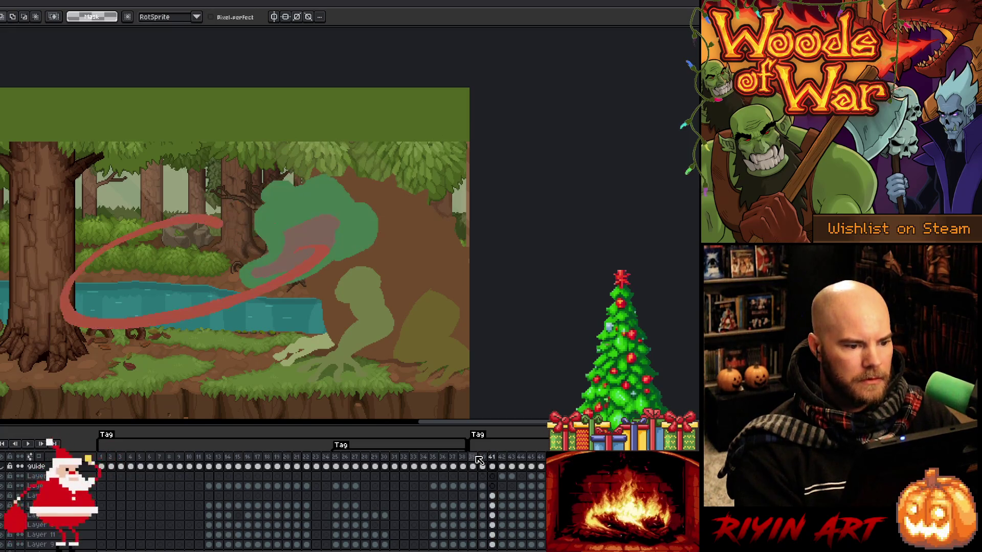
pyautogui.press('Right')
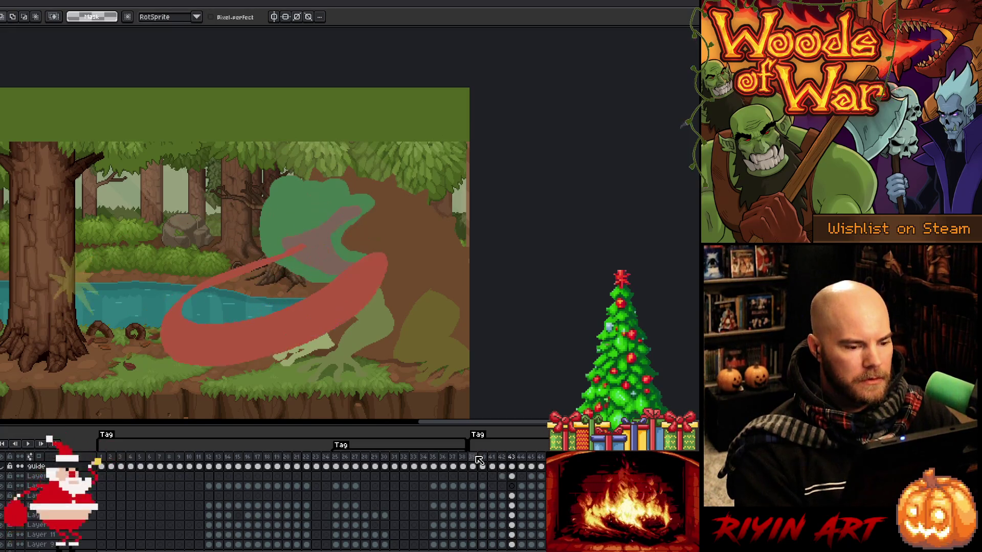
pyautogui.press('Right')
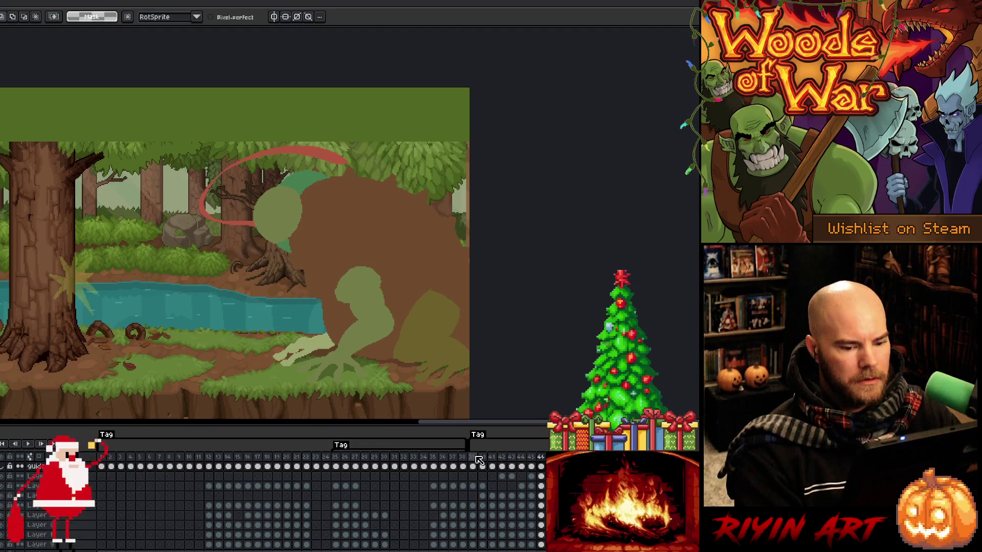
pyautogui.press('Left')
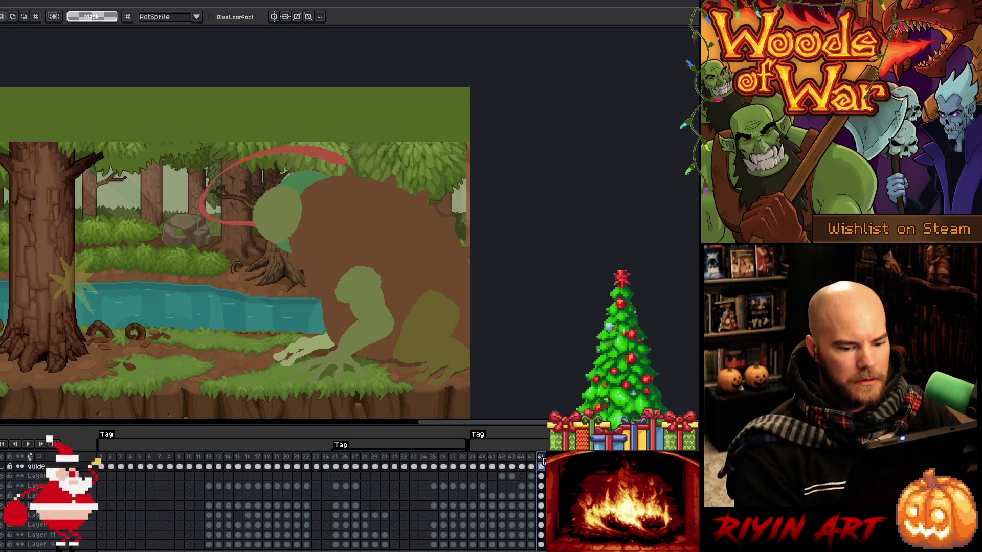
pyautogui.press('Left')
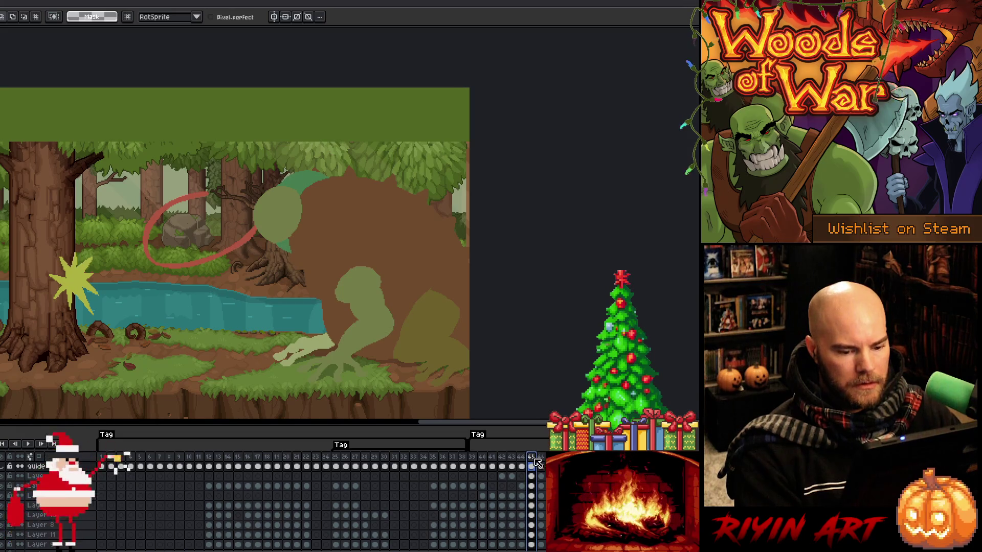
pyautogui.click(541, 461)
pyautogui.press('Left')
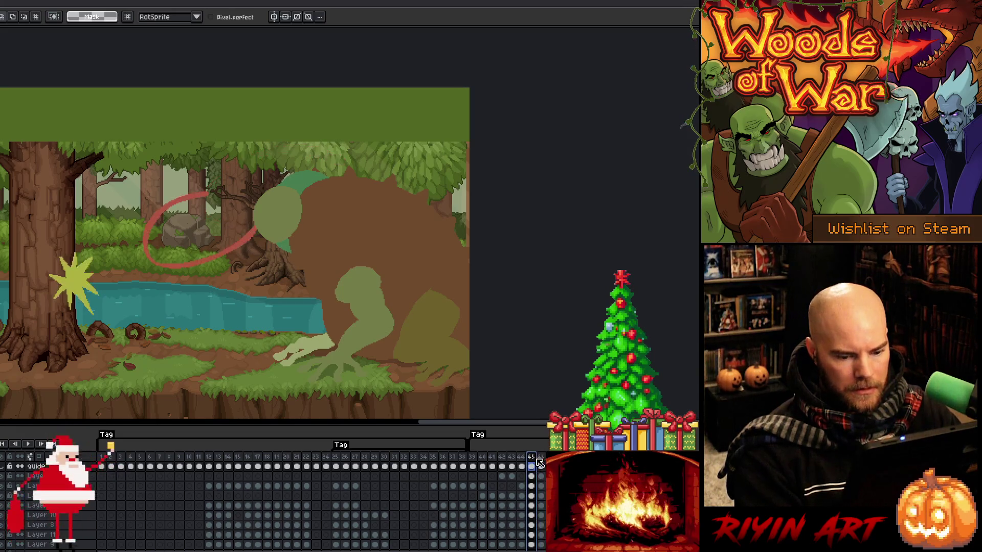
pyautogui.click(534, 486)
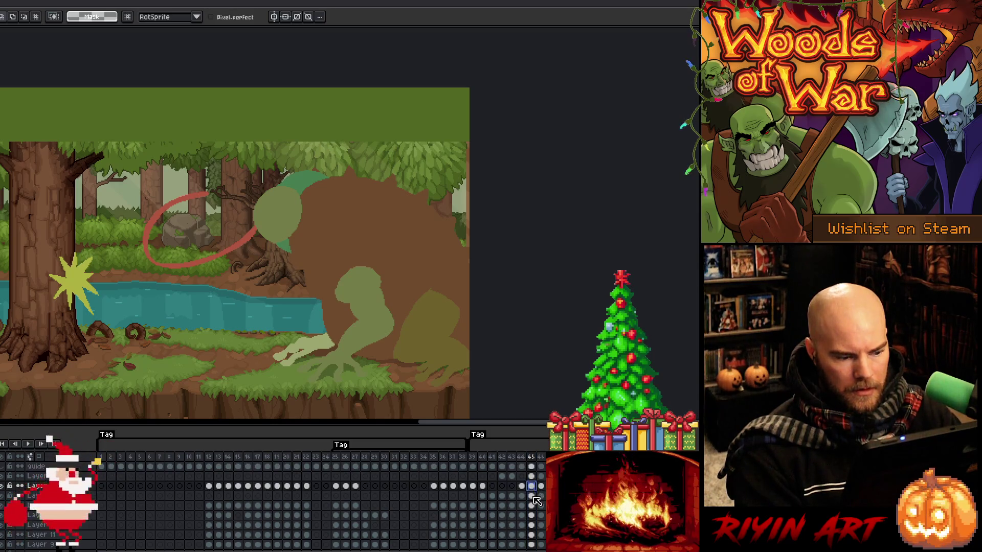
pyautogui.click(534, 497)
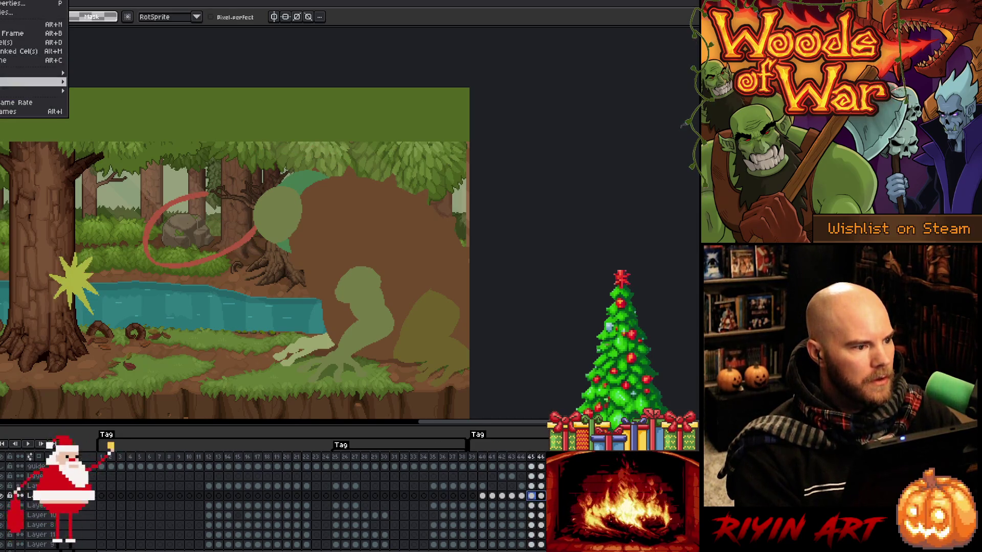
pyautogui.click(21, 106)
# - Scrub between frames 44 and 45, then replay the animation from frame 41
pyautogui.moveTo(520, 462); pyautogui.dragTo(526, 462)
pyautogui.press('Return')
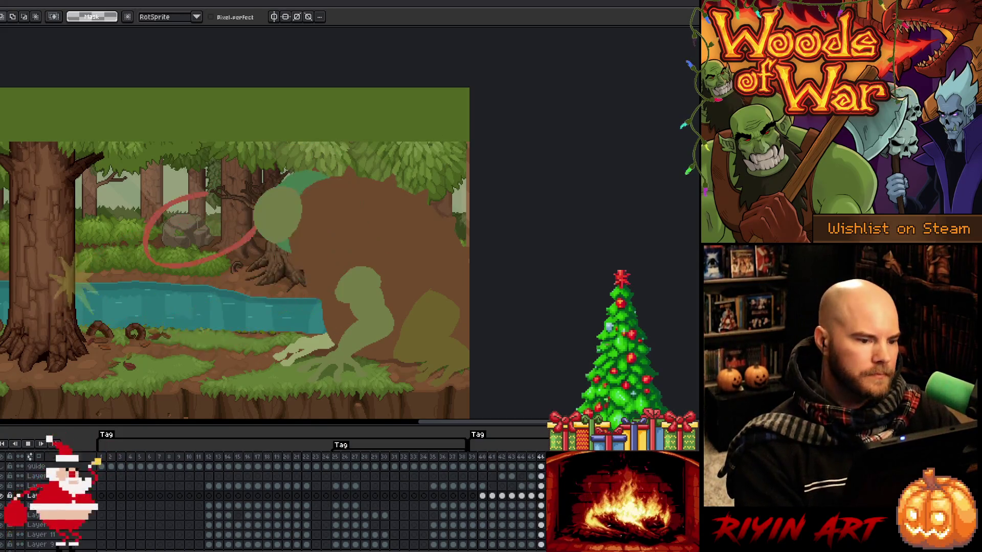
pyautogui.click(484, 466)
pyautogui.press('Right')
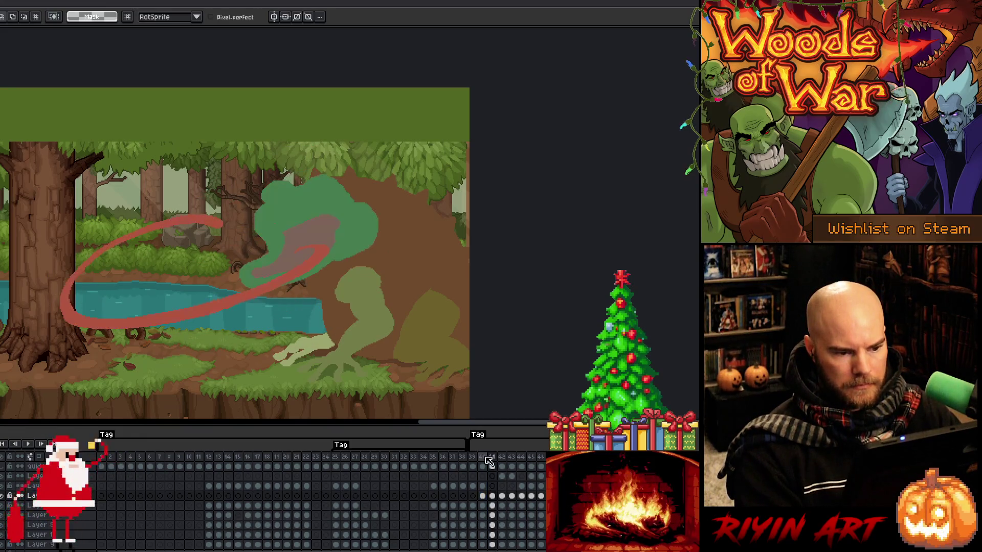
pyautogui.press('Return')
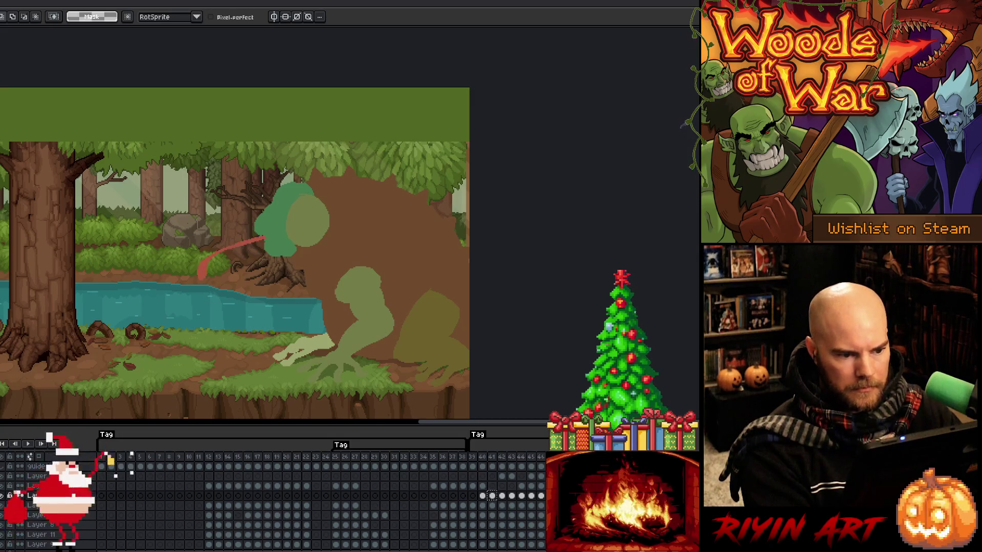
# - Compare frames 43 and 44 across the layers, then play from frame 43
pyautogui.click(492, 506)
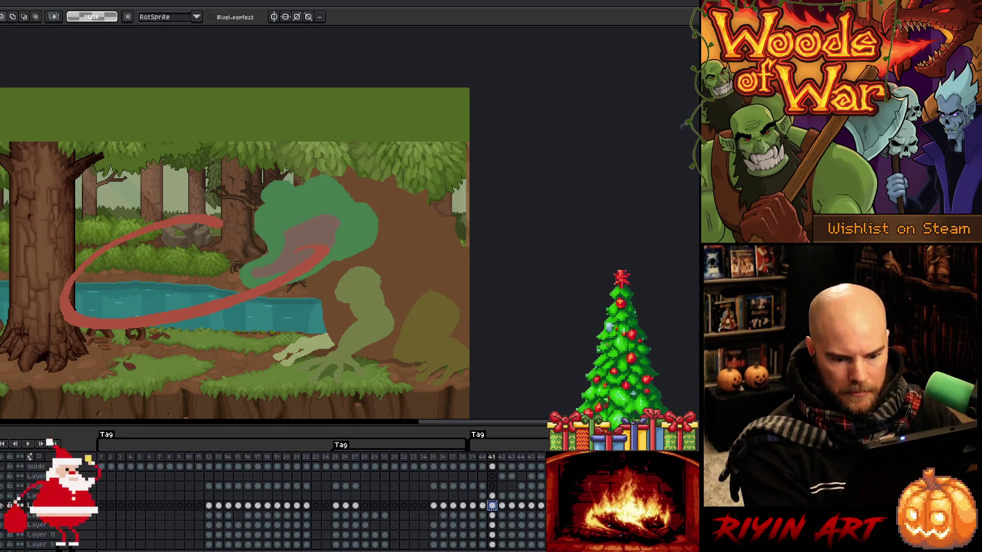
pyautogui.press('Return')
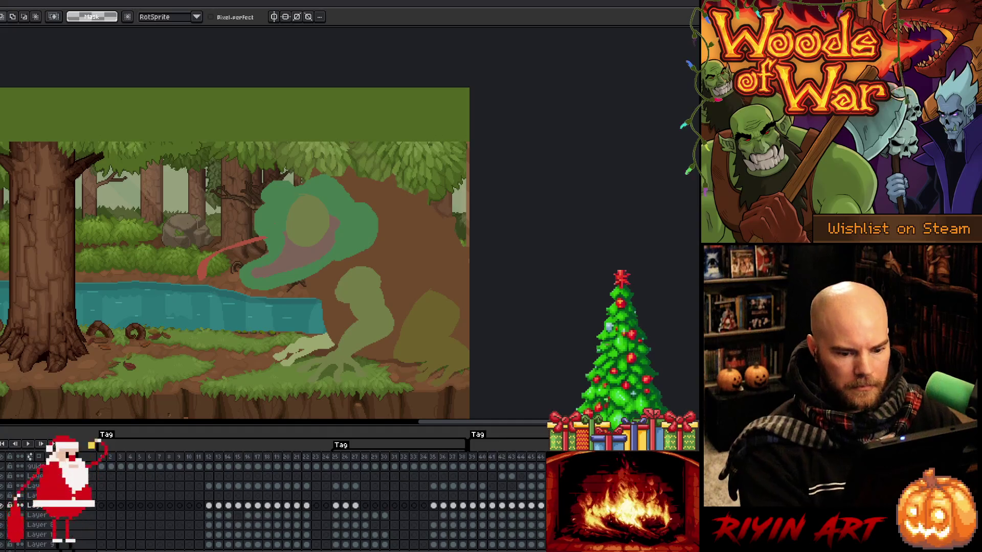
pyautogui.click(35, 485)
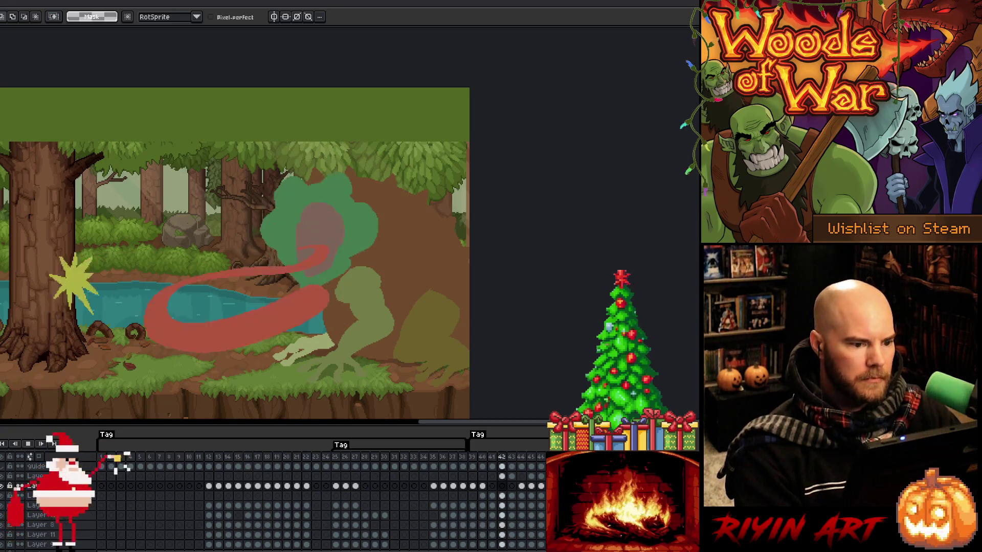
pyautogui.press('Return')
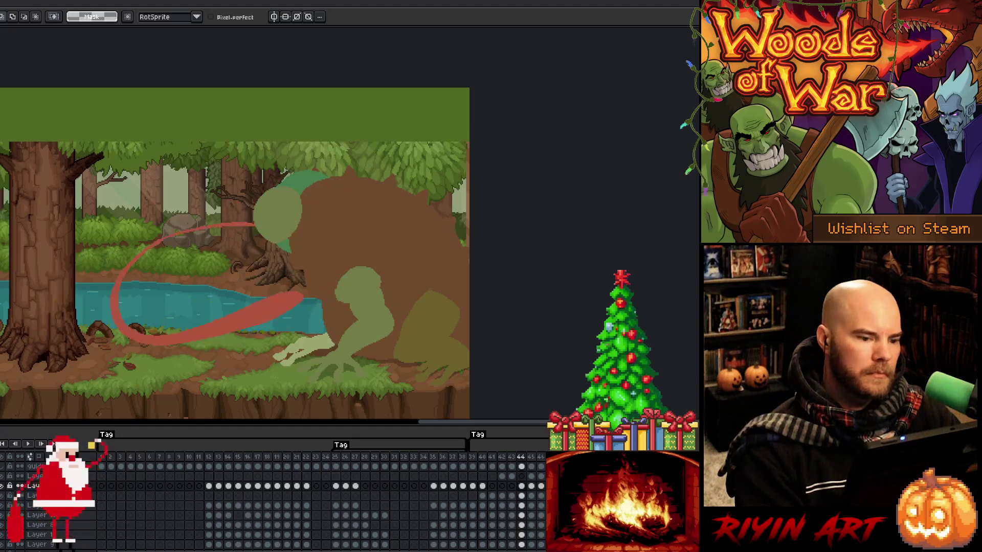
pyautogui.press('Left')
pyautogui.press('Right')
pyautogui.press('Left')
pyautogui.press('Return')
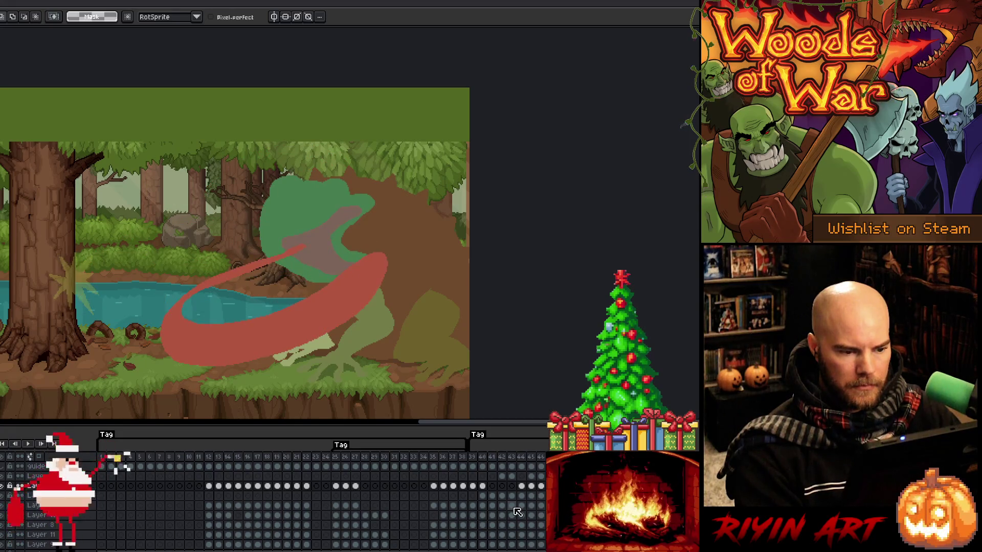
# - Switch between the upper and lower layers, then play the whole frog animation
pyautogui.press('Down')
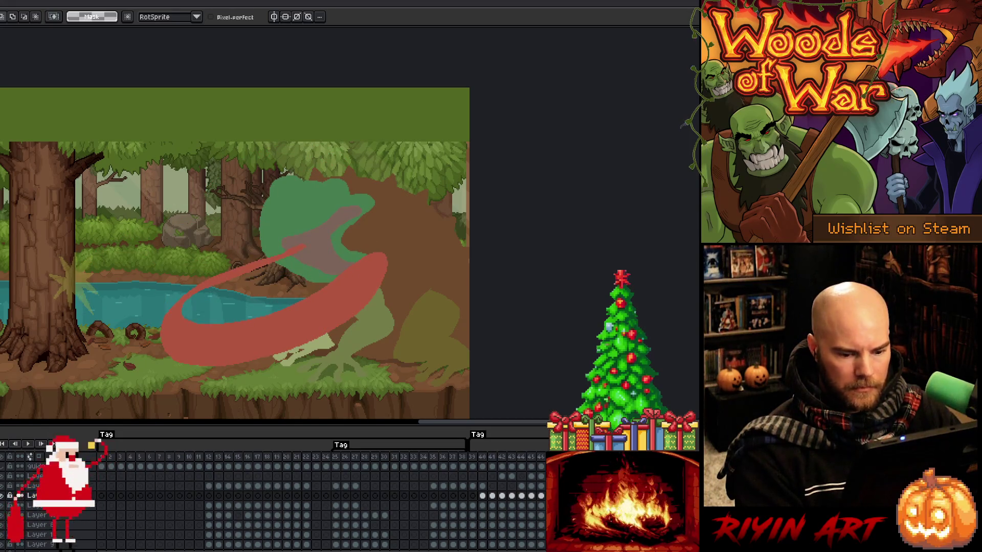
pyautogui.click(35, 505)
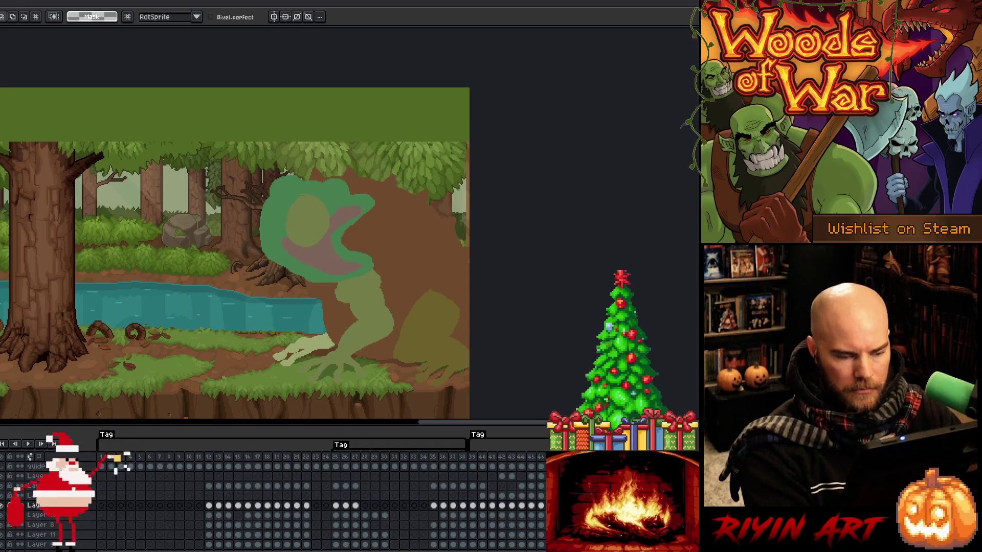
pyautogui.click(36, 486)
pyautogui.press('Down')
pyautogui.press('Down')
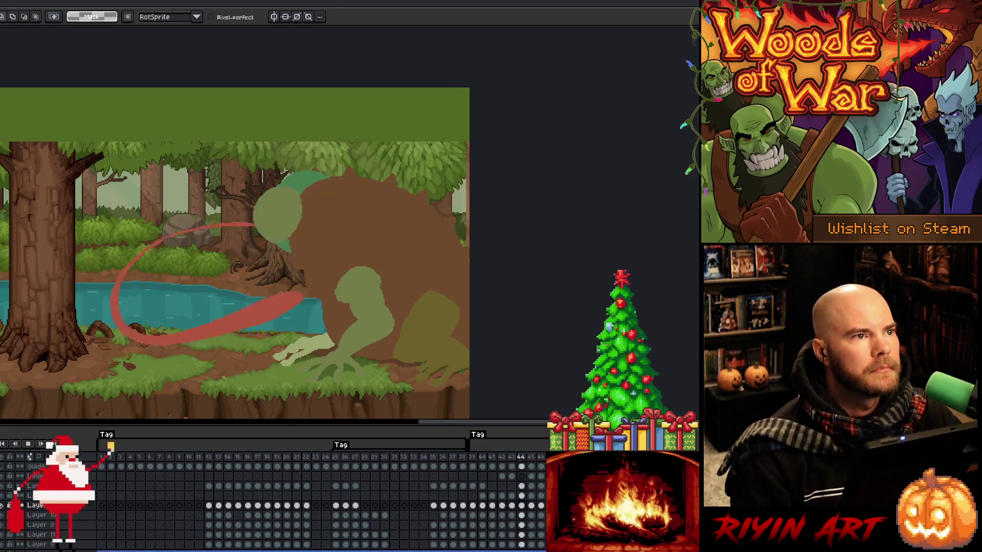
pyautogui.press('Return')
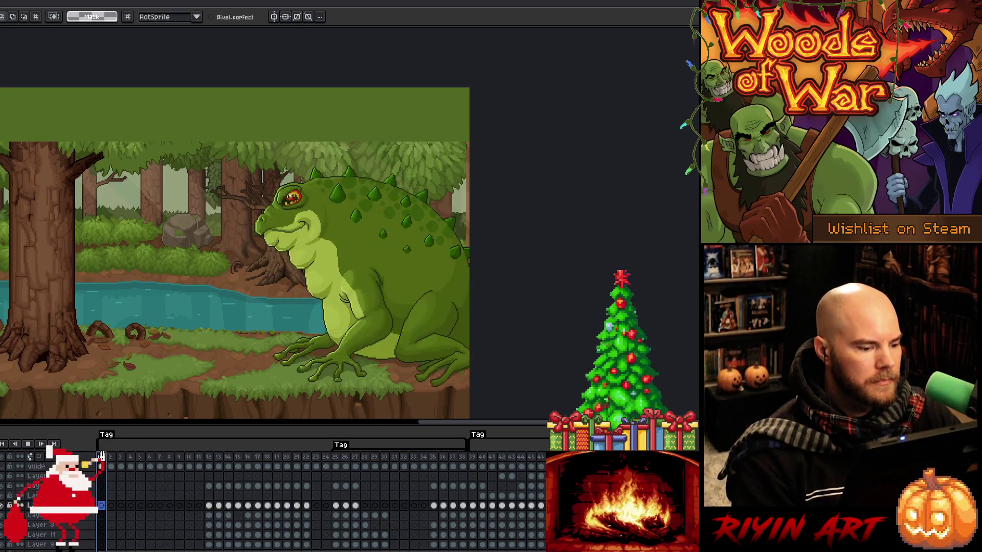
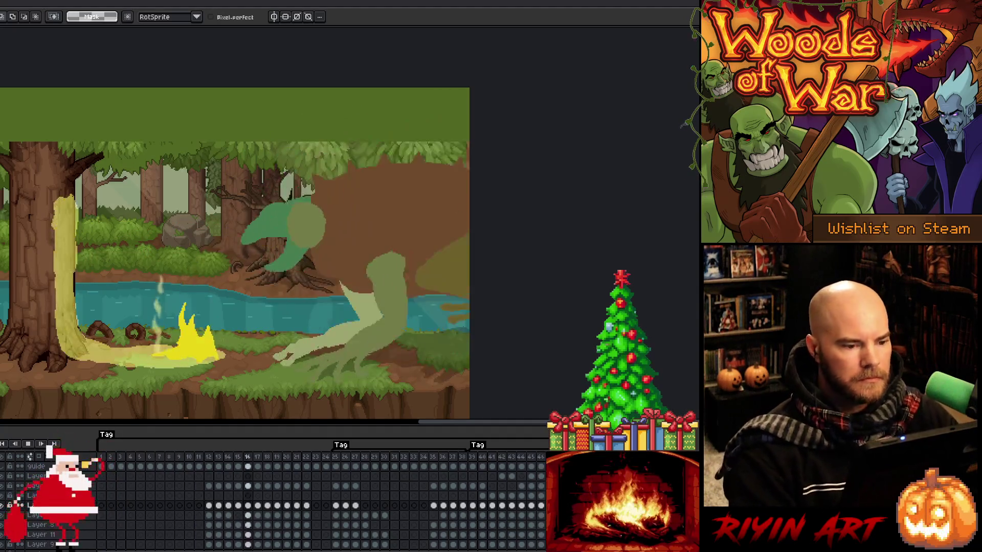
# - Stop the preview, rewind to frame 1, then jump to frame 29
pyautogui.press('Return')
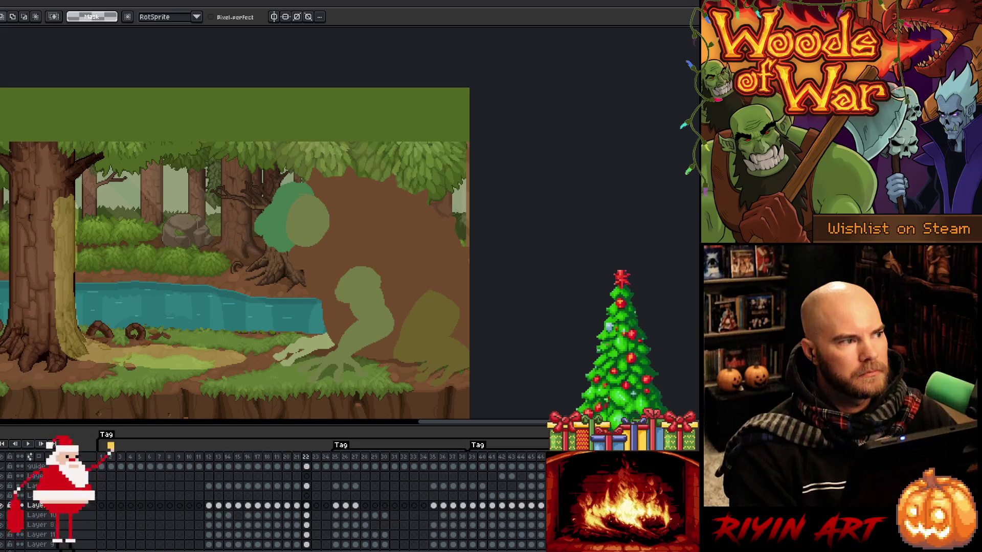
pyautogui.press('Home')
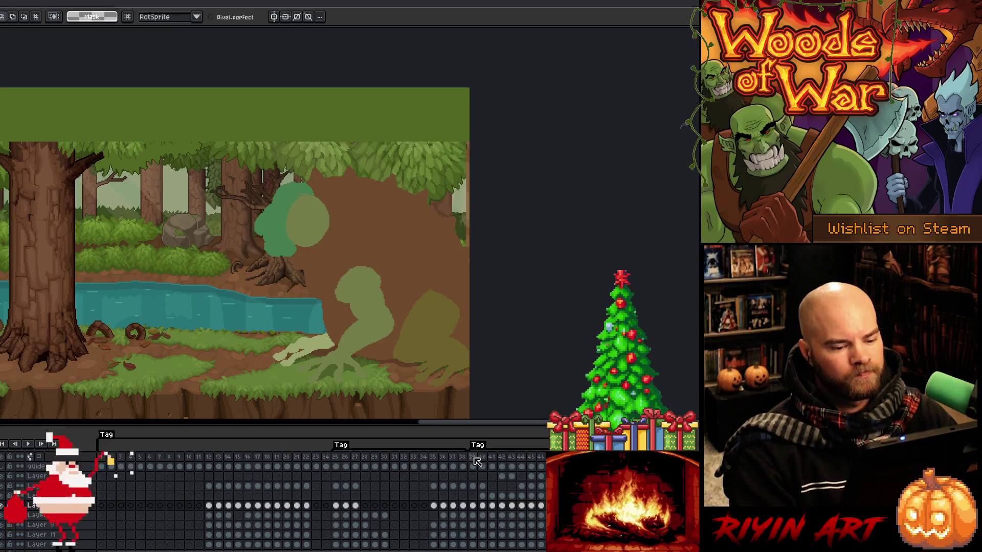
pyautogui.click(374, 458)
# - Play from frame 29 and stop on frame 39 where the tongue loops, with the brush ready
pyautogui.press('Return')
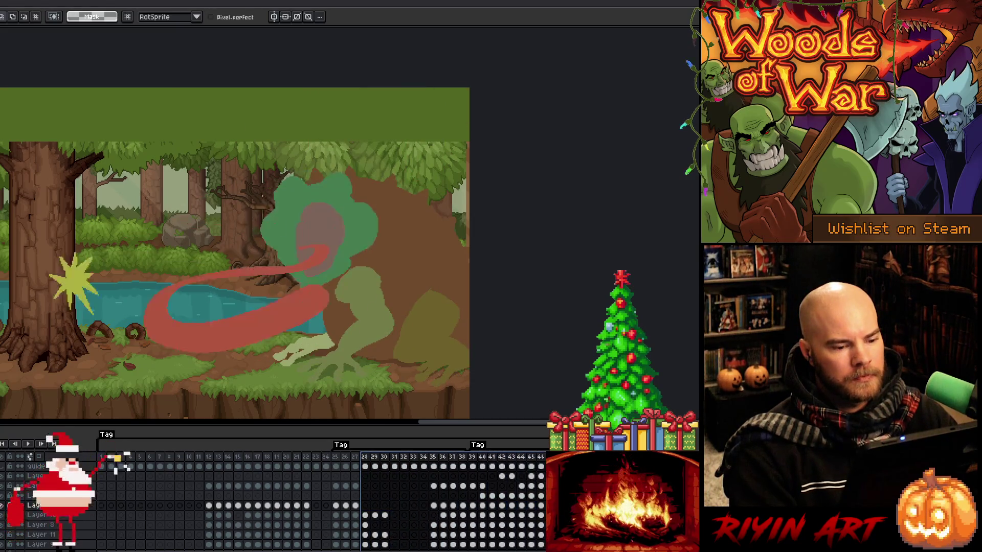
pyautogui.press('Return')
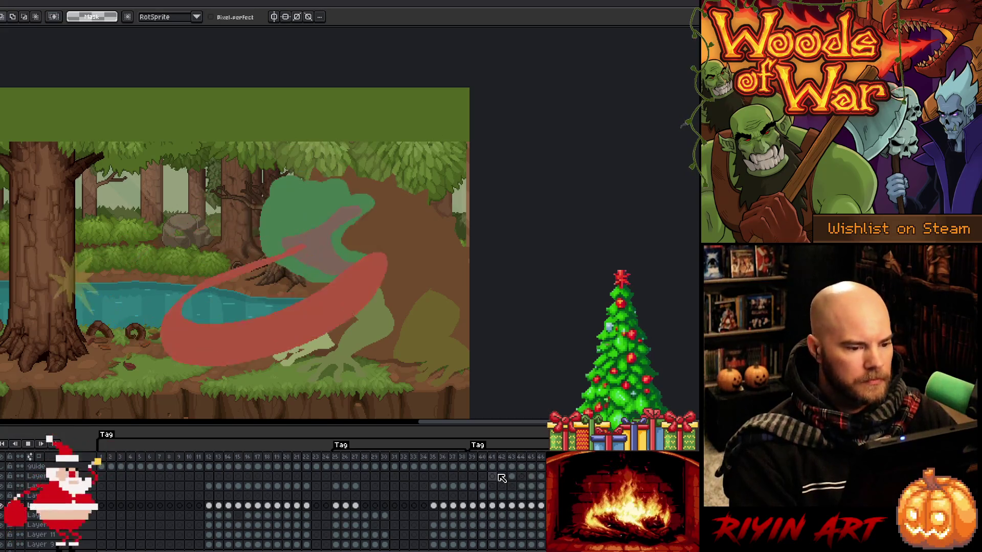
pyautogui.press('Return')
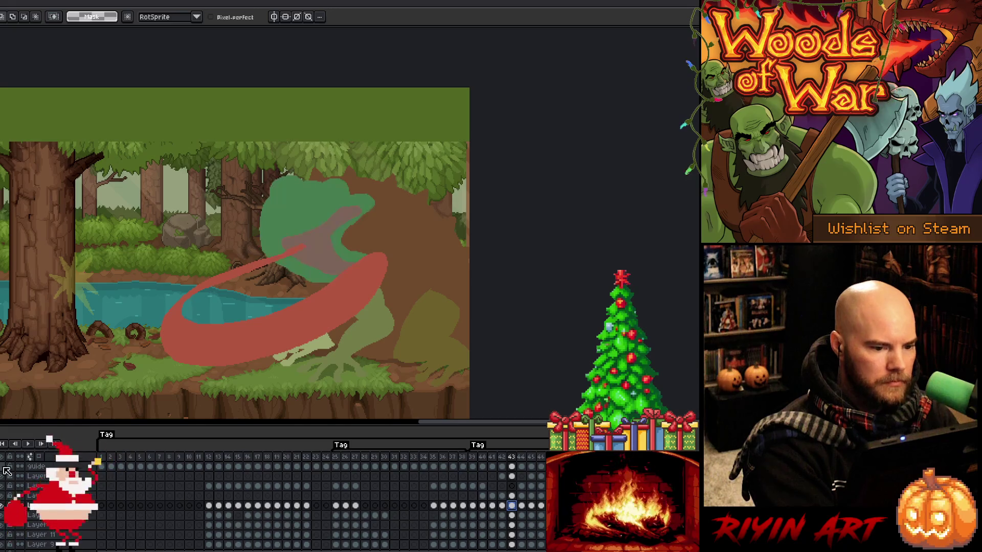
pyautogui.press('b')
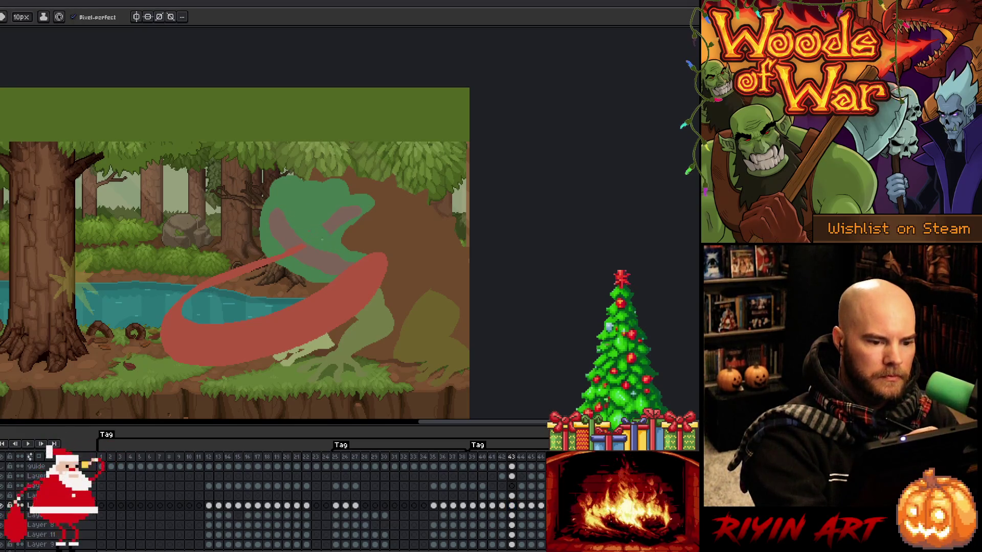
# - Paint brown over the frog head's right side and green over the branch below it
pyautogui.moveTo(366, 195)
pyautogui.mouseDown()
pyautogui.moveTo(337, 233)
pyautogui.moveTo(351, 230)
pyautogui.mouseUp()
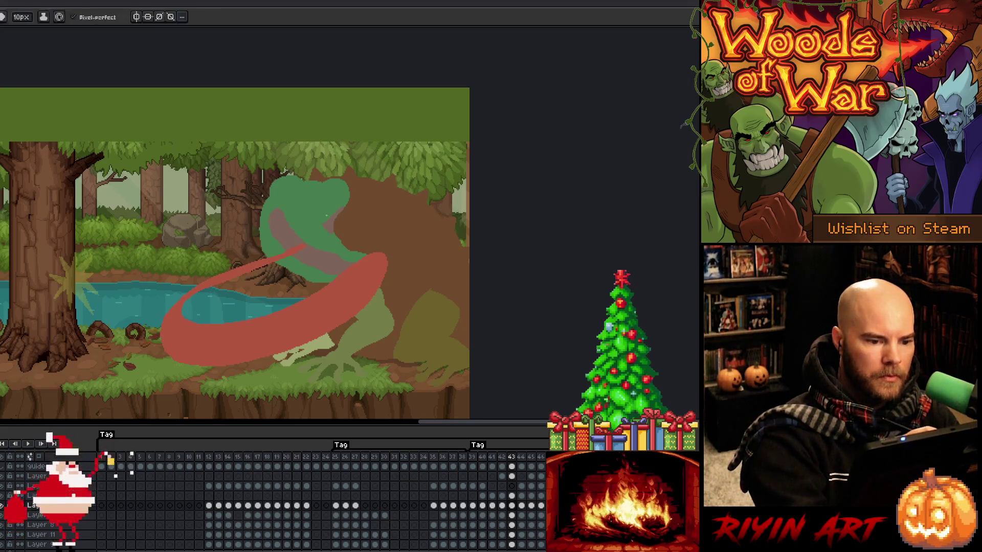
pyautogui.press('g')
pyautogui.press('b')
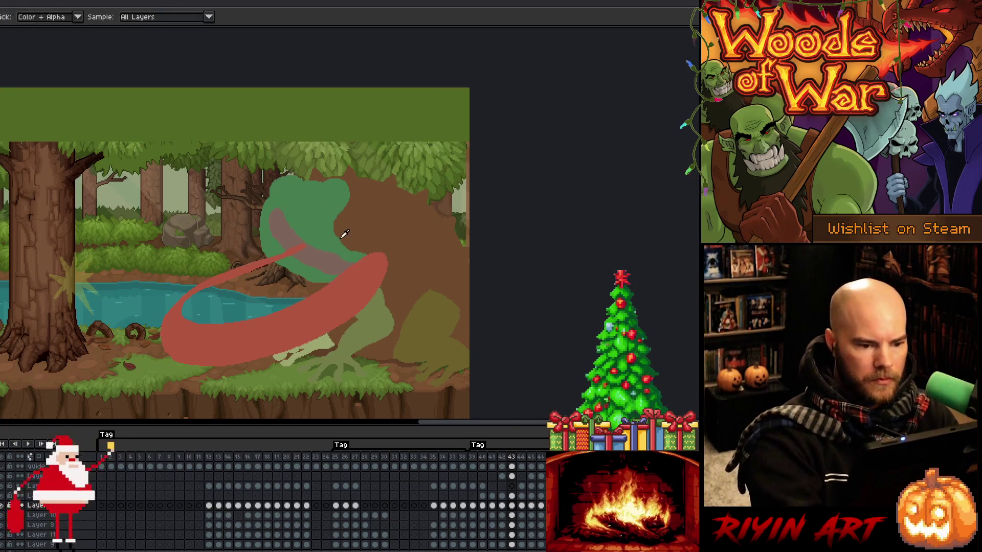
pyautogui.moveTo(342, 237)
pyautogui.mouseDown()
pyautogui.moveTo(322, 279)
pyautogui.moveTo(351, 252)
pyautogui.mouseUp()
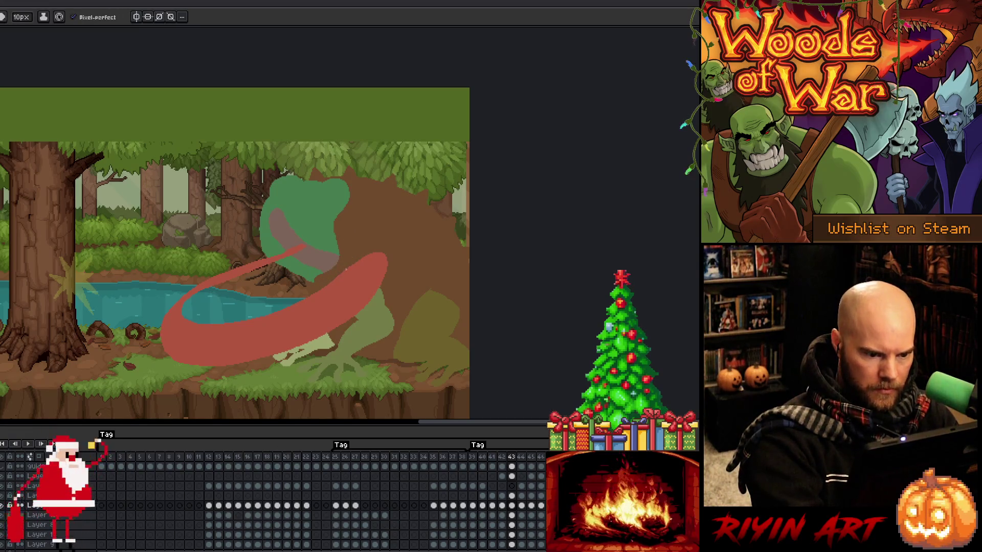
pyautogui.keyDown('alt'); pyautogui.click(314, 238); pyautogui.keyUp('alt')
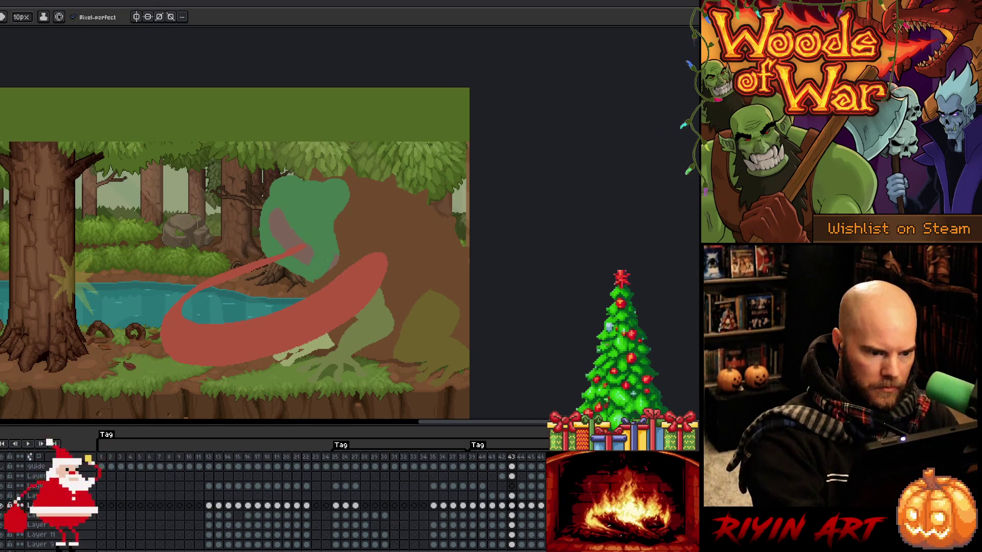
pyautogui.moveTo(309, 282); pyautogui.dragTo(279, 276)
pyautogui.keyDown('alt'); pyautogui.click(284, 270); pyautogui.keyUp('alt')
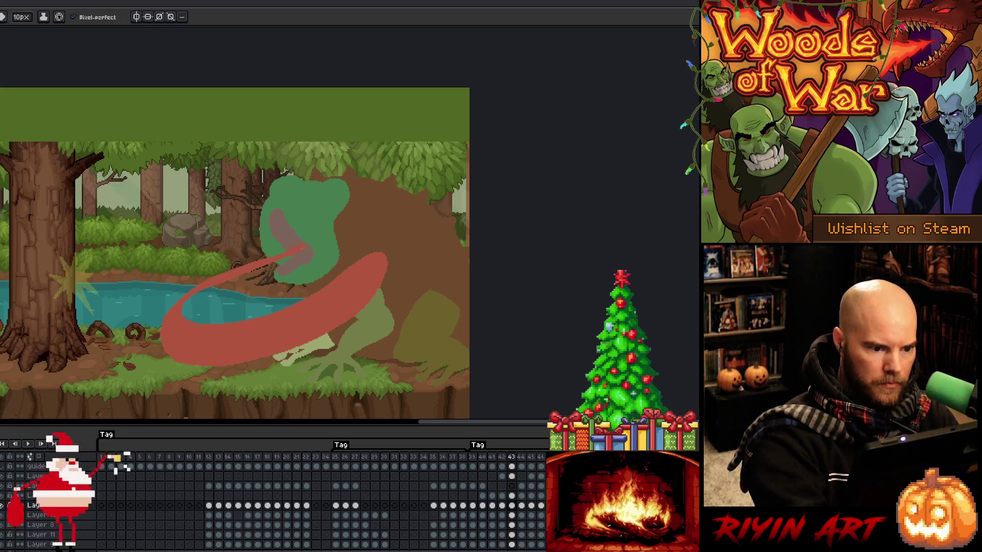
# - Erase the pink mouth down to a thin strip, resample the head colour, and preview the animation
pyautogui.press('e')
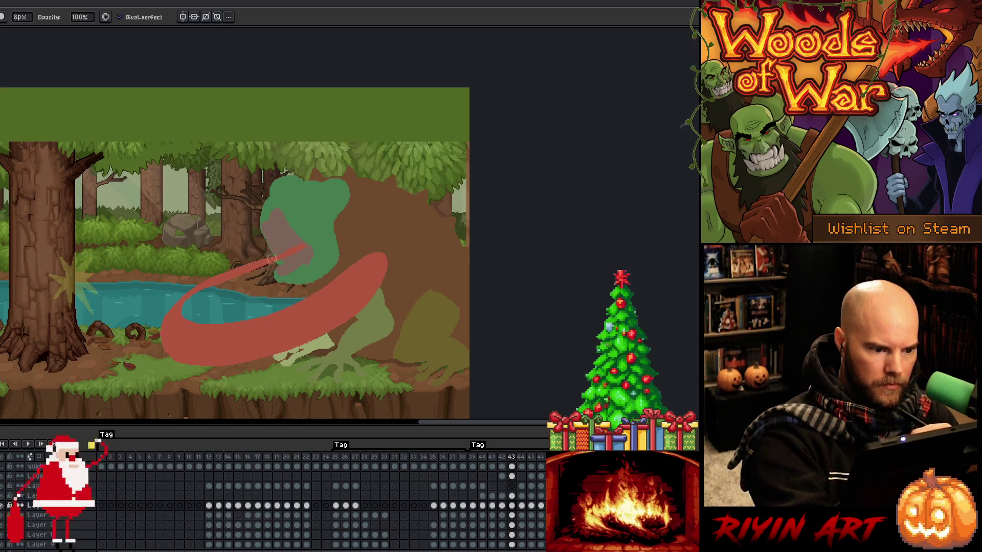
pyautogui.moveTo(250, 208)
pyautogui.mouseDown()
pyautogui.moveTo(274, 250)
pyautogui.moveTo(268, 268)
pyautogui.moveTo(291, 284)
pyautogui.moveTo(281, 269)
pyautogui.mouseUp()
pyautogui.press('b')
pyautogui.keyDown('alt'); pyautogui.click(273, 235); pyautogui.keyUp('alt')
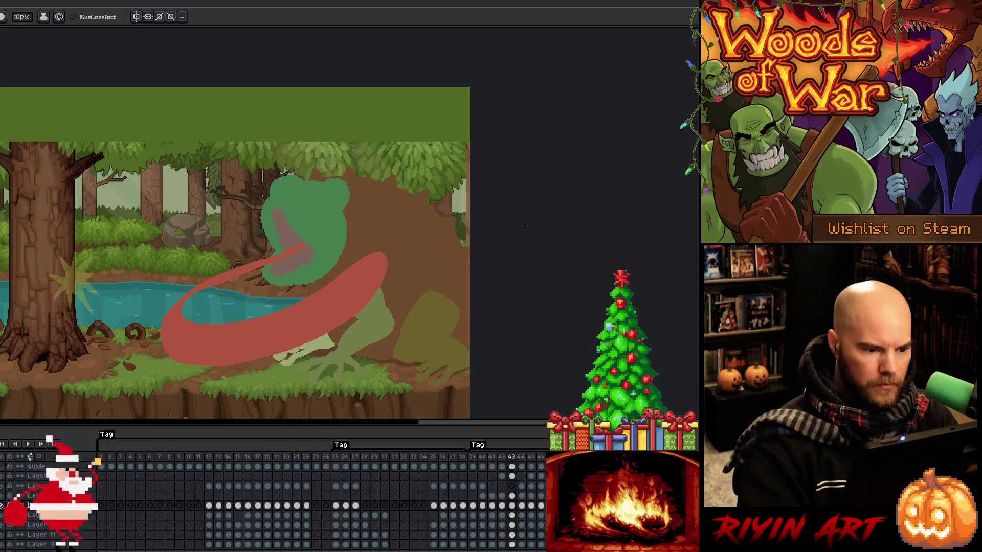
pyautogui.keyDown('alt'); pyautogui.click(283, 219); pyautogui.keyUp('alt')
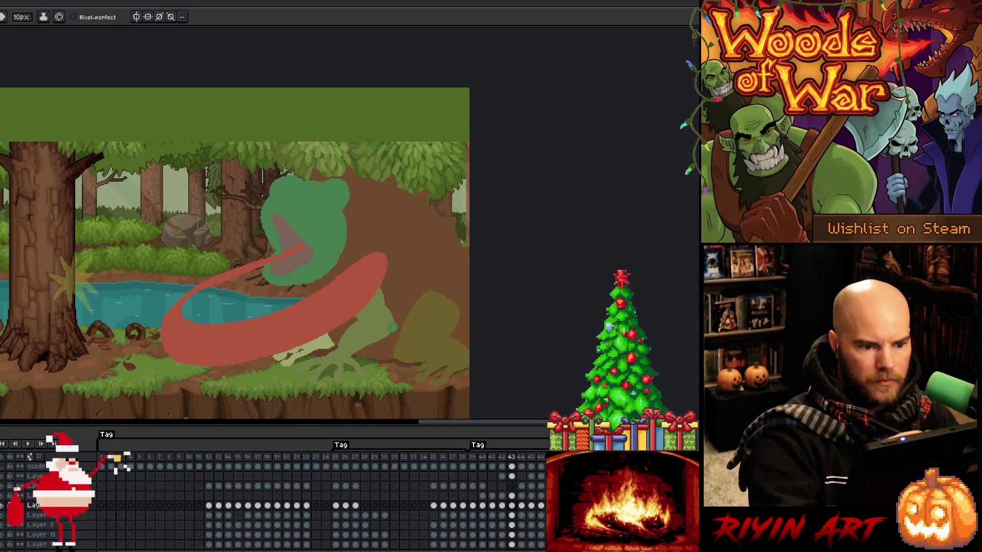
pyautogui.press('Return')
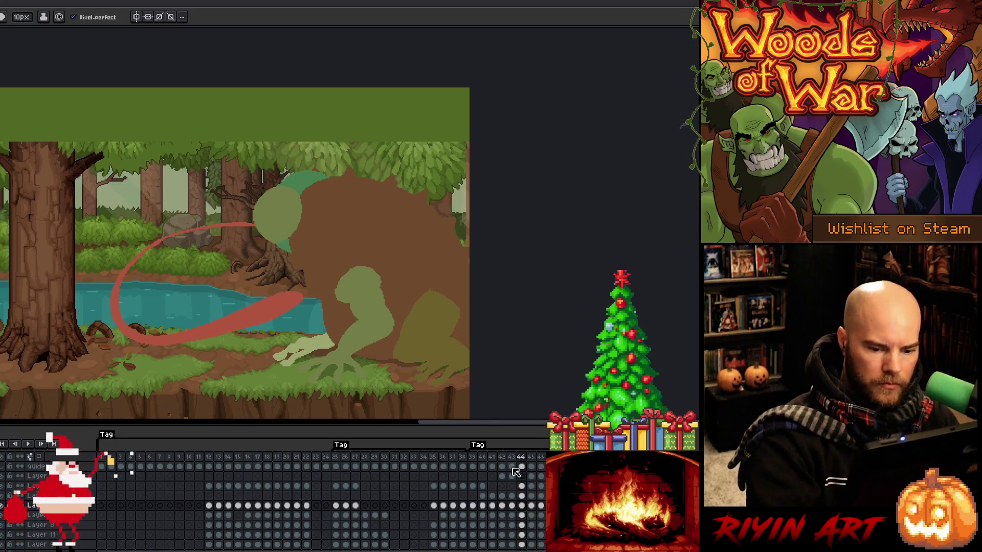
pyautogui.click(522, 486)
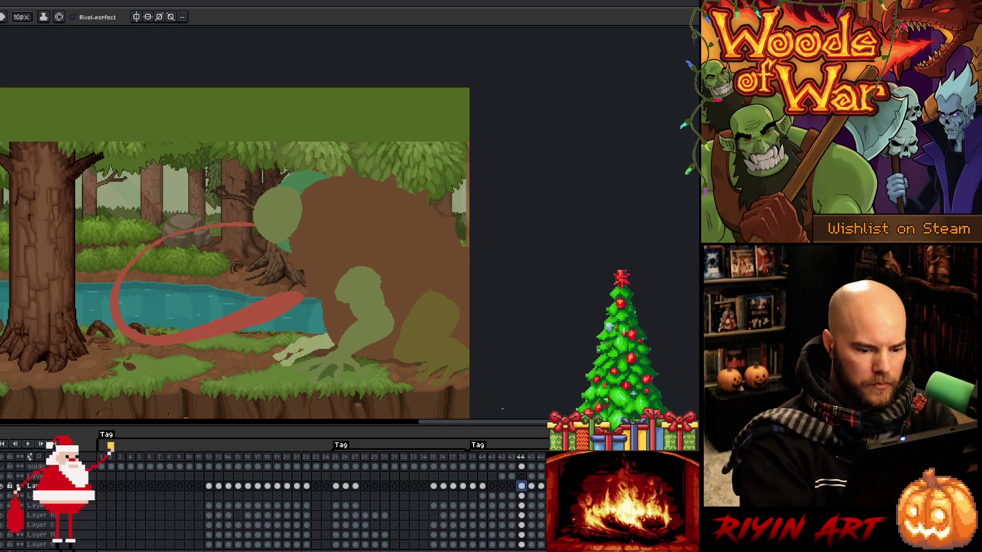
# - Clear the olive circle on frame 44 and paint a leftward snout onto the teal head
pyautogui.hotkey('ctrl', 'z')
pyautogui.click(522, 506)
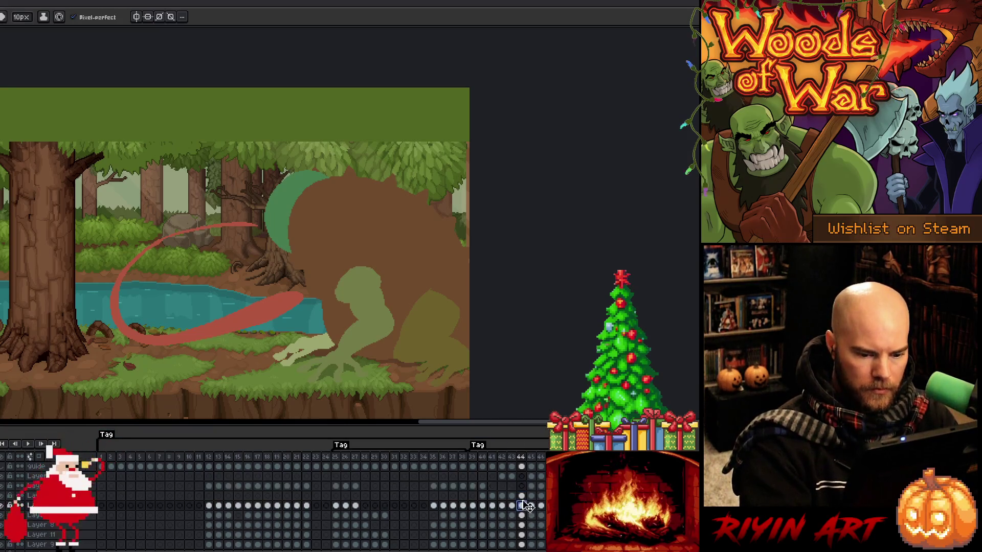
pyautogui.moveTo(282, 180)
pyautogui.mouseDown()
pyautogui.moveTo(255, 220)
pyautogui.moveTo(261, 235)
pyautogui.mouseUp()
pyautogui.hotkey('ctrl', 'z')
pyautogui.hotkey('ctrl', 'z')
pyautogui.moveTo(266, 196)
pyautogui.mouseDown()
pyautogui.moveTo(256, 250)
pyautogui.moveTo(277, 243)
pyautogui.mouseUp()
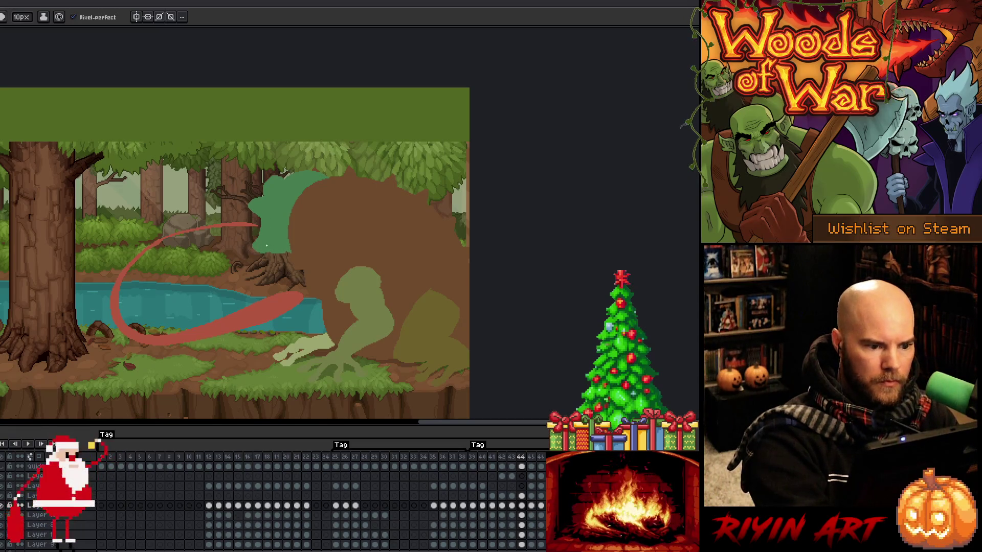
# - Alternate between the 8px brush and eraser to refine the snout on frame 44
pyautogui.press('b')
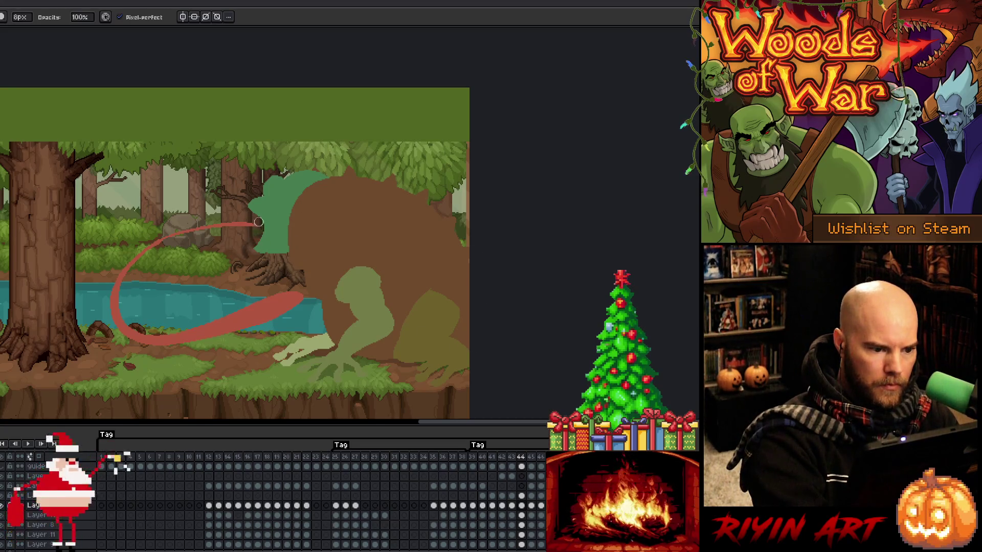
pyautogui.press('e')
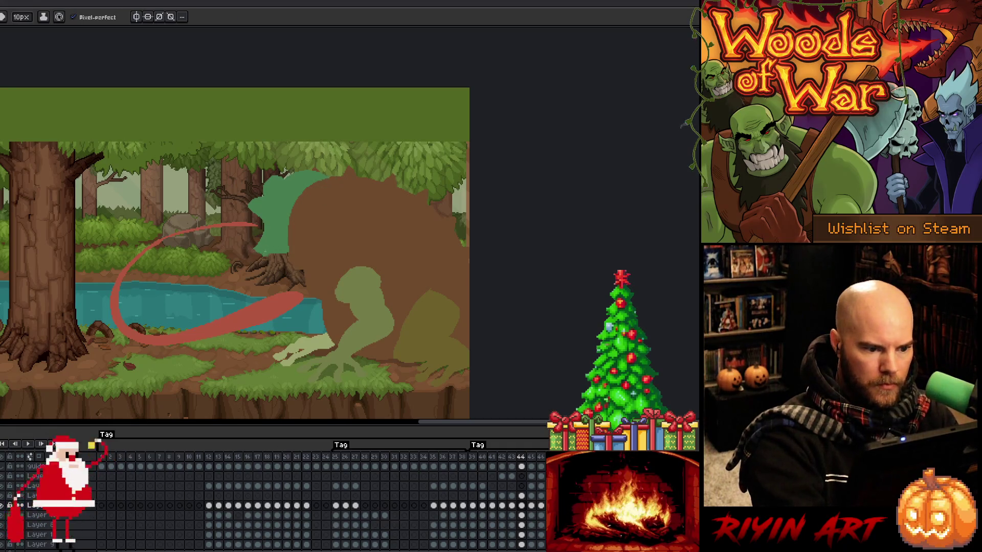
pyautogui.press('b')
pyautogui.press('e')
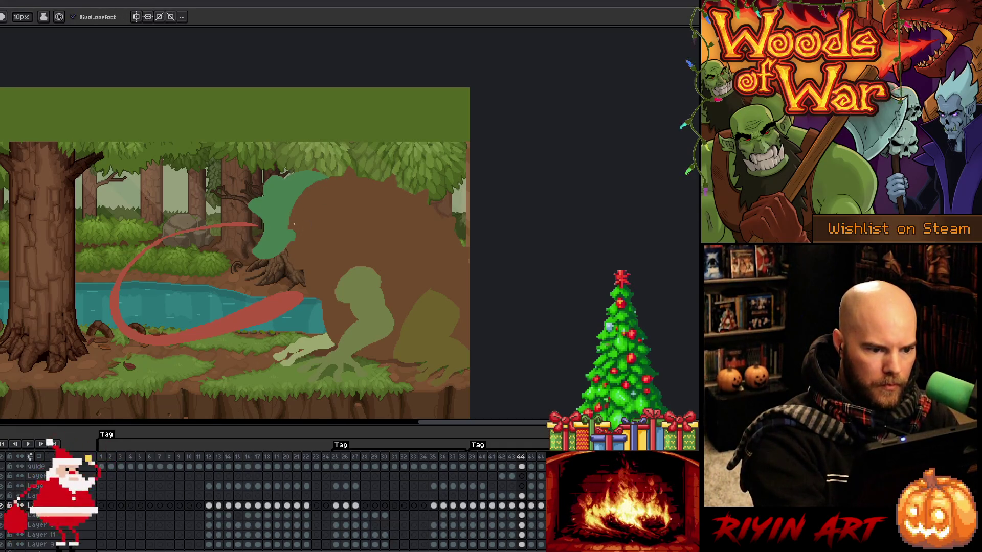
pyautogui.press('b')
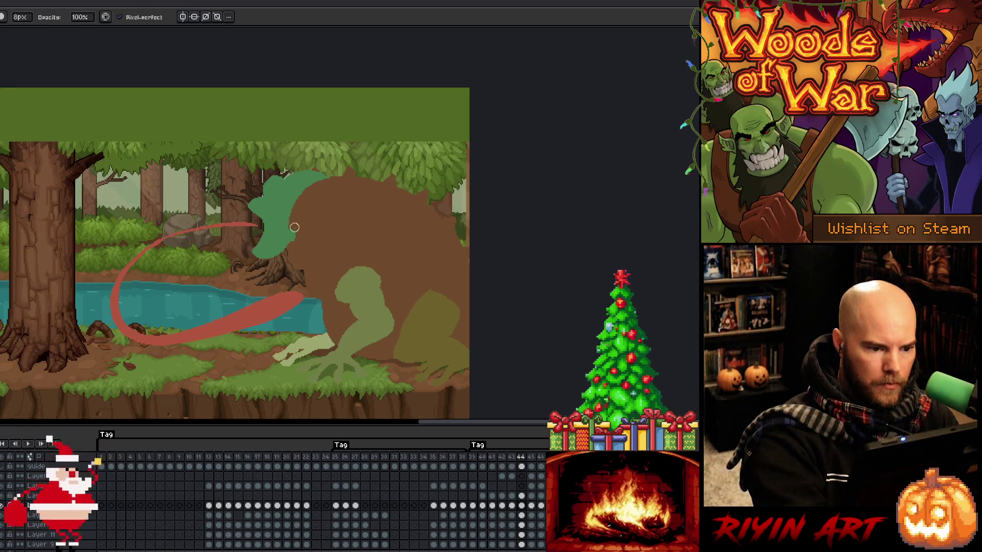
pyautogui.press('i')
pyautogui.press('e')
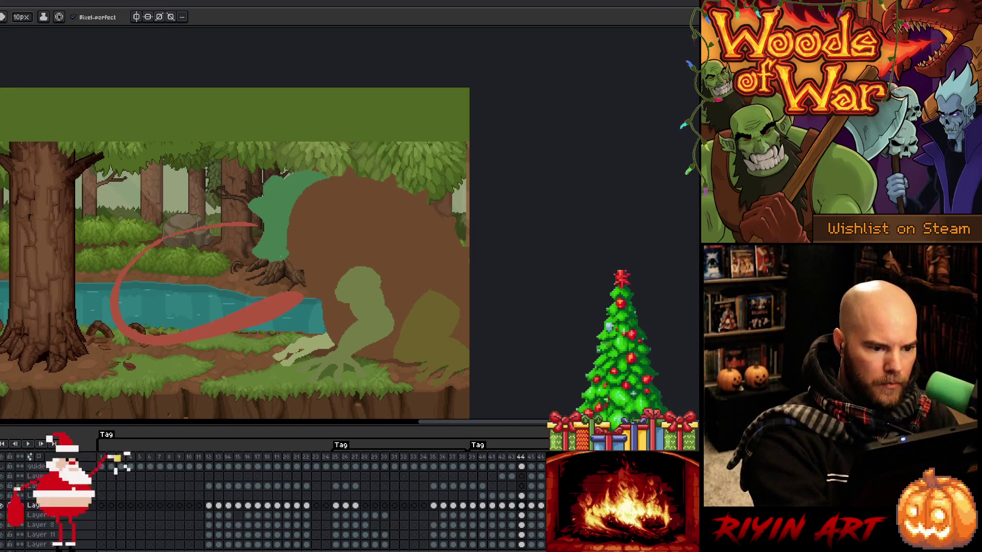
pyautogui.press('b')
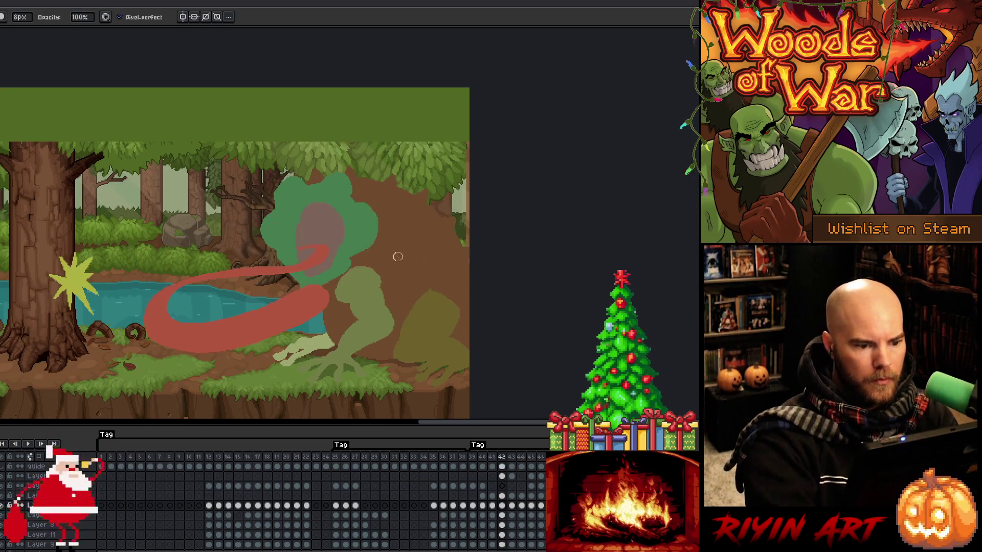
pyautogui.press('e')
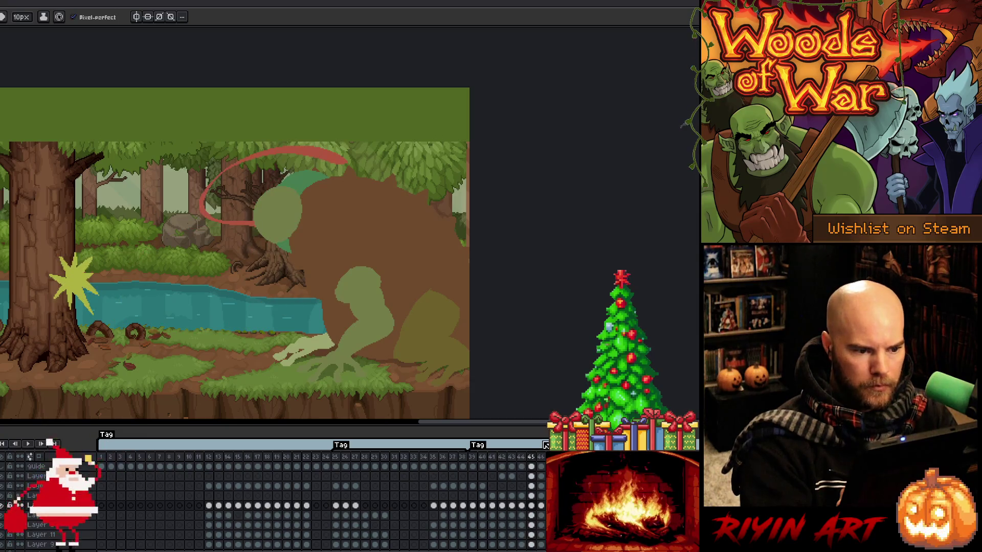
# - Select the green head's layer and flip between frames 44 and 45 to compare them
pyautogui.click(531, 496)
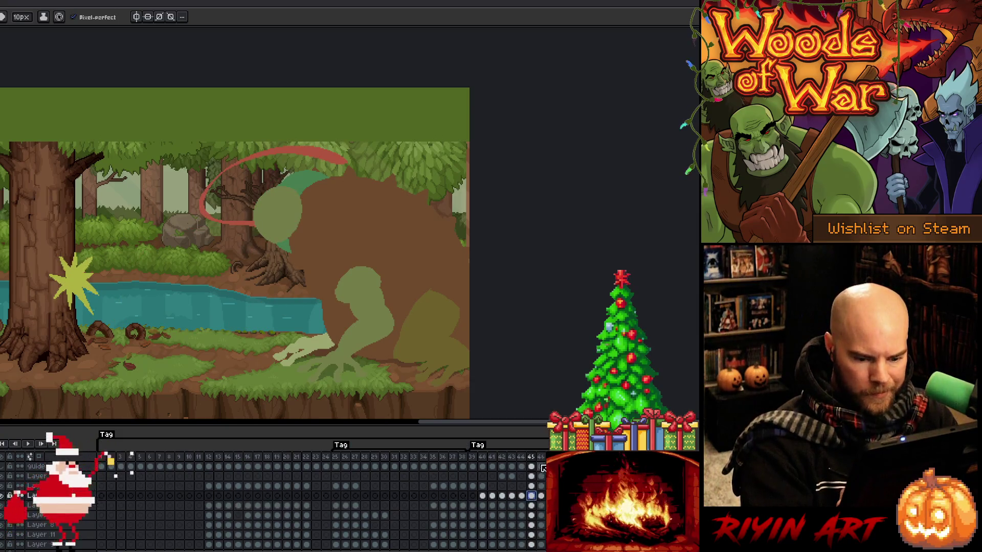
pyautogui.click(531, 487)
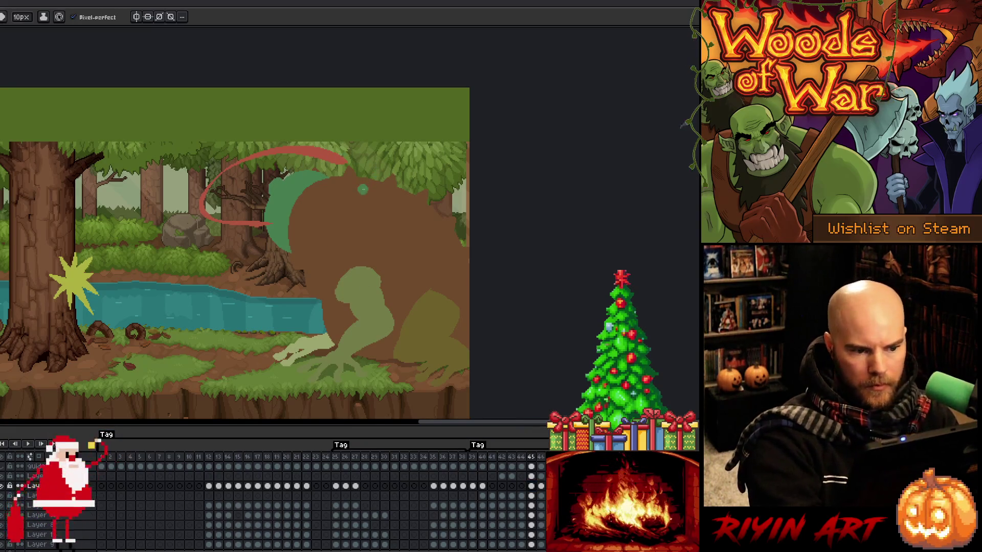
pyautogui.press('Left')
pyautogui.press('Right')
pyautogui.press('Left')
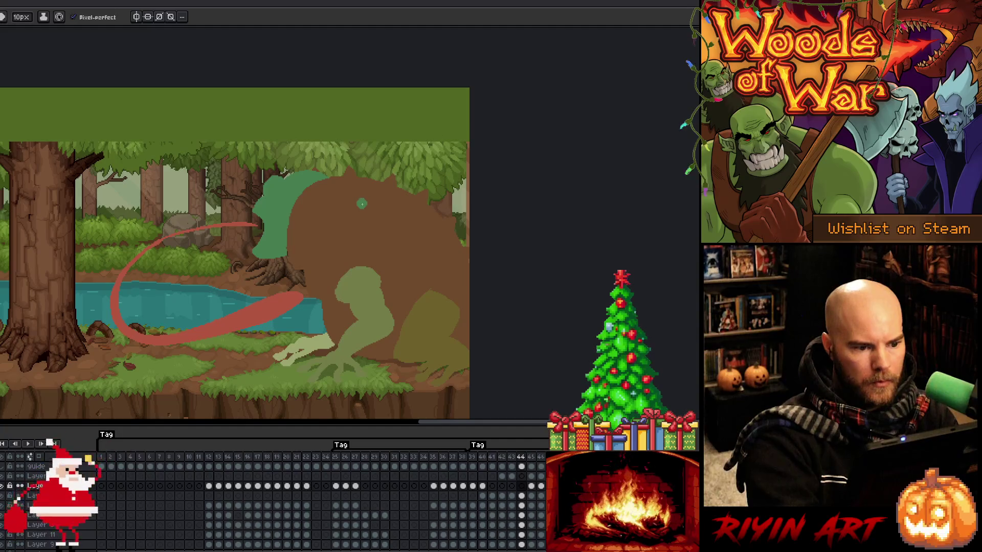
pyautogui.press('Right')
pyautogui.press('Left')
pyautogui.press('Right')
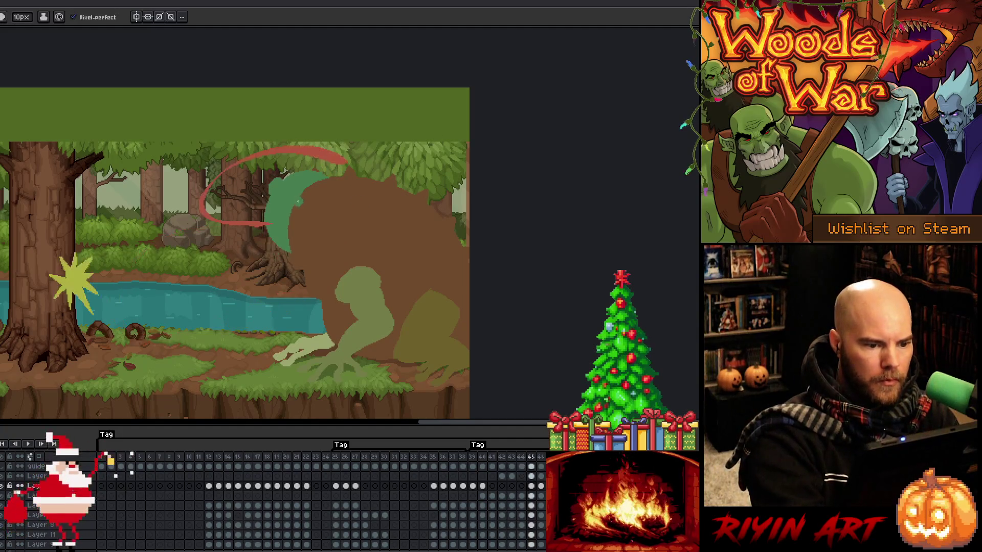
pyautogui.press('b')
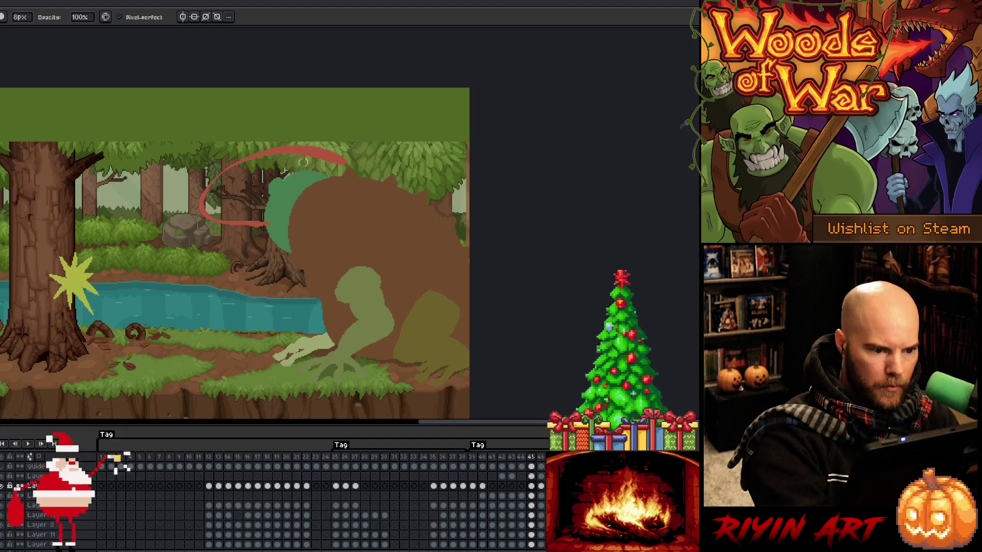
# - Inspect each layer's cels across frames 44–46 in the timeline
pyautogui.click(532, 496)
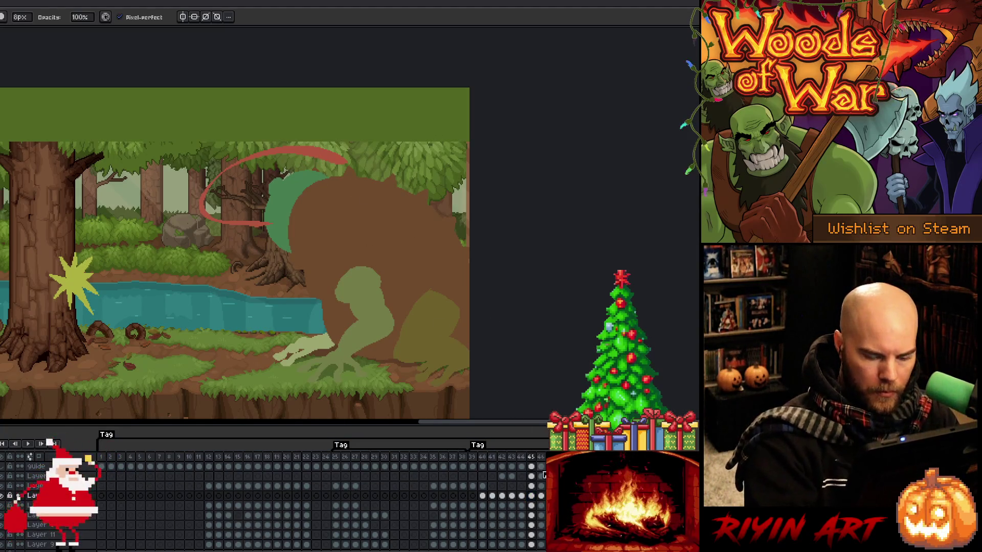
pyautogui.click(532, 507)
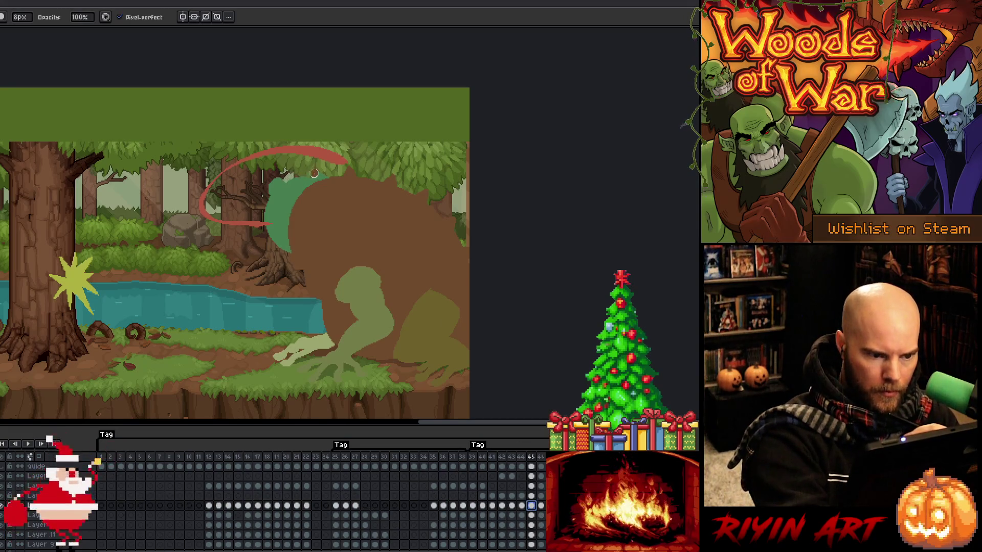
pyautogui.press('e')
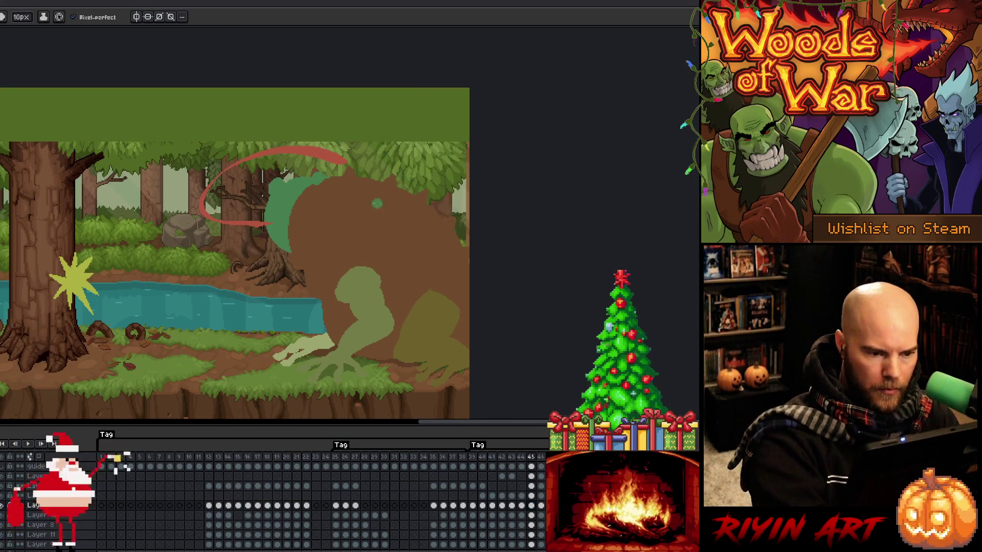
pyautogui.press('b')
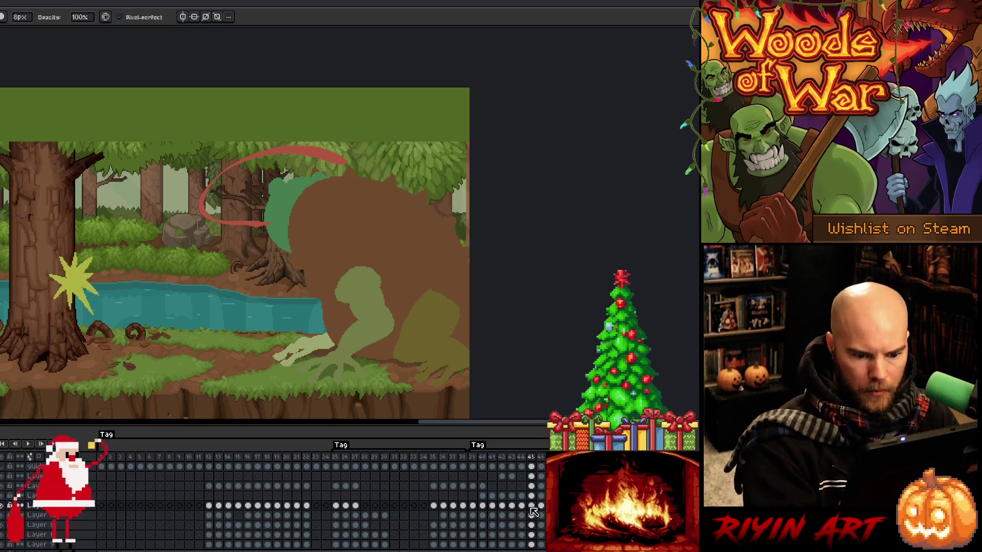
pyautogui.click(522, 506)
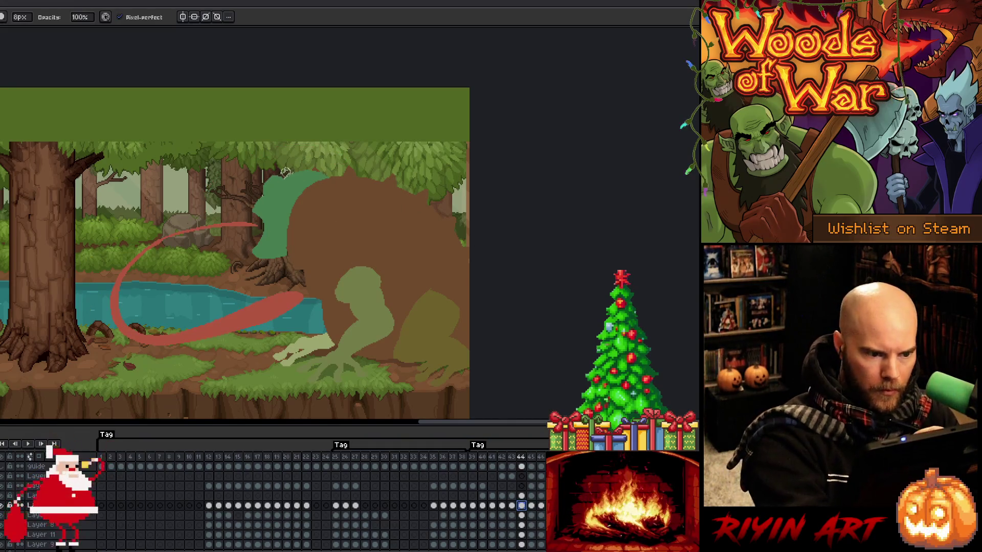
pyautogui.press('e')
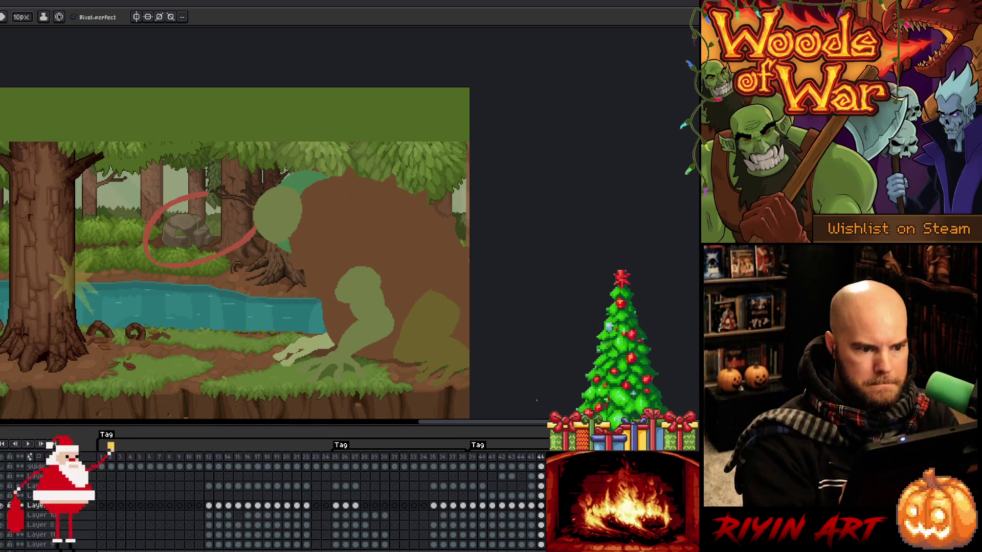
pyautogui.click(542, 487)
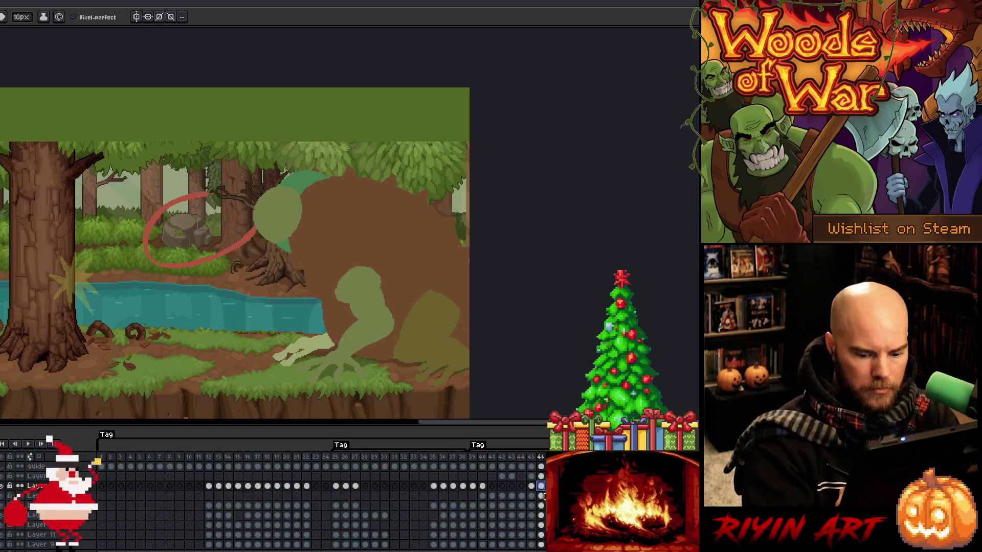
pyautogui.click(532, 485)
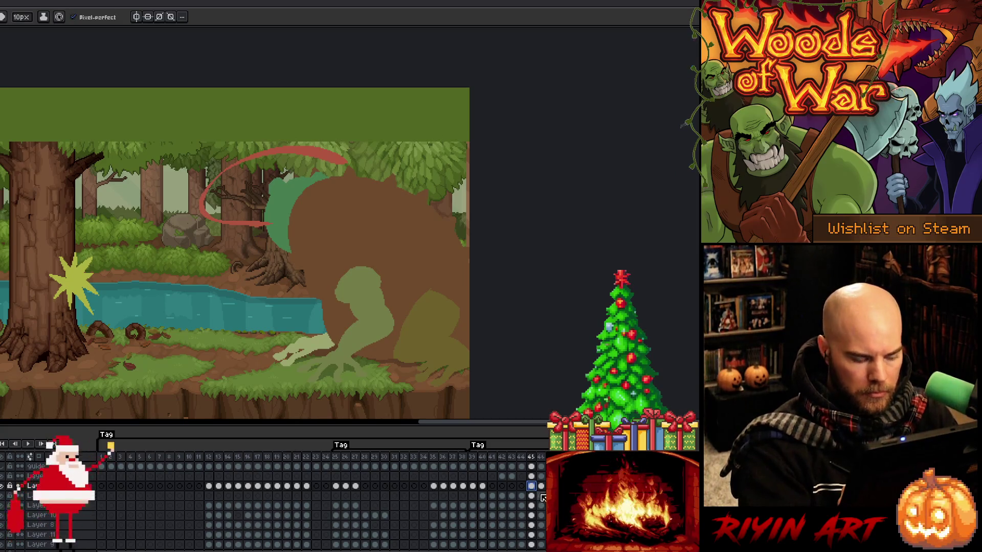
pyautogui.click(533, 496)
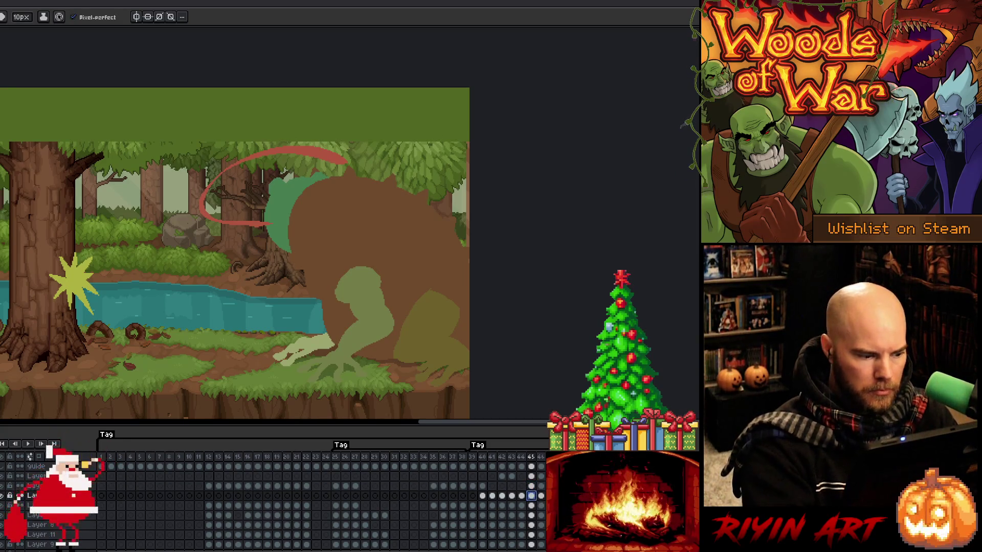
pyautogui.click(532, 506)
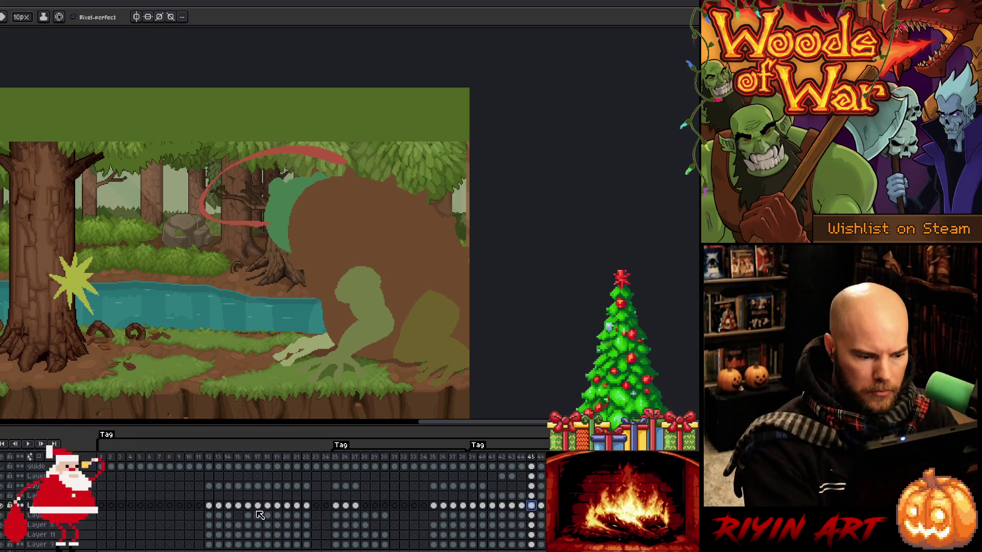
# - Toggle the lower layer's visibility, then select all on frame 45's upper layer
pyautogui.click(3, 515)
pyautogui.hotkey('ctrl', 'z')
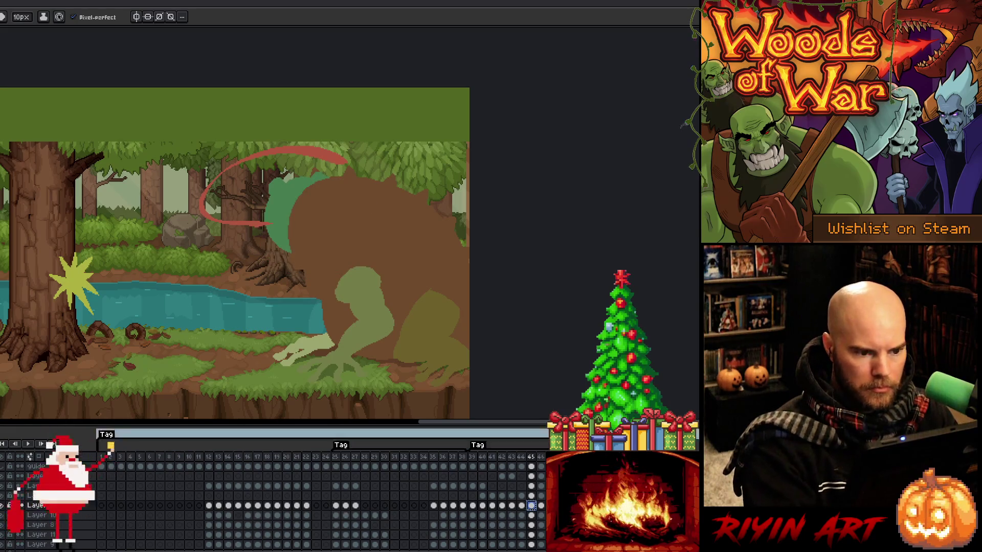
pyautogui.click(534, 485)
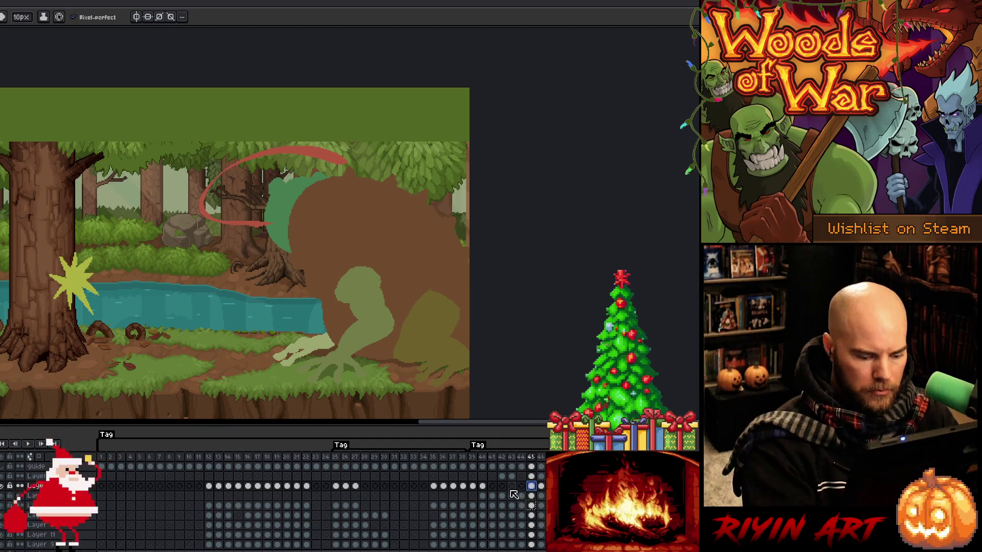
pyautogui.hotkey('ctrl', 'a')
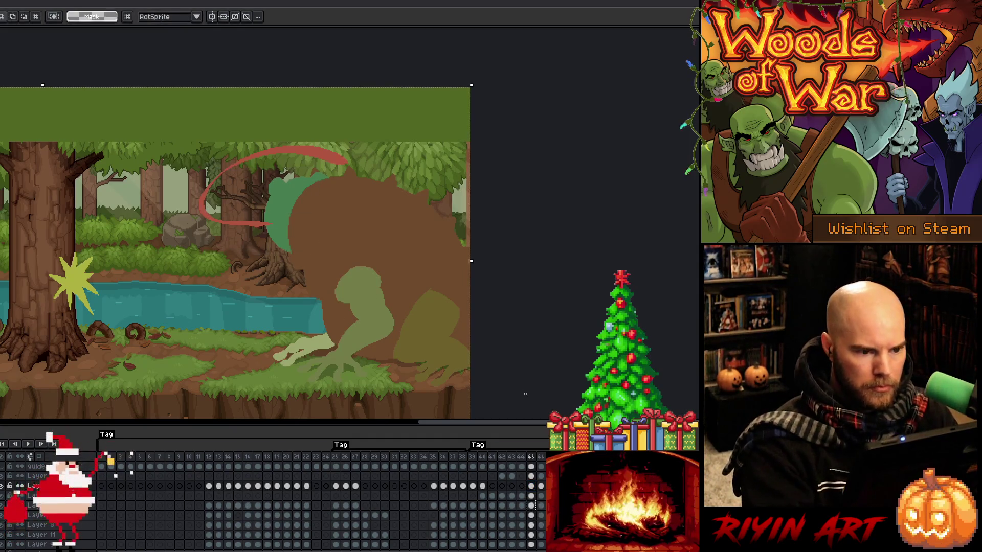
# - Transform the green head shape on frame 45, then delete the light-green round shape on frame 46
pyautogui.hotkey('ctrl', 'd')
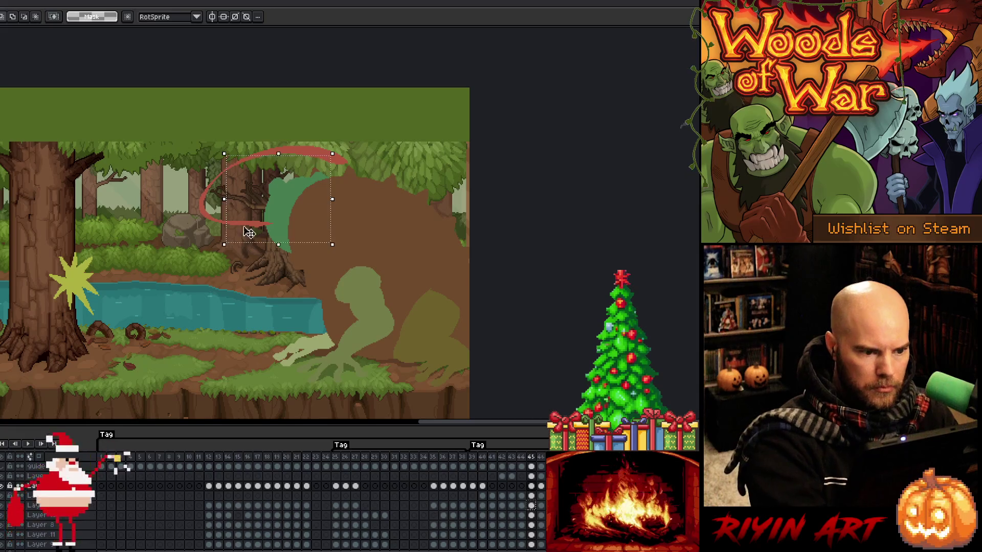
pyautogui.click(533, 505)
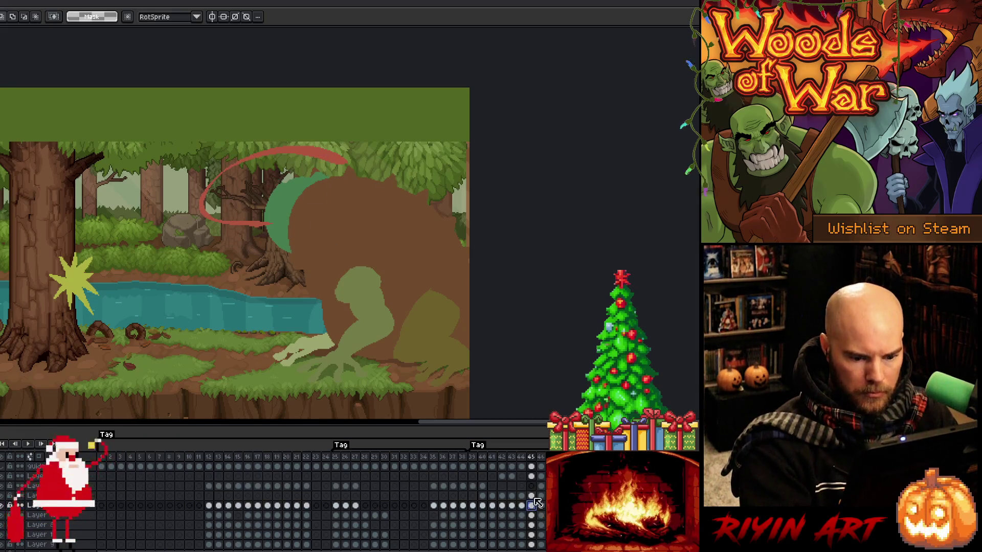
pyautogui.hotkey('ctrl', 't')
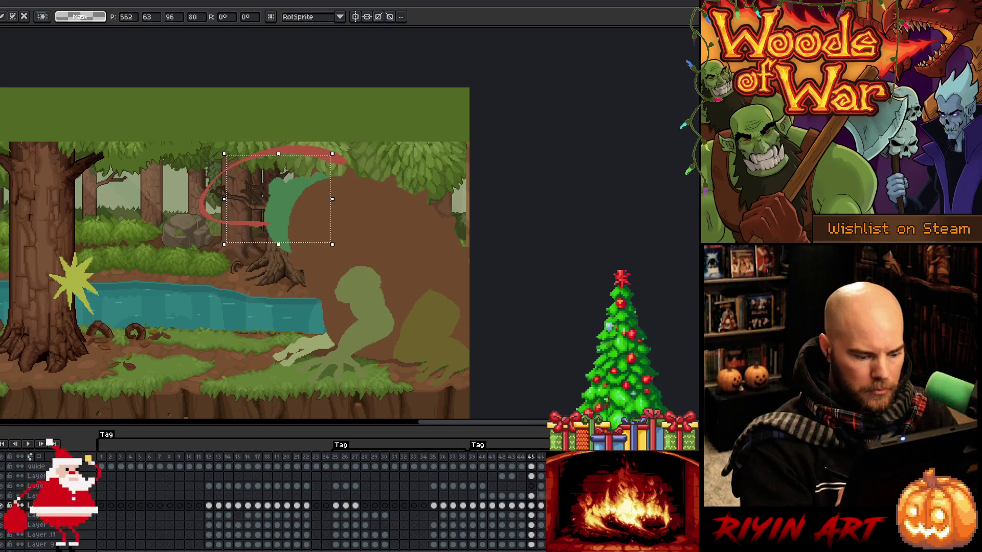
pyautogui.press('Return')
pyautogui.click(541, 486)
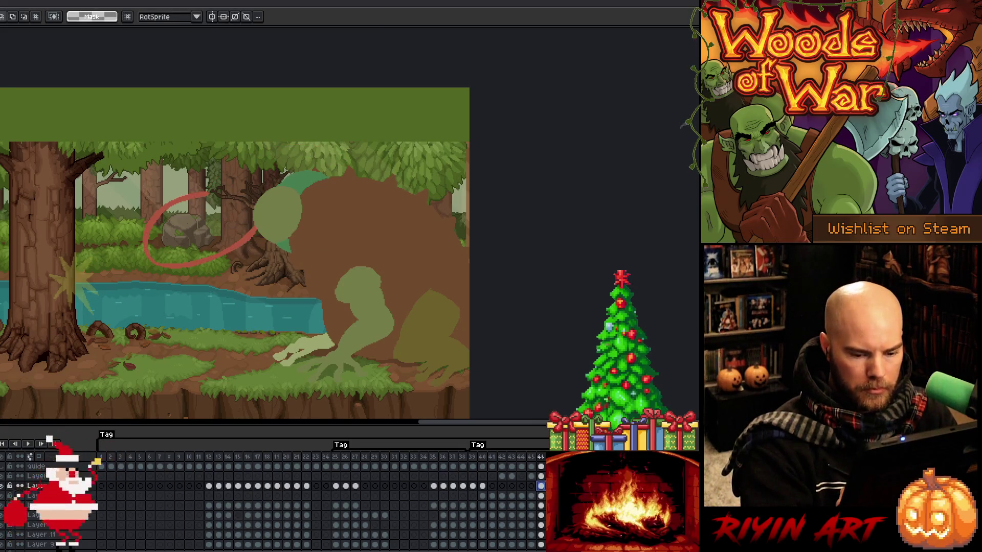
pyautogui.press('Delete')
# - Play the animation from frame 44 and scrub back to frame 39
pyautogui.press('b')
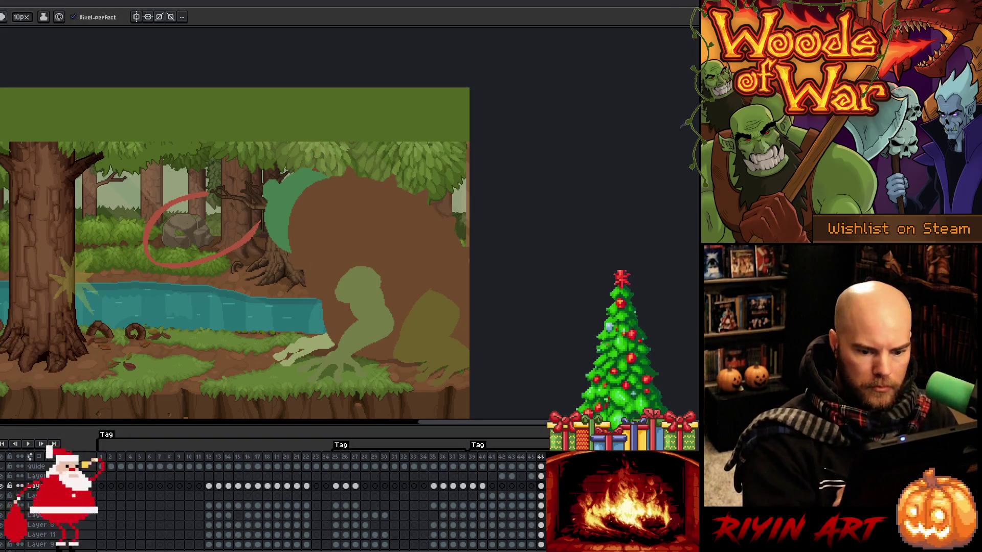
pyautogui.click(521, 458)
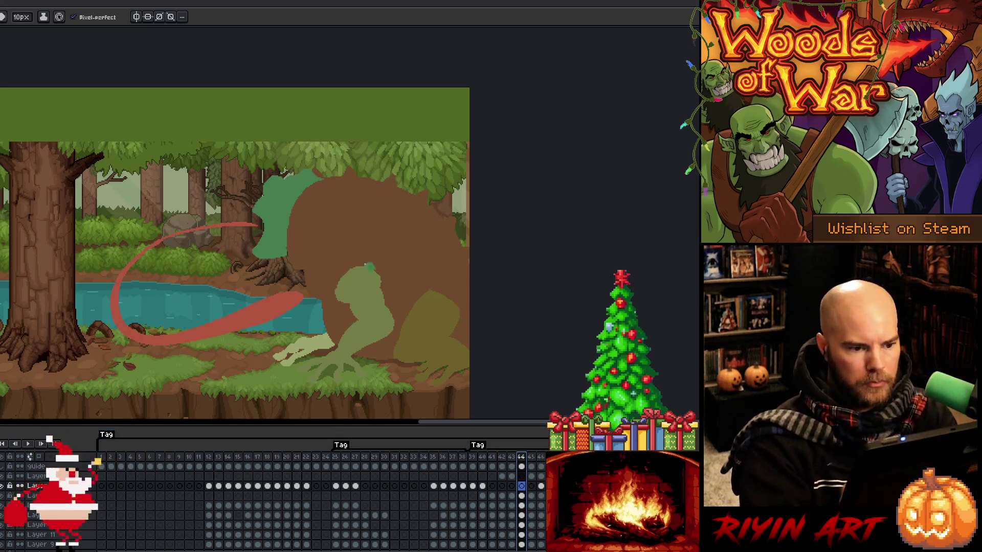
pyautogui.press('Return')
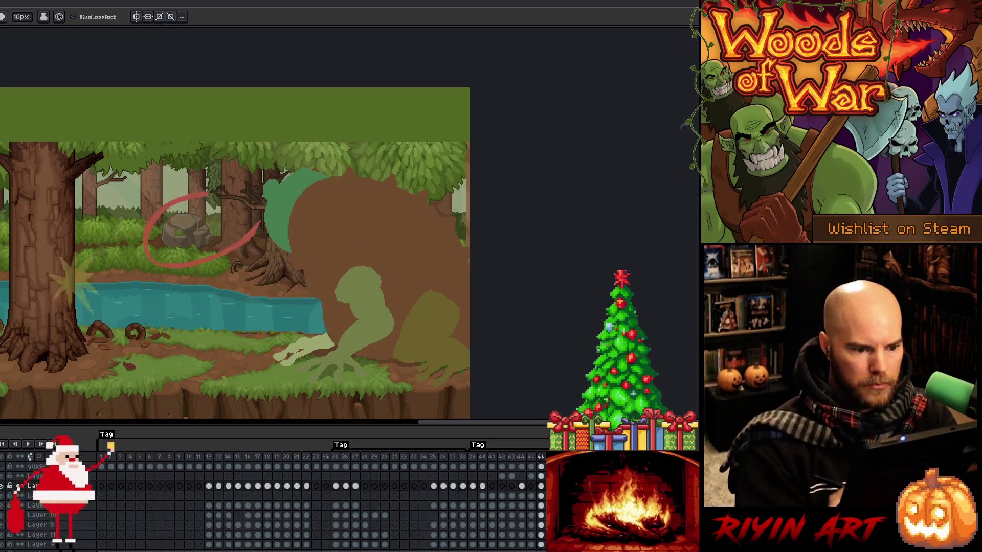
pyautogui.moveTo(479, 463)
pyautogui.mouseDown()
pyautogui.moveTo(471, 454)
pyautogui.moveTo(491, 459)
pyautogui.moveTo(477, 481)
pyautogui.mouseUp()
pyautogui.click(476, 488)
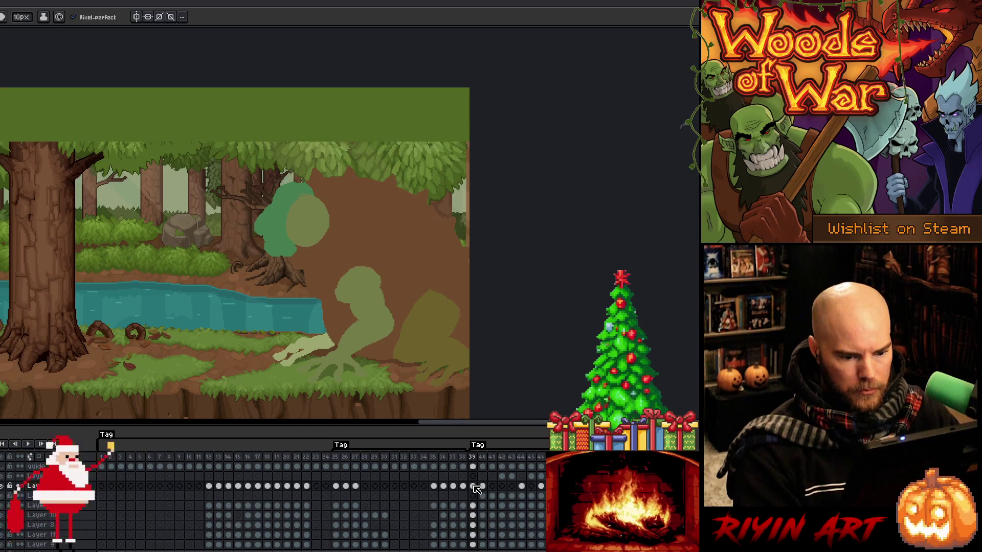
# - On frame 39, fill the light-green circle with the frog head's darker green
pyautogui.click(483, 487)
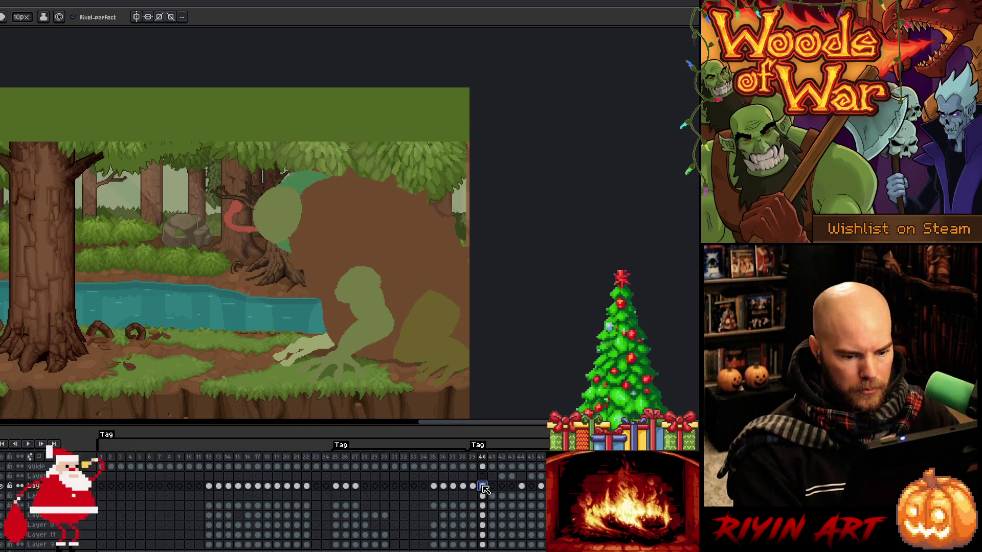
pyautogui.click(482, 489)
pyautogui.click(472, 487)
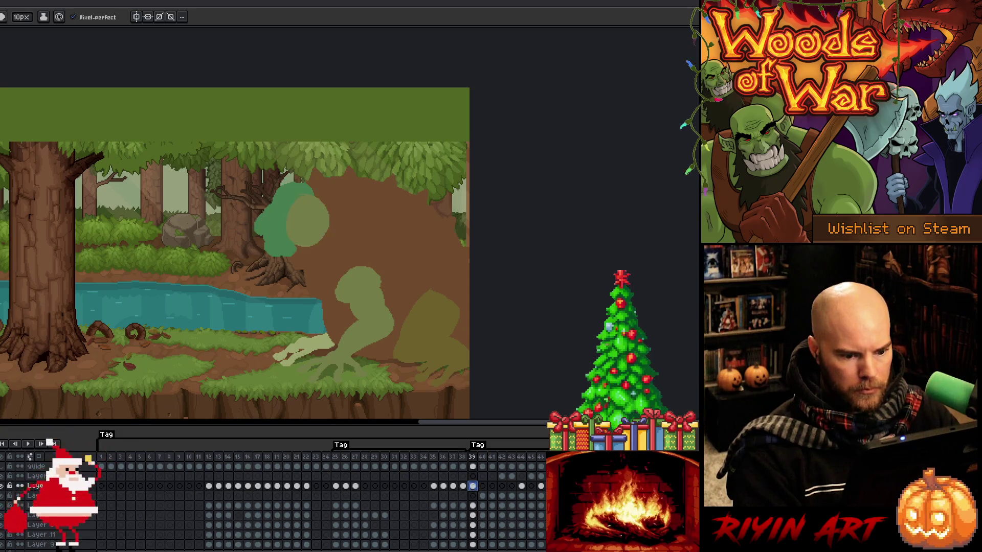
pyautogui.press('i')
pyautogui.click(287, 220)
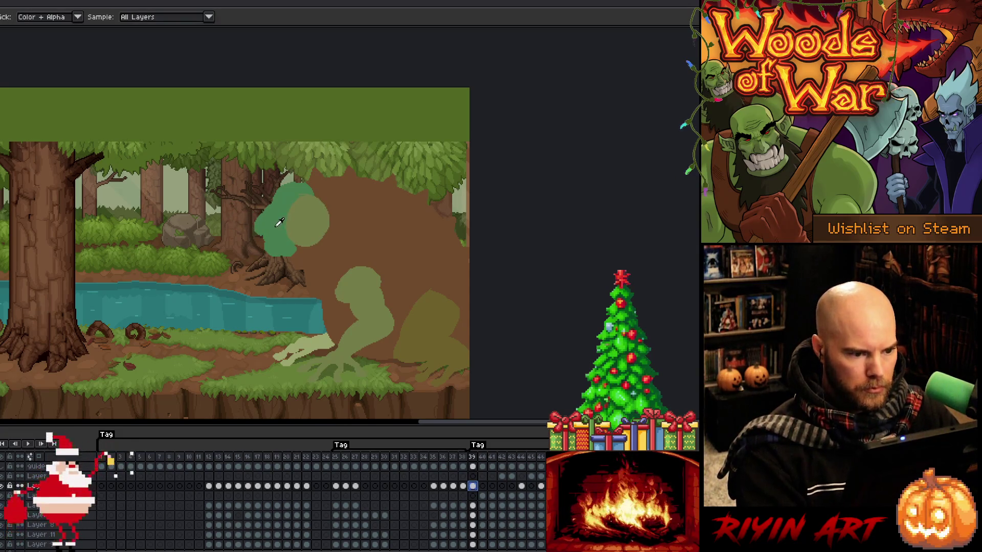
pyautogui.press('g')
pyautogui.click(300, 225)
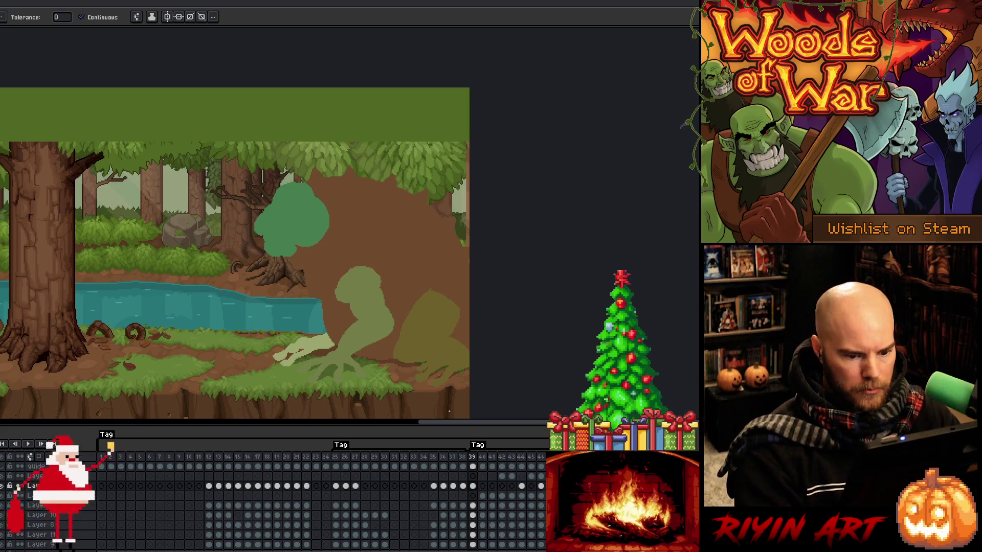
# - Step through frames 40 and 41 to check the teal head shape
pyautogui.press('Right')
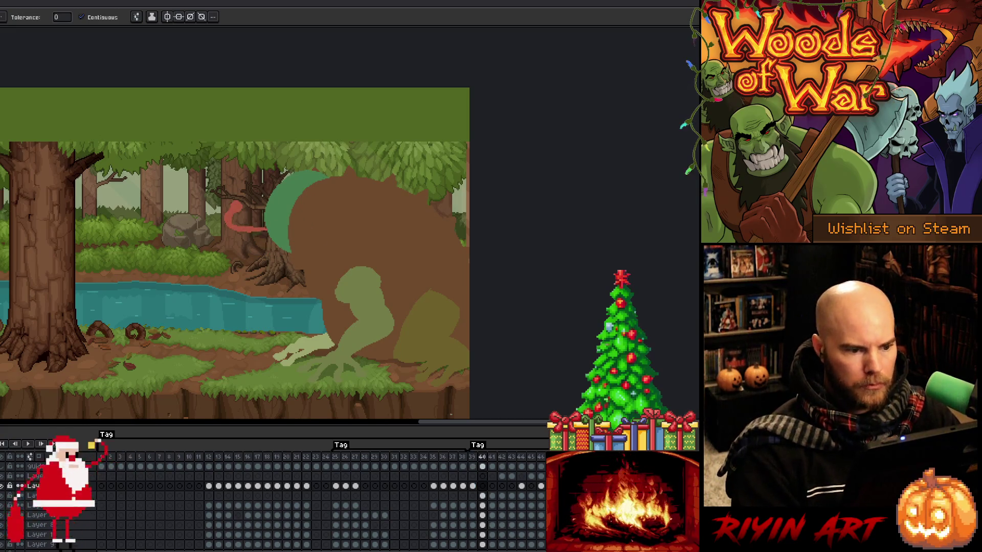
pyautogui.press('b')
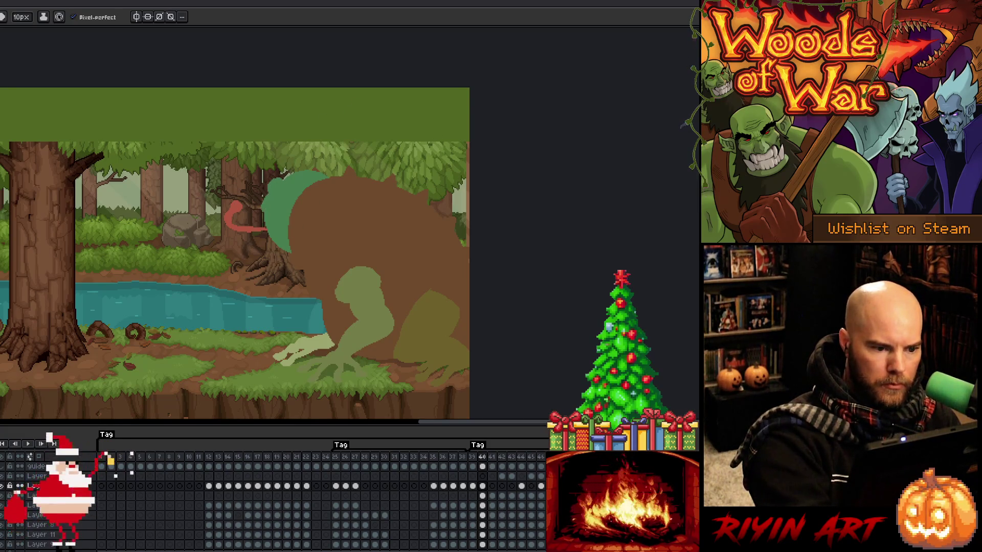
pyautogui.press('e')
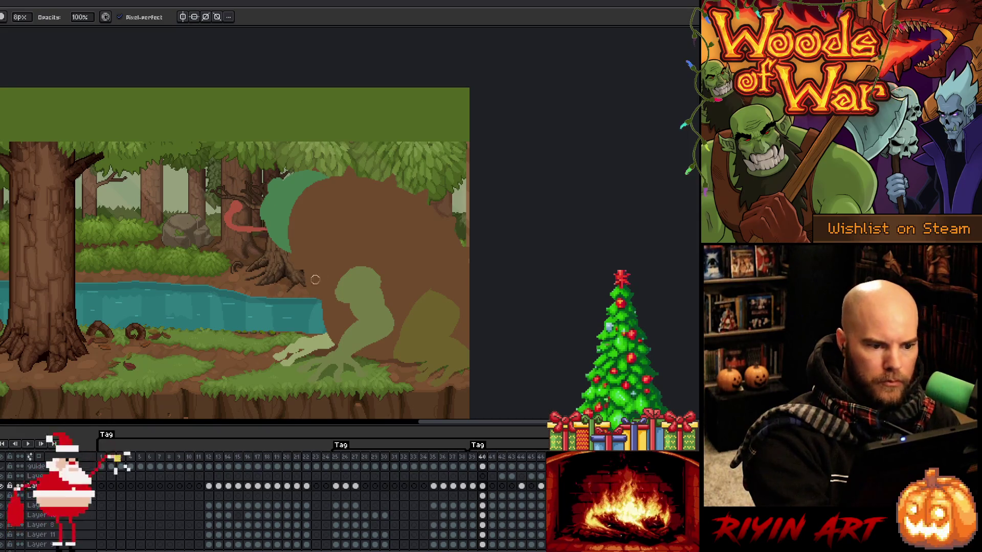
pyautogui.click(493, 459)
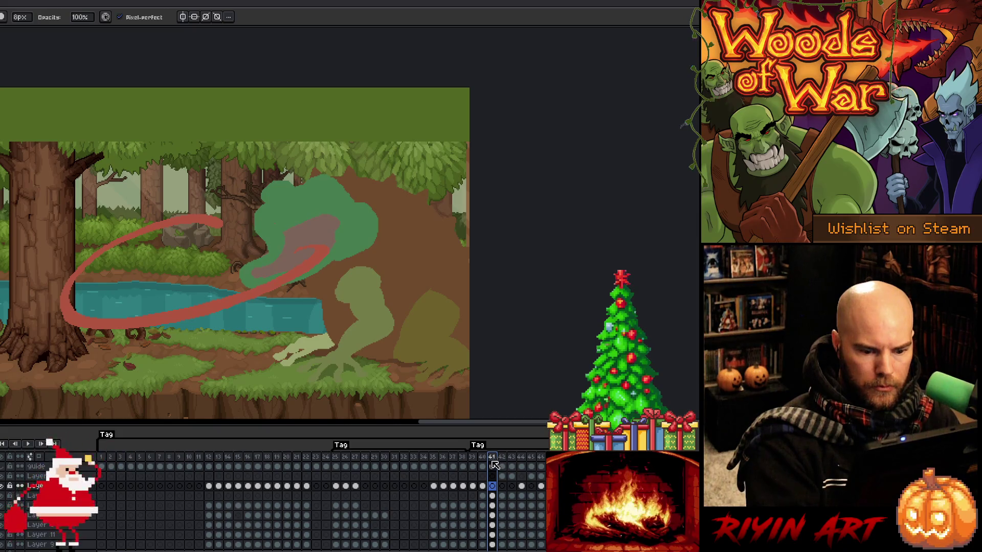
pyautogui.click(482, 457)
pyautogui.click(492, 458)
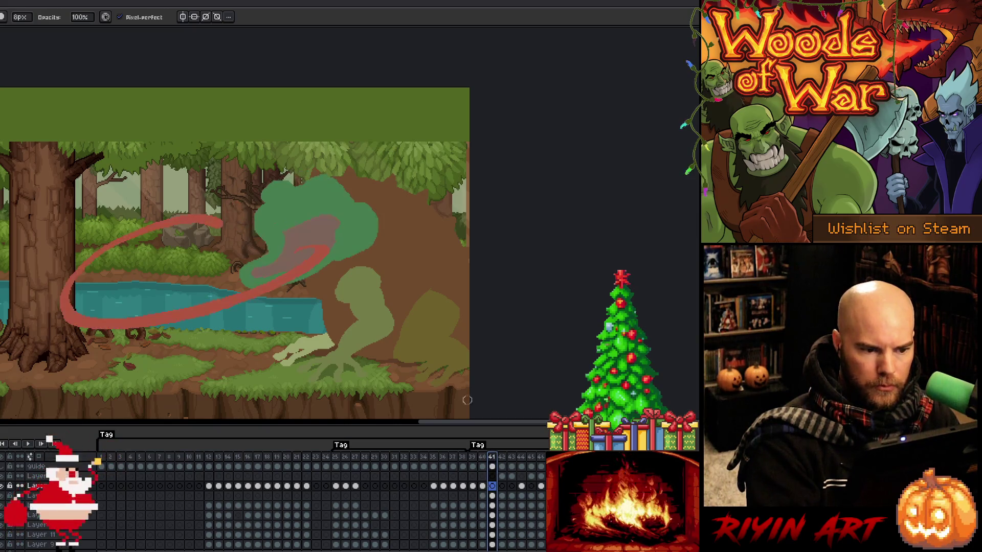
pyautogui.press('e')
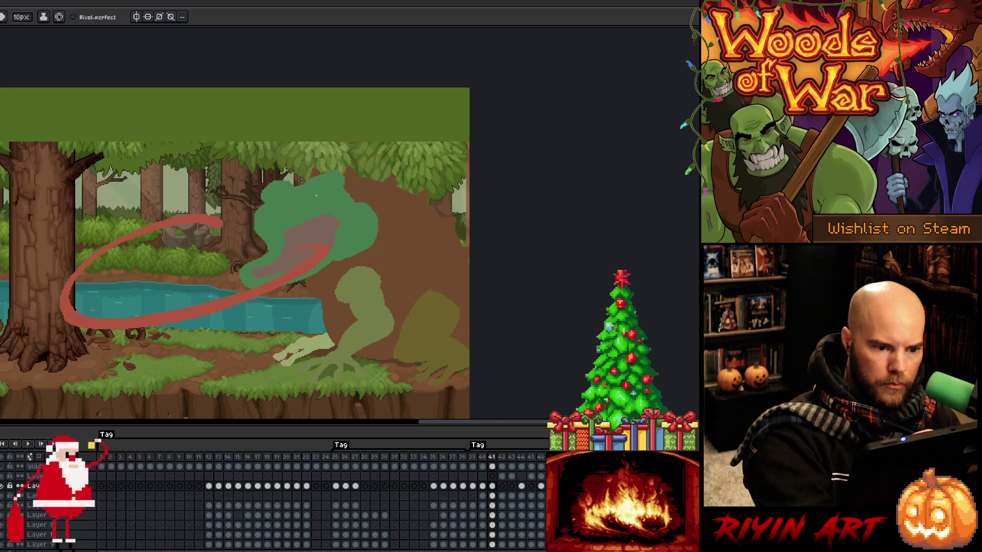
pyautogui.press('b')
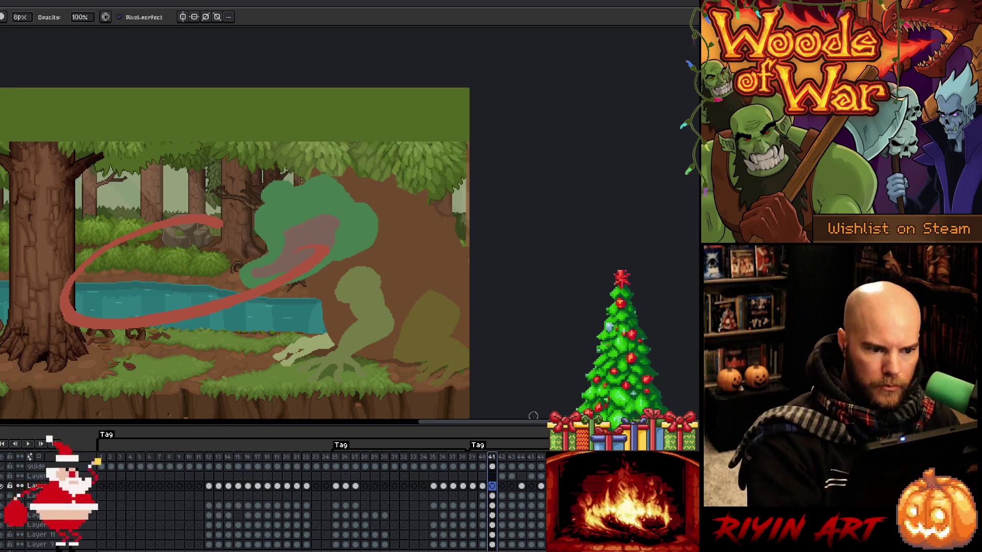
# - Try a green stroke along the head's right edge on frame 41, undo it, and advance to frame 42
pyautogui.click(493, 505)
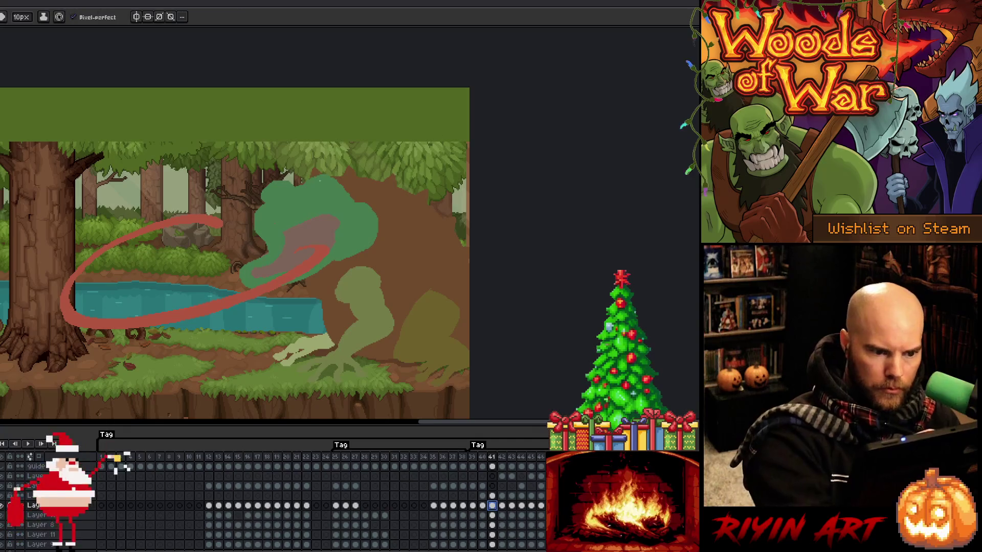
pyautogui.press('e')
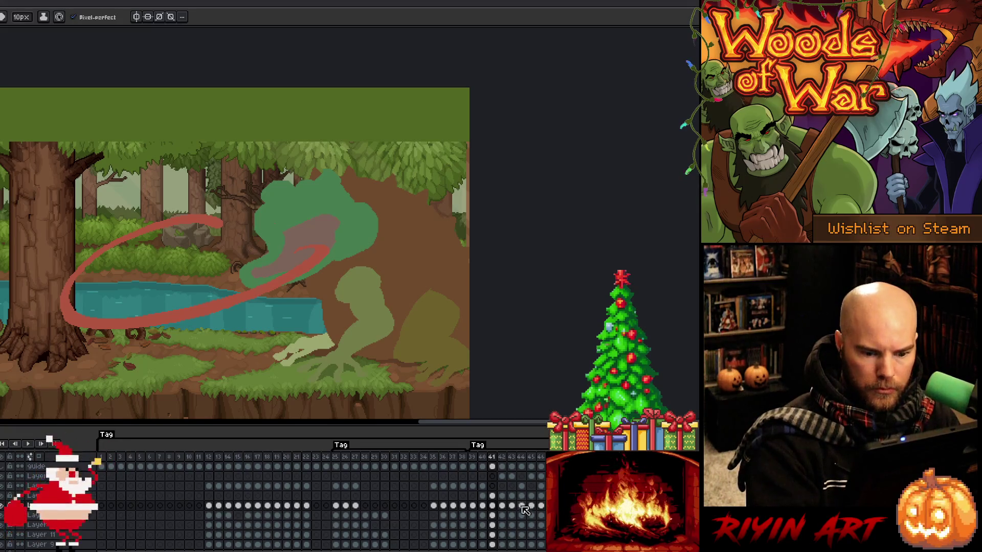
pyautogui.press('b')
pyautogui.moveTo(354, 190)
pyautogui.mouseDown()
pyautogui.moveTo(371, 221)
pyautogui.moveTo(331, 269)
pyautogui.mouseUp()
pyautogui.hotkey('ctrl', 'z')
pyautogui.hotkey('ctrl', 'z')
pyautogui.hotkey('ctrl', 'z')
pyautogui.press('e')
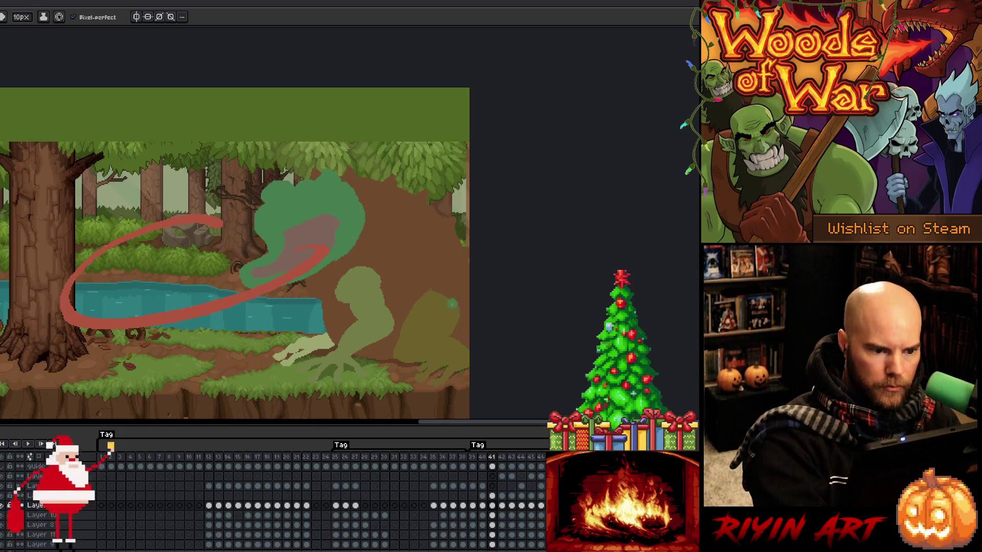
pyautogui.press('Right')
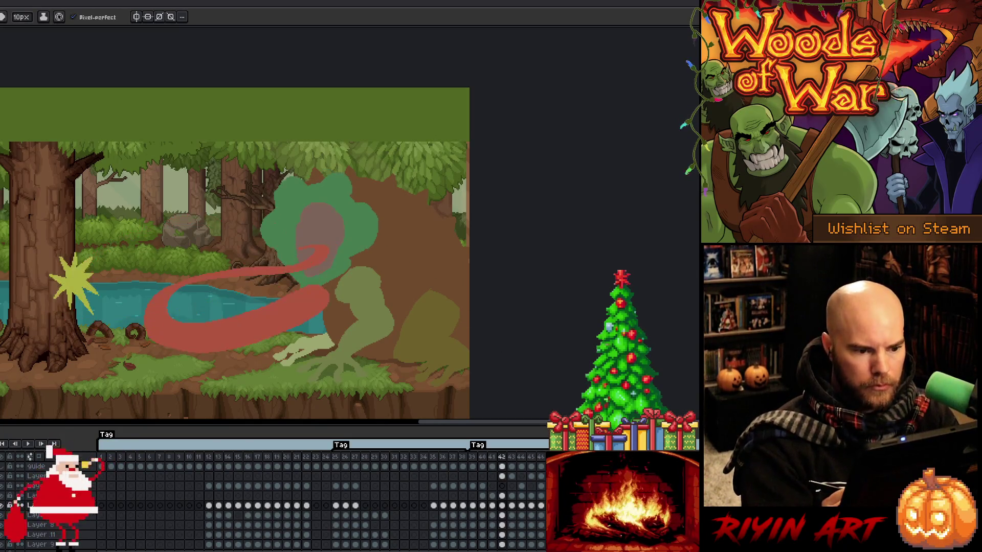
# - Flick between frames 41–43 to compare, then play the tongue-lash animation to review the motion
pyautogui.press('Left')
pyautogui.press('Right')
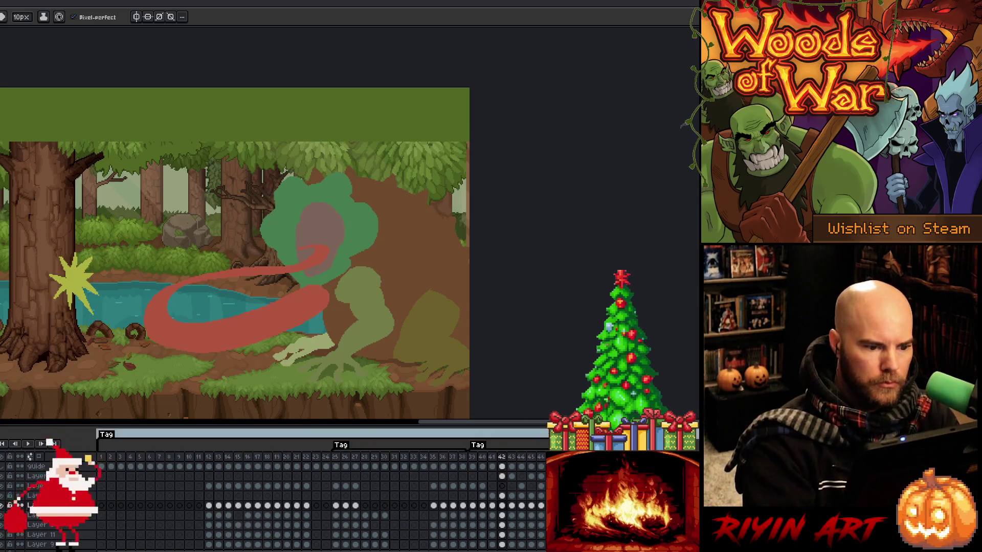
pyautogui.press('Right')
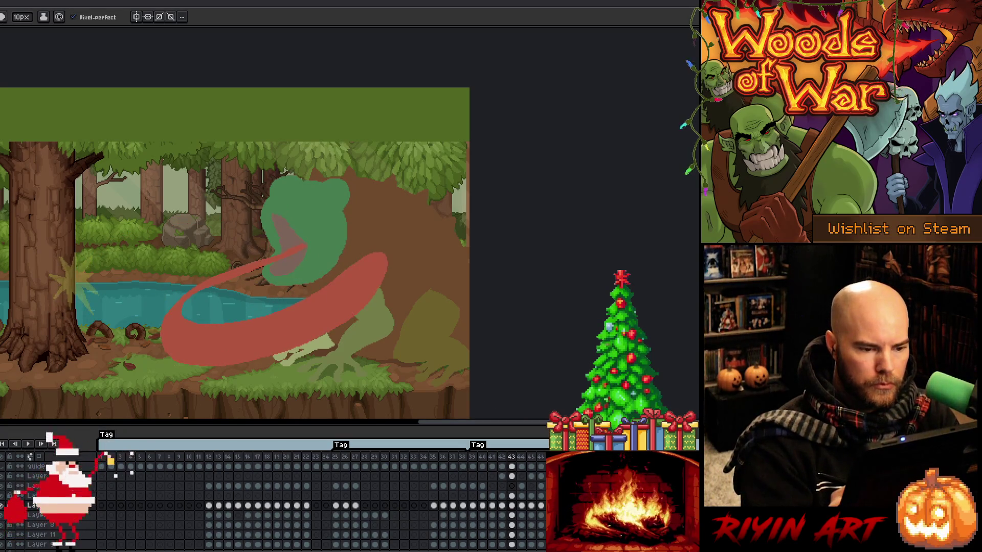
pyautogui.press('Left')
pyautogui.press('Right')
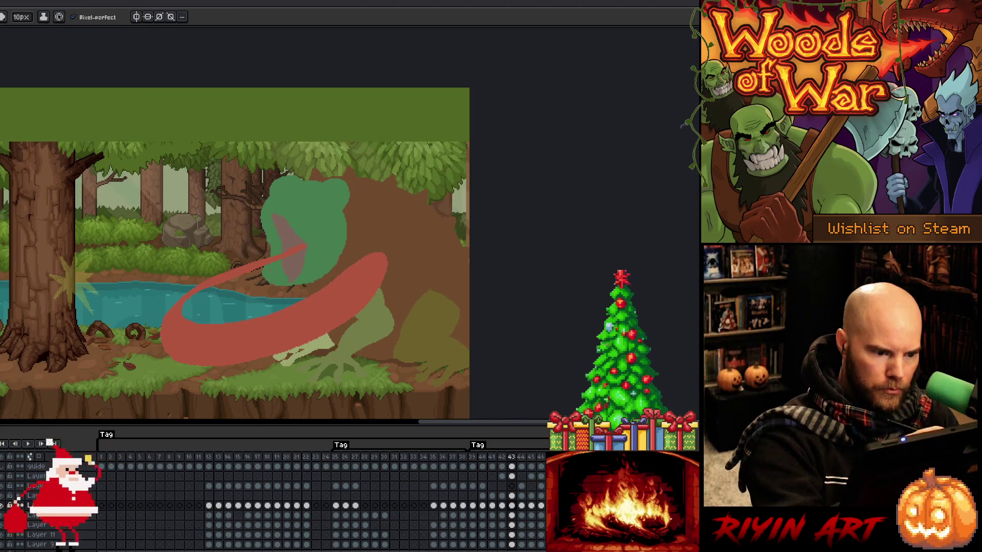
pyautogui.press('b')
pyautogui.press('e')
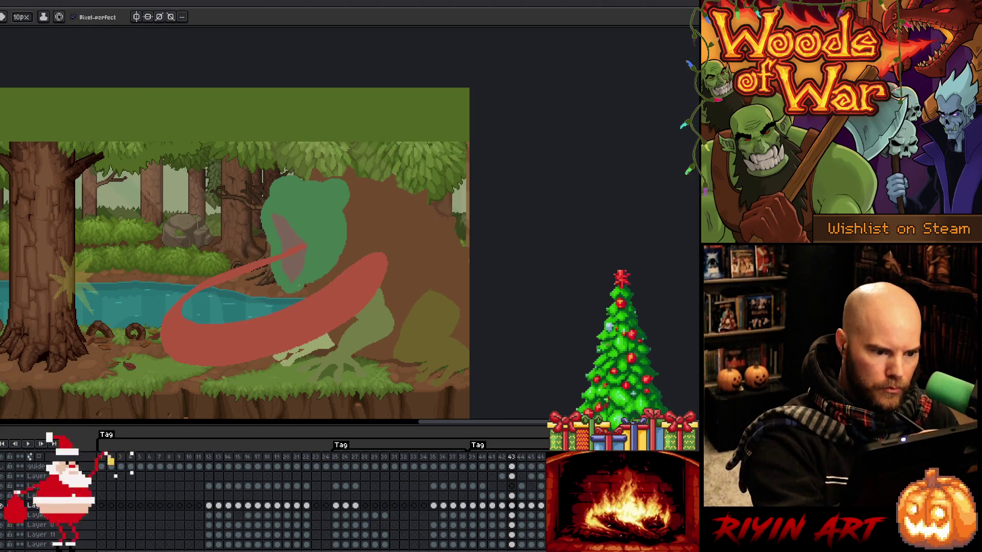
pyautogui.press('Return')
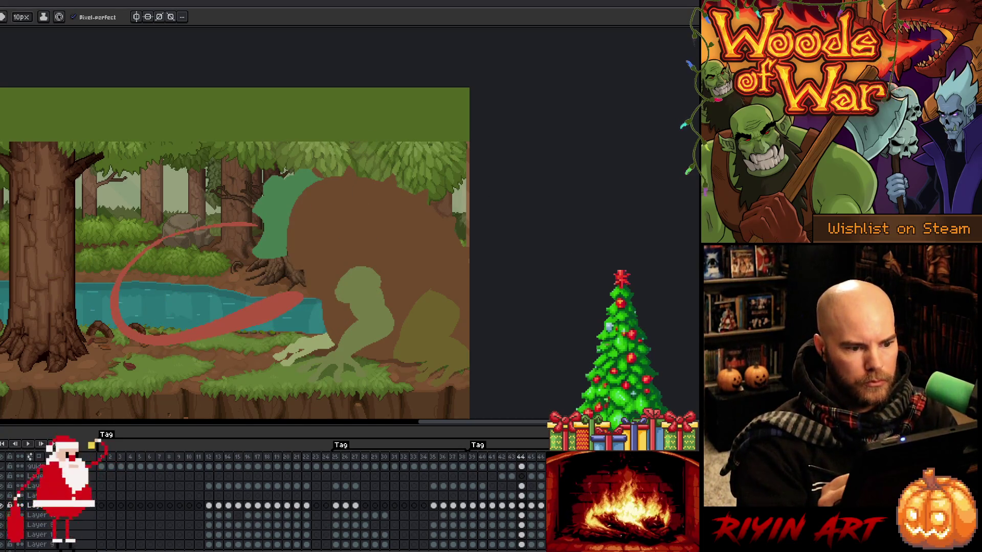
pyautogui.press('b')
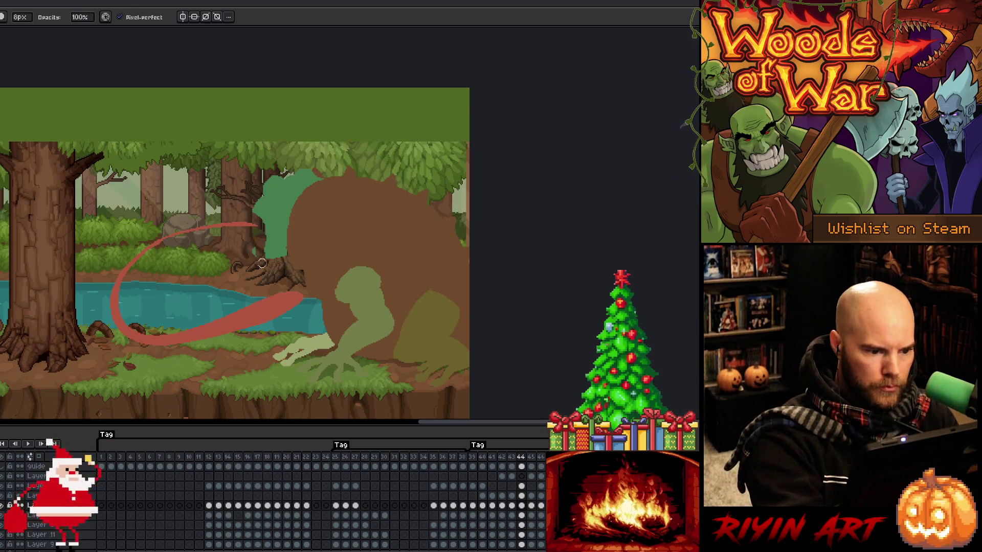
pyautogui.press('e')
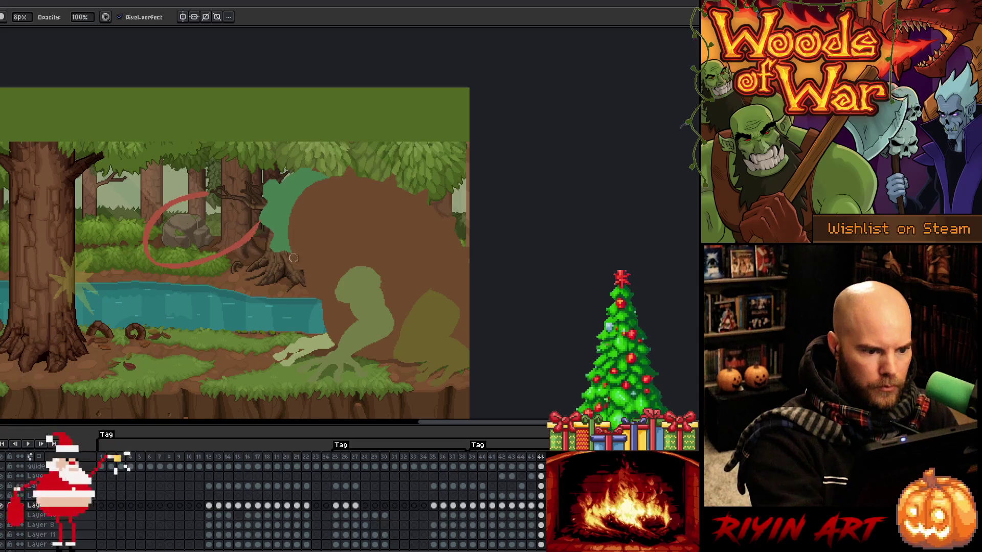
pyautogui.click(541, 486)
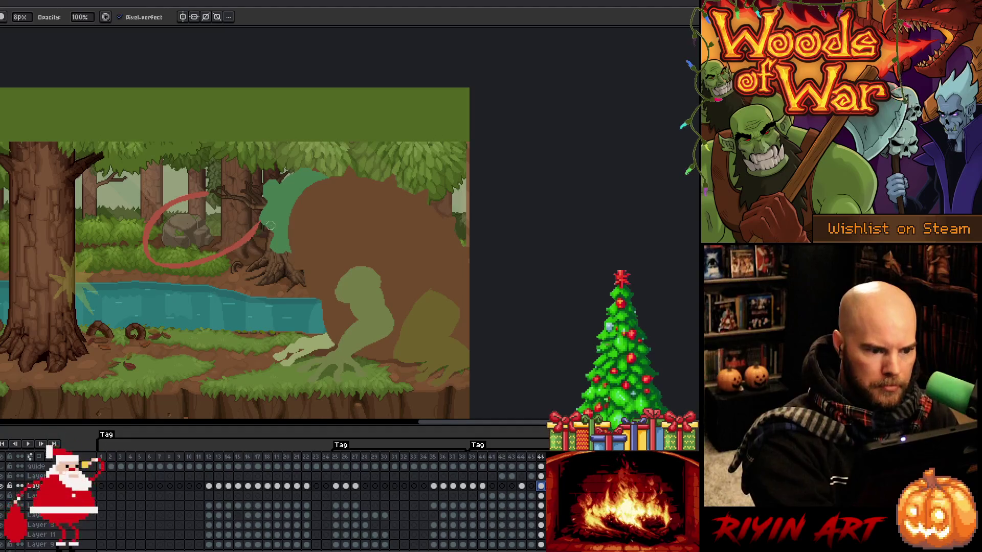
# - Draw a straight red tongue segment toward the frog on the tongue layer, then step through the following frames
pyautogui.click(540, 476)
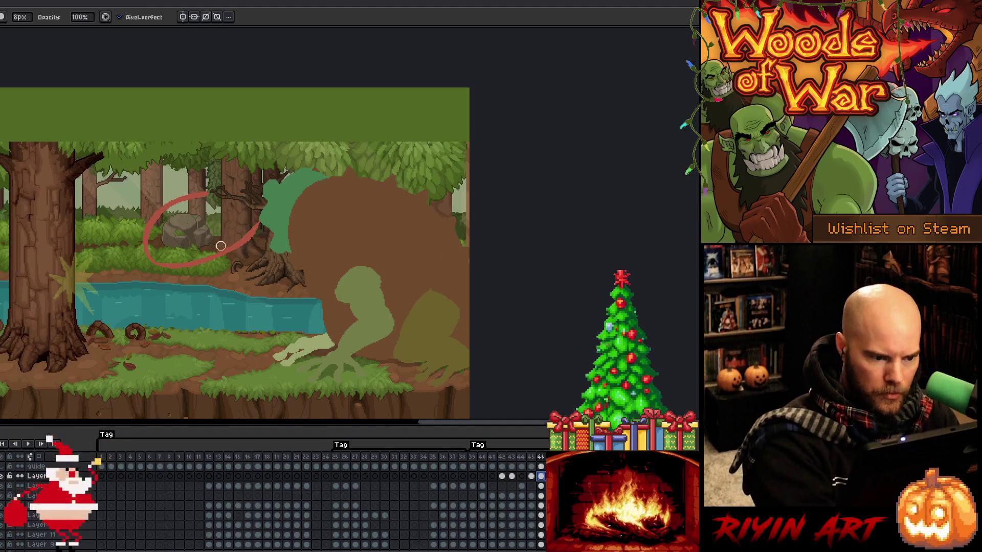
pyautogui.click(420, 496)
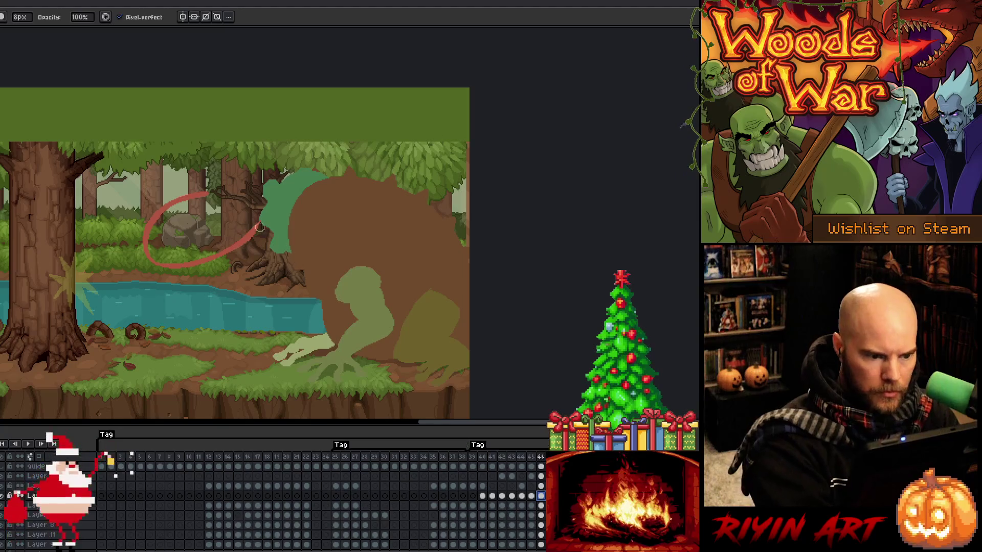
pyautogui.keyDown('shift'); pyautogui.click(232, 261); pyautogui.keyUp('shift')
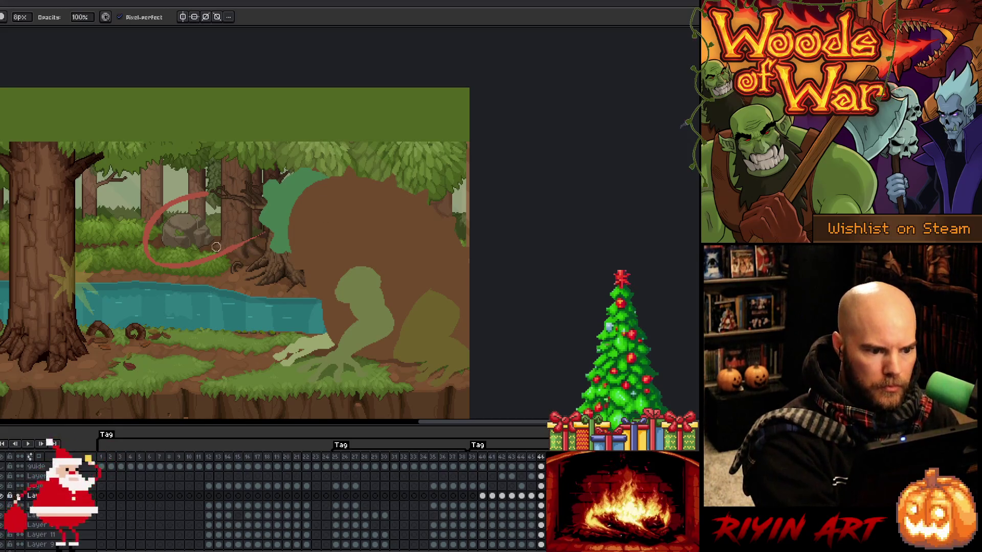
pyautogui.press('Right')
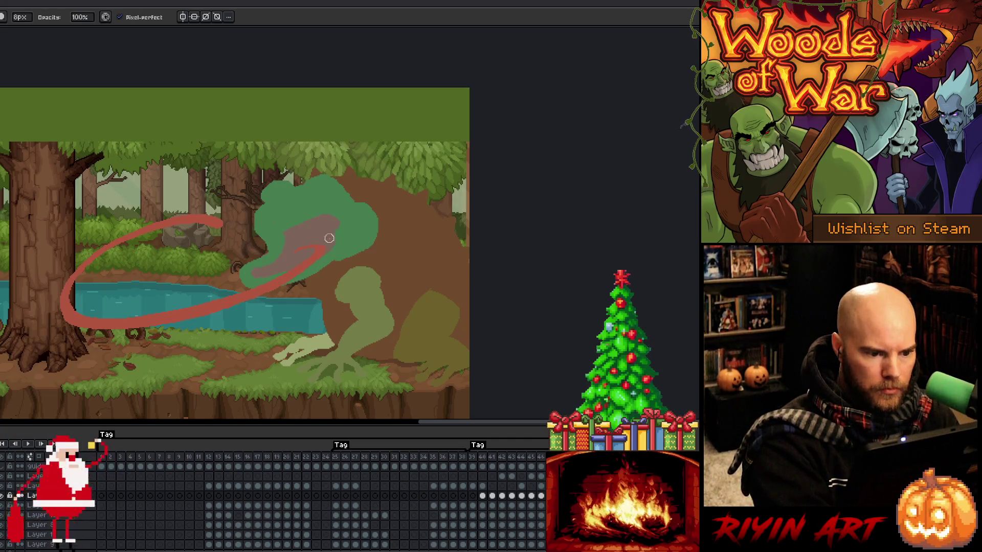
pyautogui.press('Right')
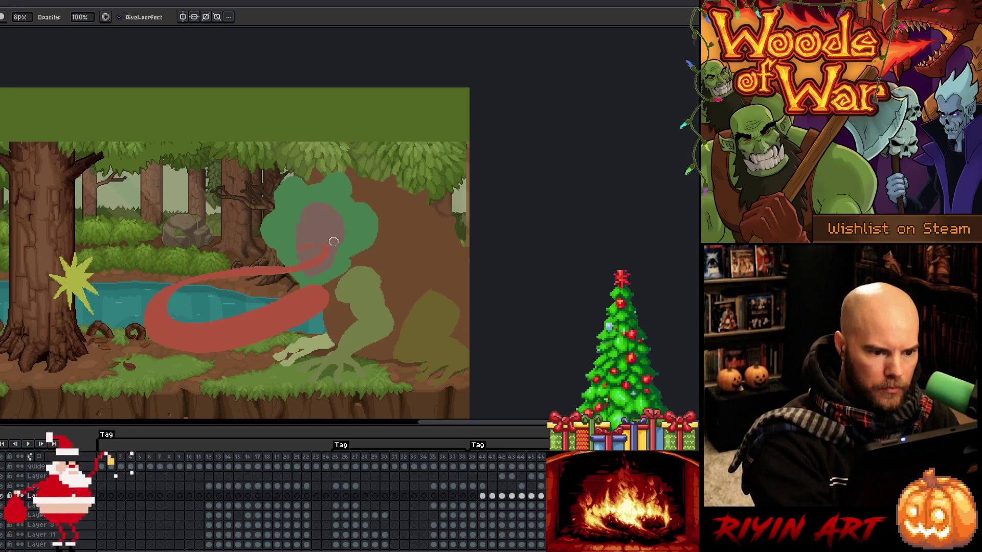
pyautogui.press('Left')
pyautogui.press('Right')
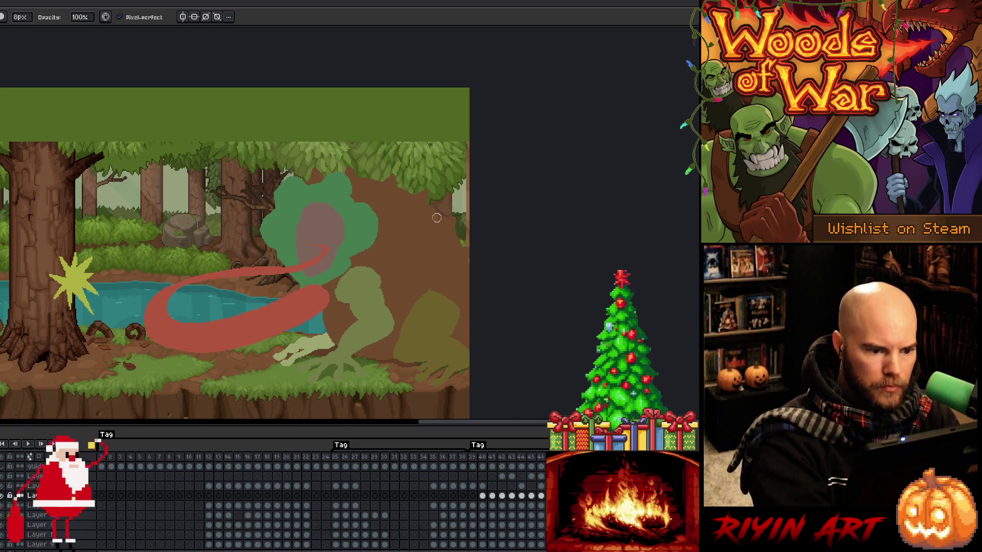
pyautogui.press('Left')
pyautogui.press('Left')
pyautogui.press('Right')
pyautogui.press('Right')
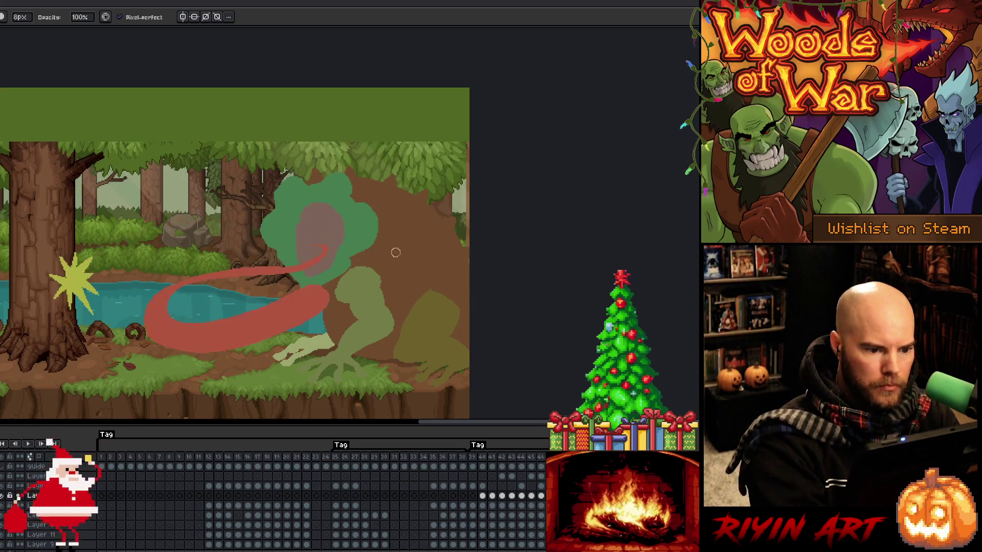
pyautogui.press('Left')
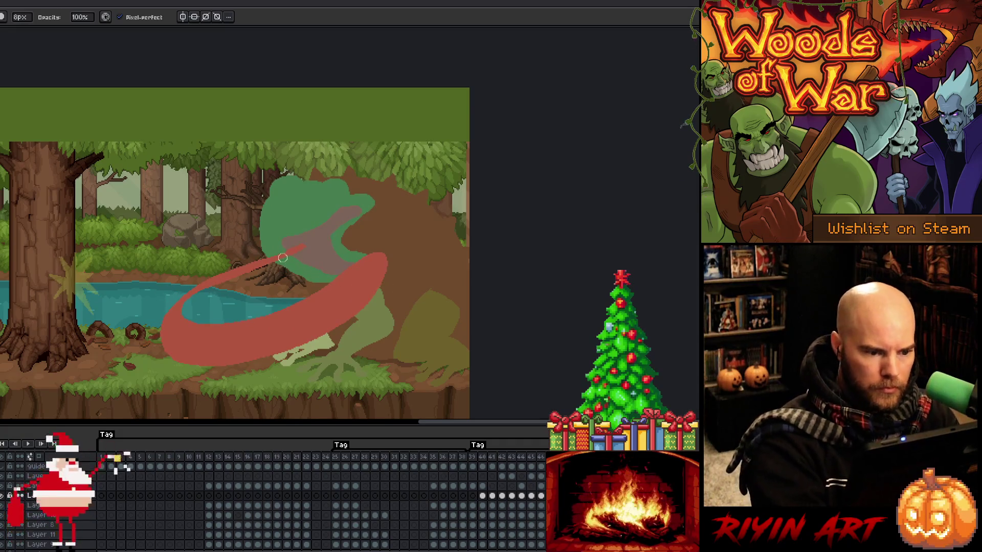
# - Switch between brush and eraser, then play the animation to review the tongue motion
pyautogui.press('e')
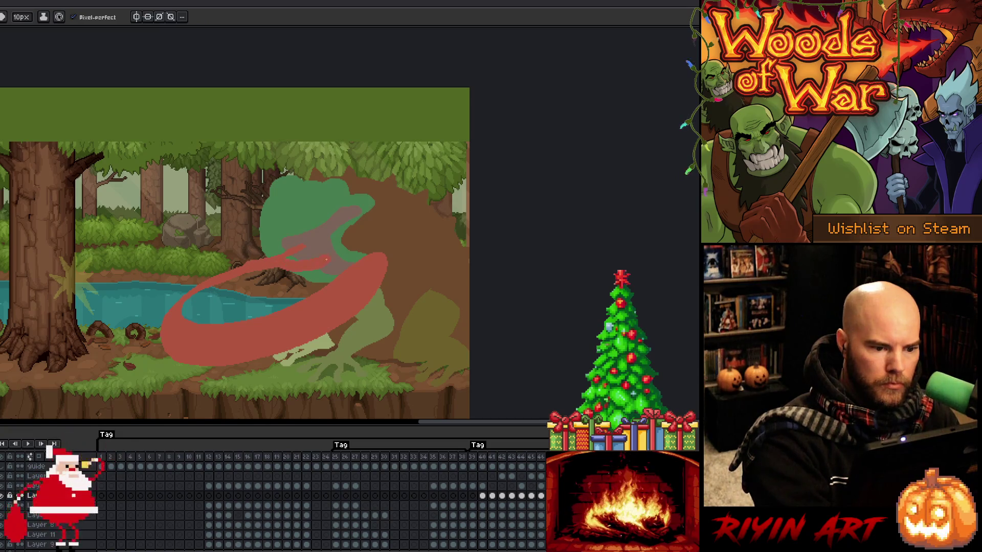
pyautogui.press('b')
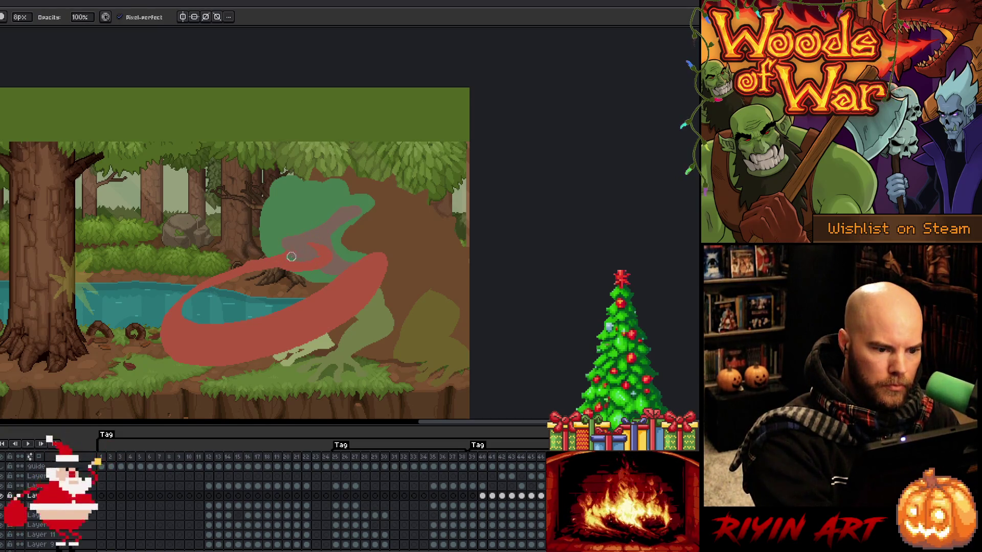
pyautogui.press('e')
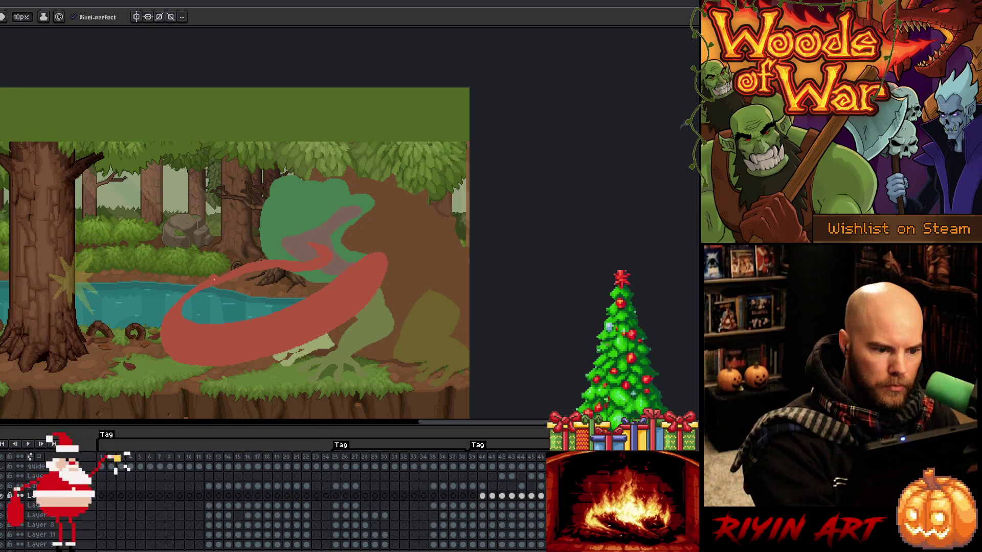
pyautogui.press('b')
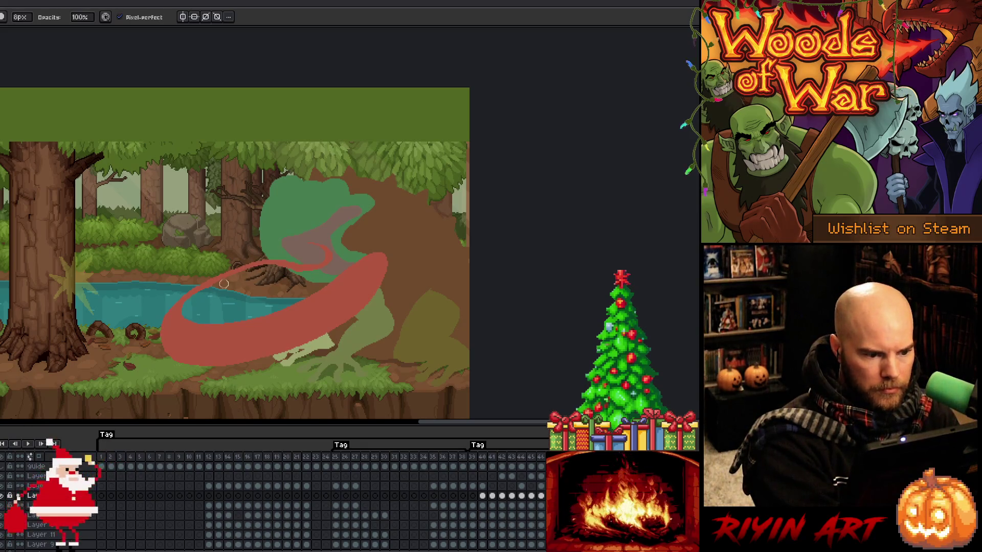
pyautogui.press('Return')
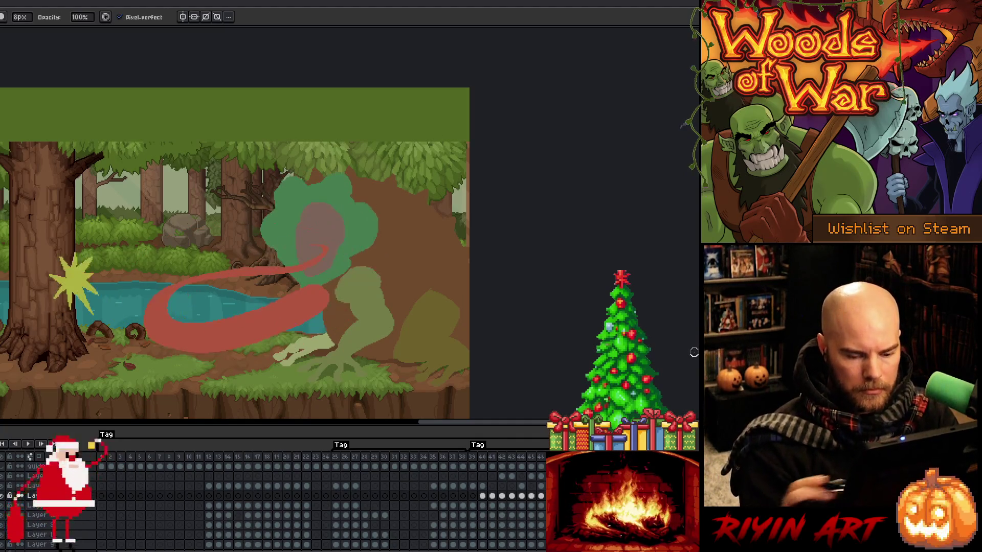
# - Compare frames 40 and 41, then select and copy the swirl frame range starting at frame 40
pyautogui.click(483, 496)
pyautogui.click(492, 497)
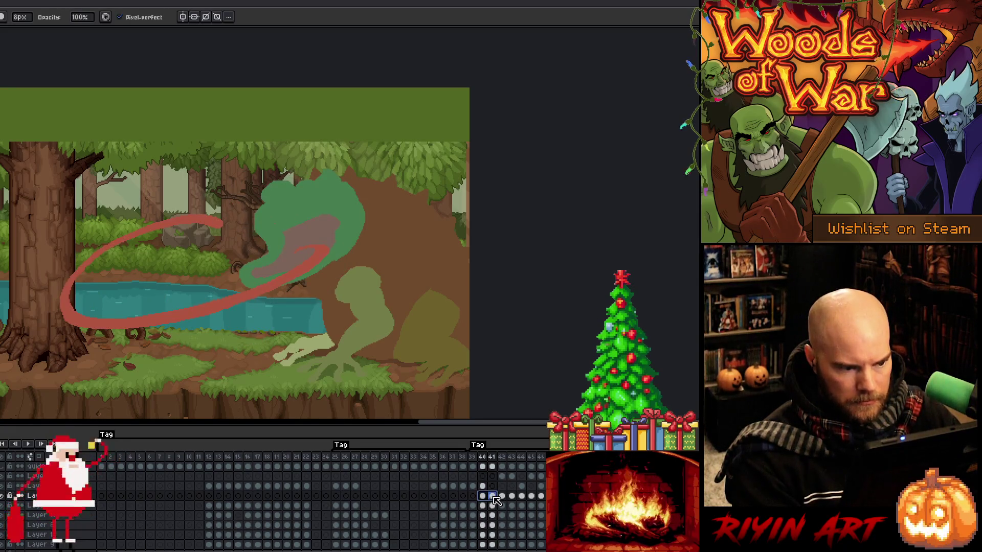
pyautogui.click(484, 496)
pyautogui.click(490, 496)
pyautogui.click(483, 496)
pyautogui.moveTo(488, 500); pyautogui.dragTo(543, 499)
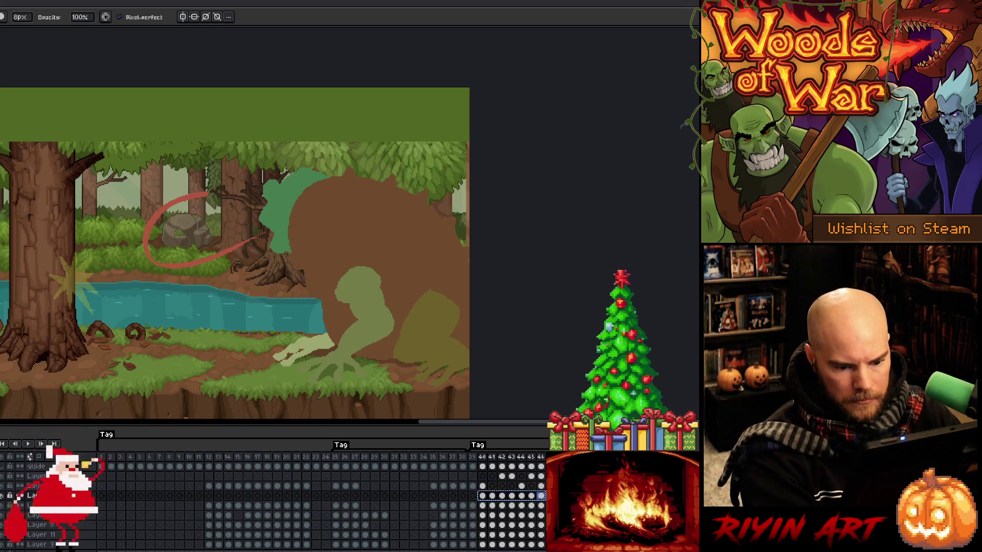
pyautogui.hotkey('ctrl', 'c')
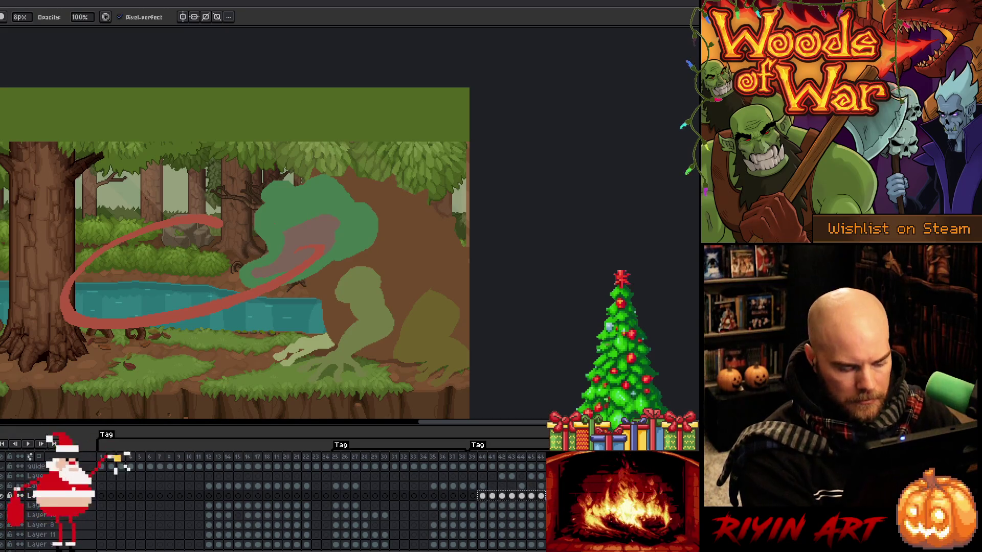
pyautogui.press('Escape')
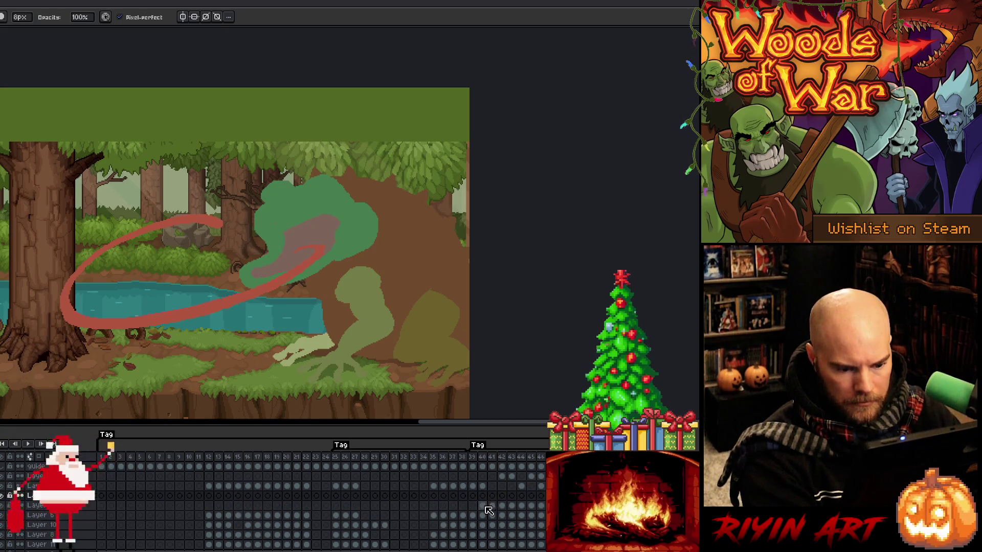
pyautogui.click(484, 507)
# - Preview the swirl frames 41–46, then undo the stray red hook stroke on the upper layer
pyautogui.click(493, 507)
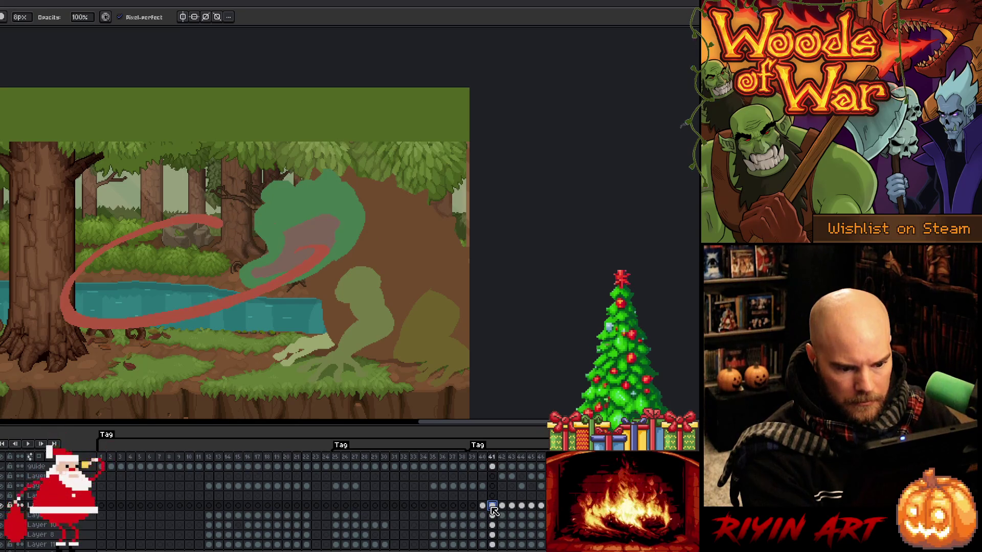
pyautogui.moveTo(487, 507); pyautogui.dragTo(523, 508)
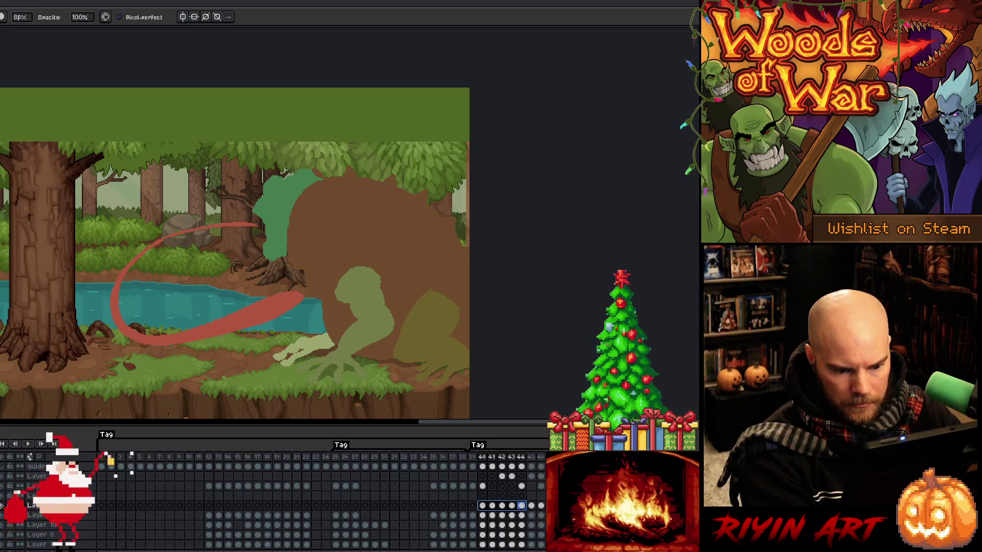
pyautogui.press('Right')
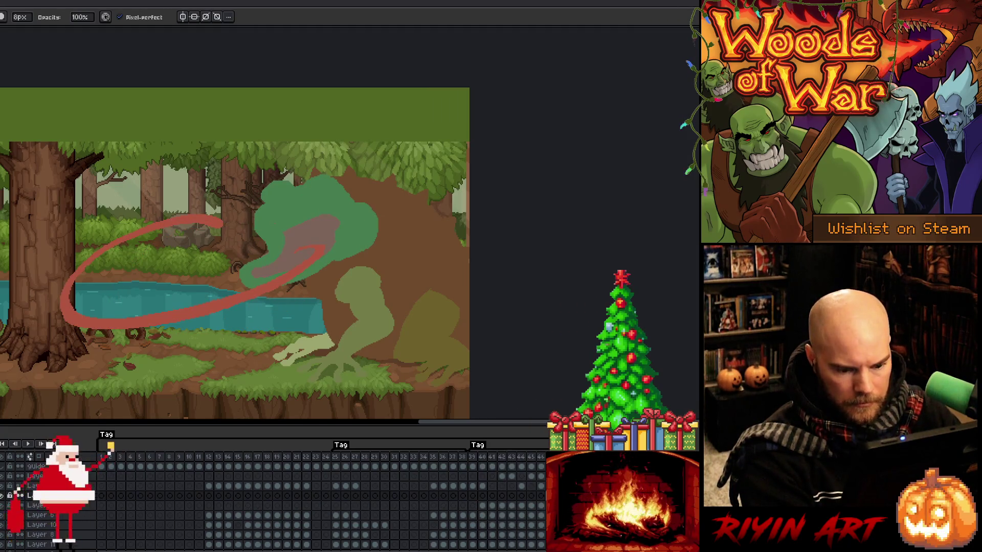
pyautogui.moveTo(493, 506); pyautogui.dragTo(541, 507)
pyautogui.press('Return')
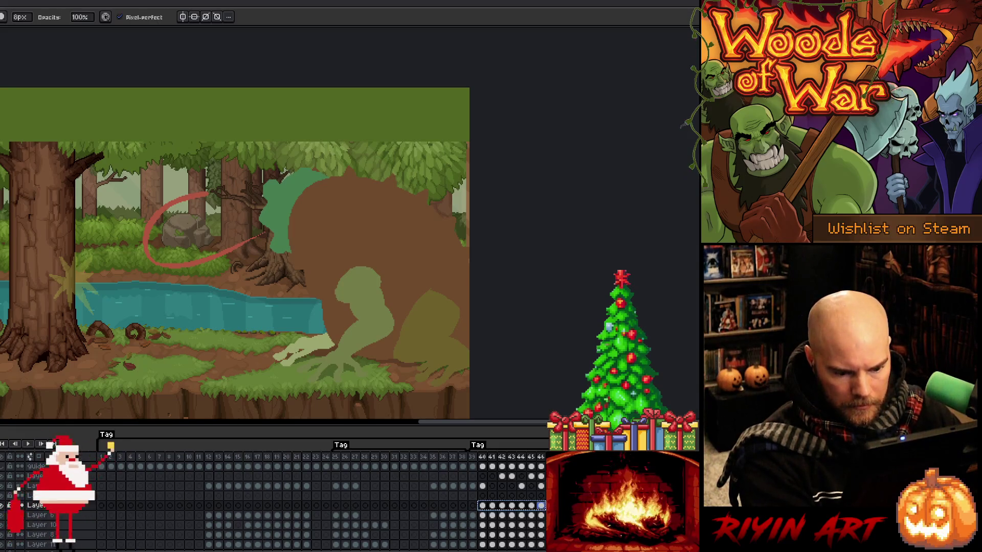
pyautogui.click(31, 495)
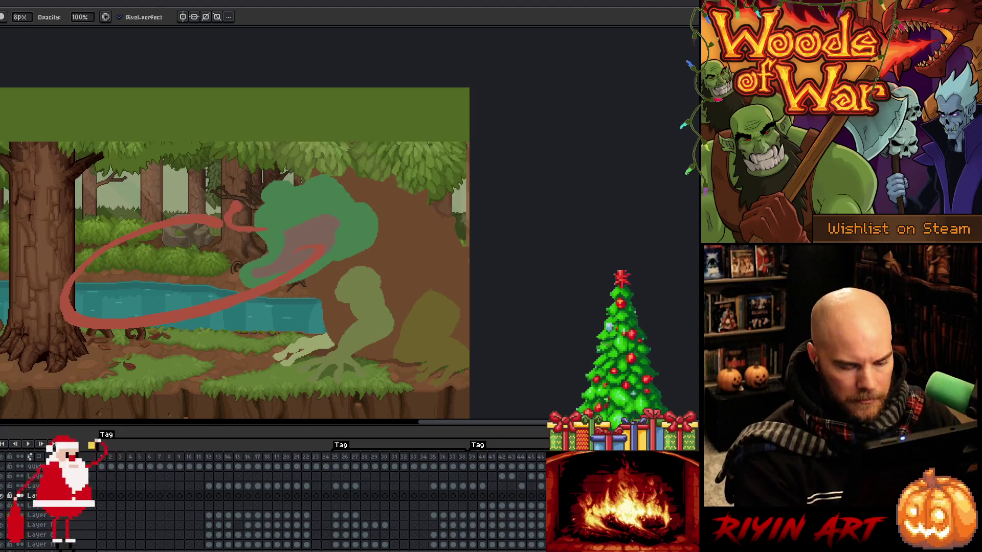
pyautogui.hotkey('ctrl', 'z')
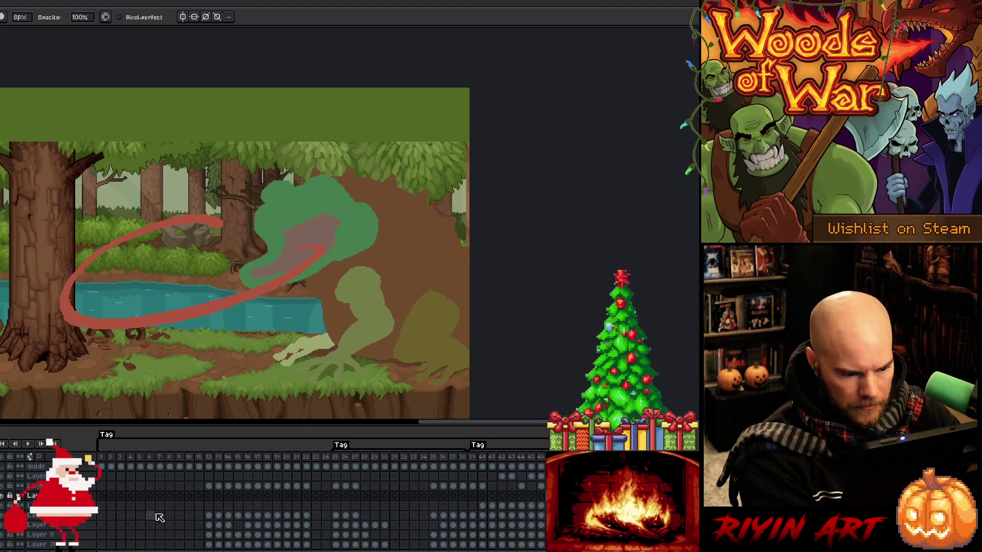
# - Select frames 40–45 on the lower layer and play the animation
pyautogui.click(31, 505)
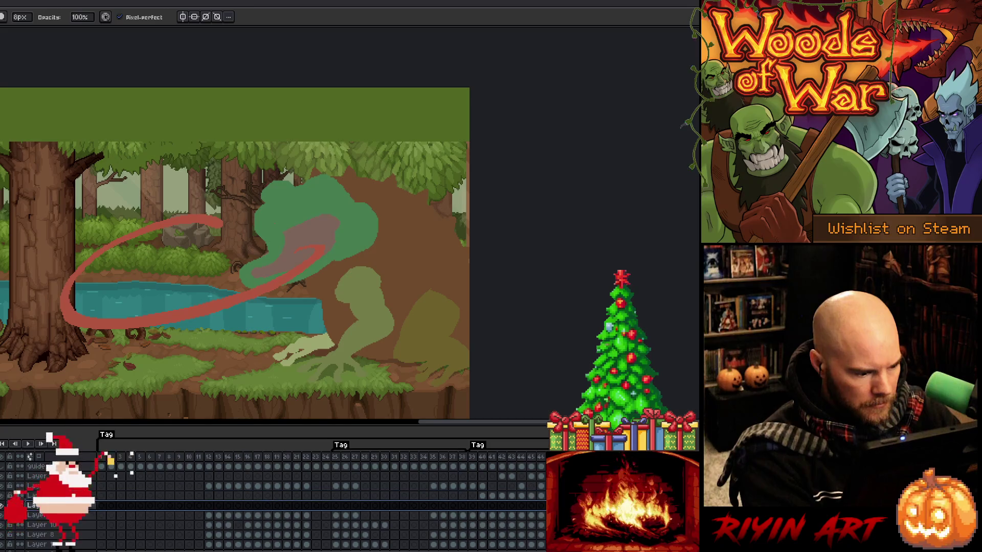
pyautogui.moveTo(483, 516); pyautogui.dragTo(542, 520)
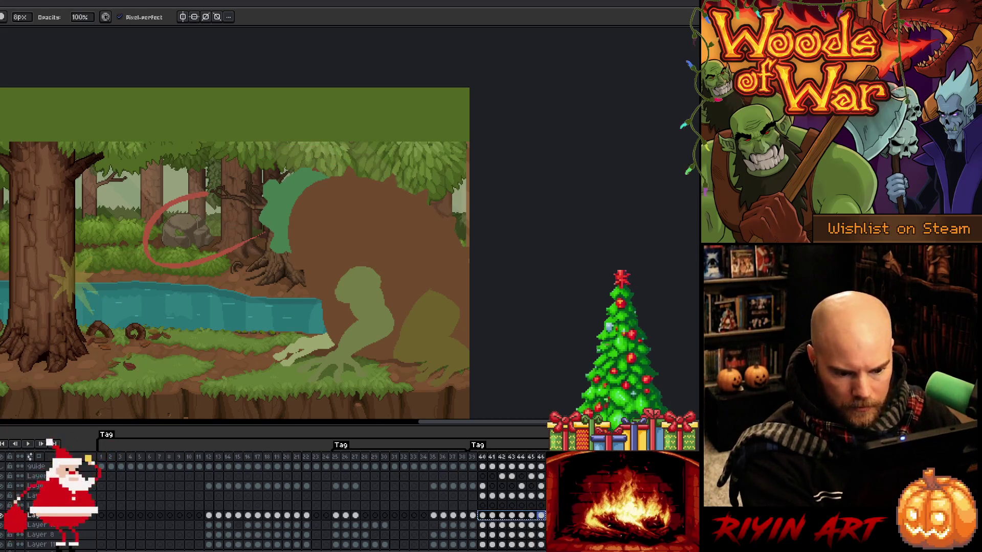
pyautogui.press('Return')
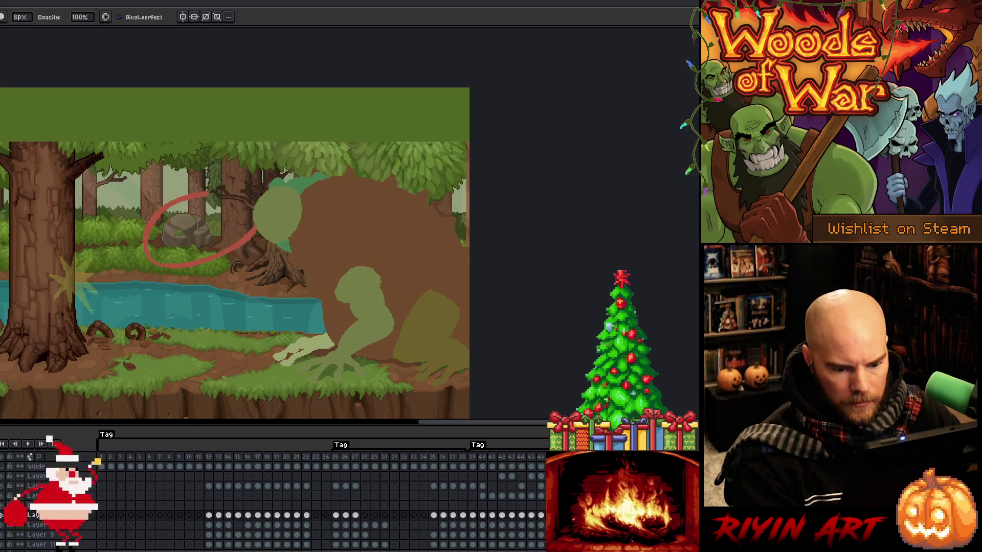
pyautogui.hotkey('alt', 'Up')
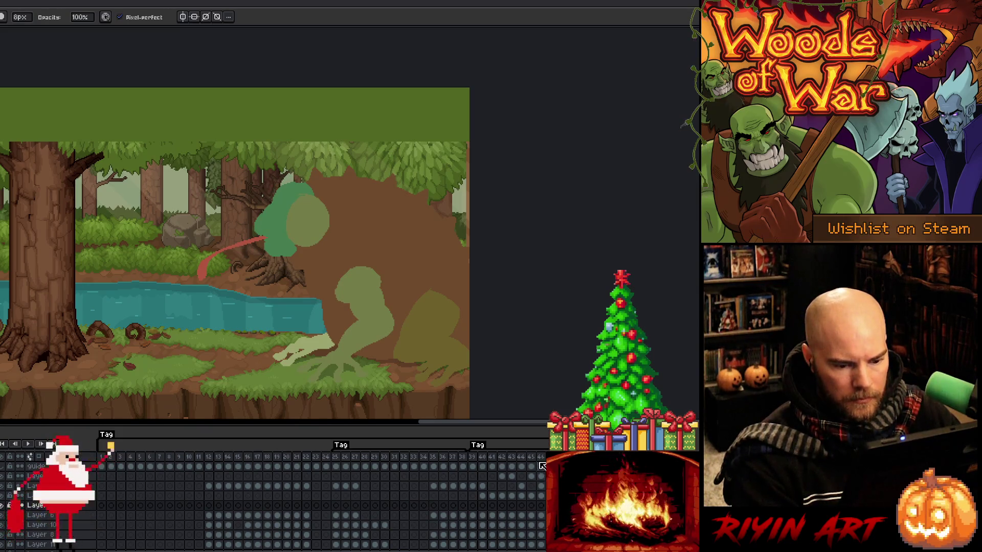
pyautogui.hotkey('alt', 'Down')
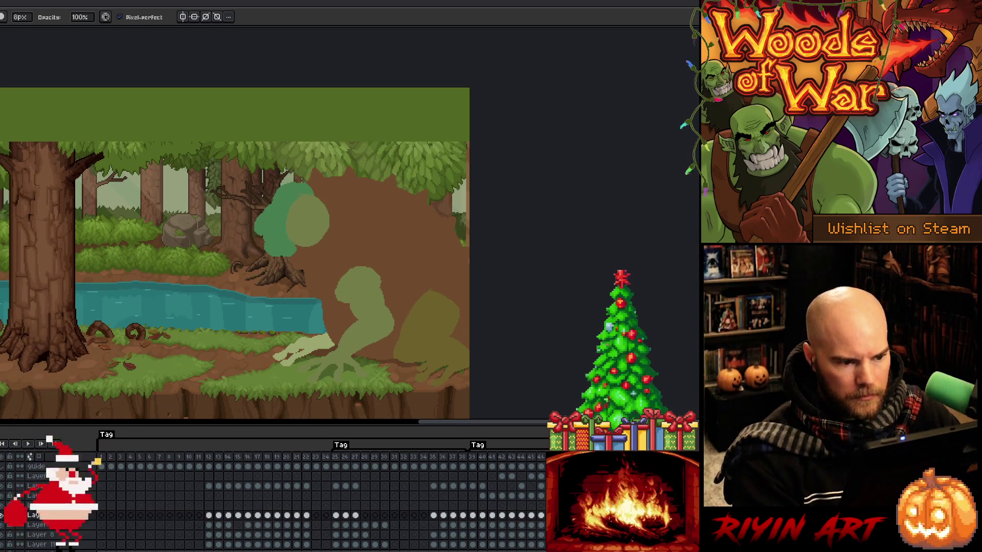
pyautogui.press('Return')
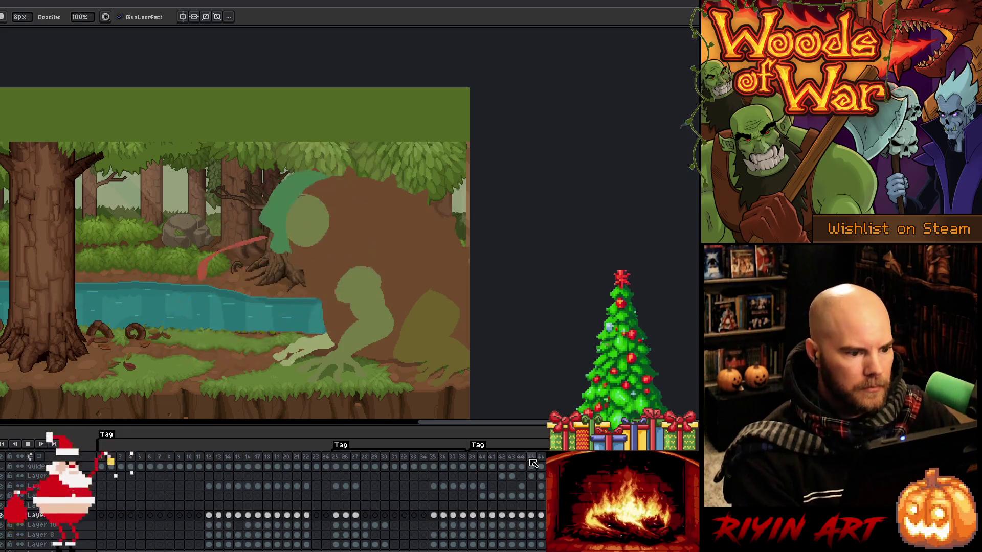
# - Replay the animation from frames 45 and 39, ending with frame 39 selected
pyautogui.click(533, 465)
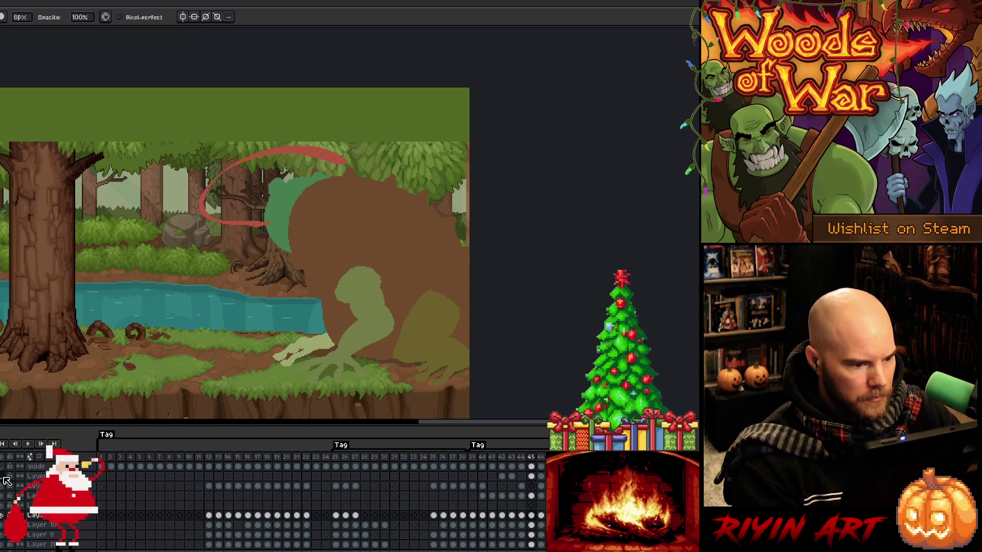
pyautogui.press('Return')
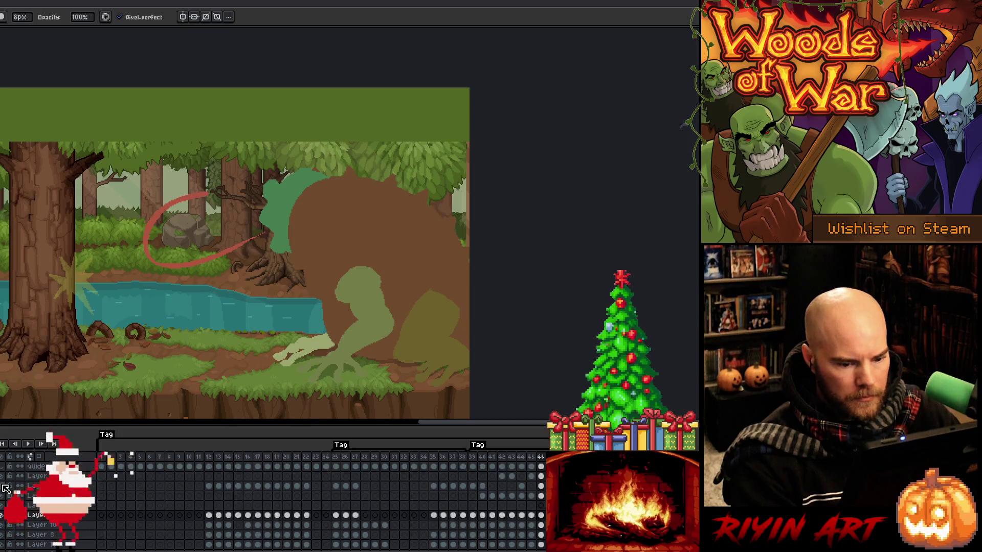
pyautogui.click(482, 486)
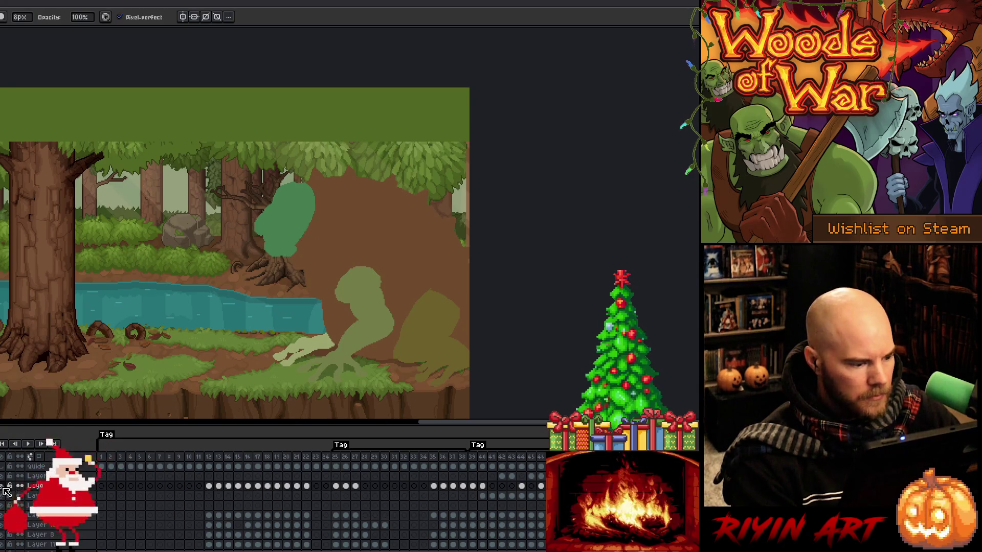
pyautogui.press('Return')
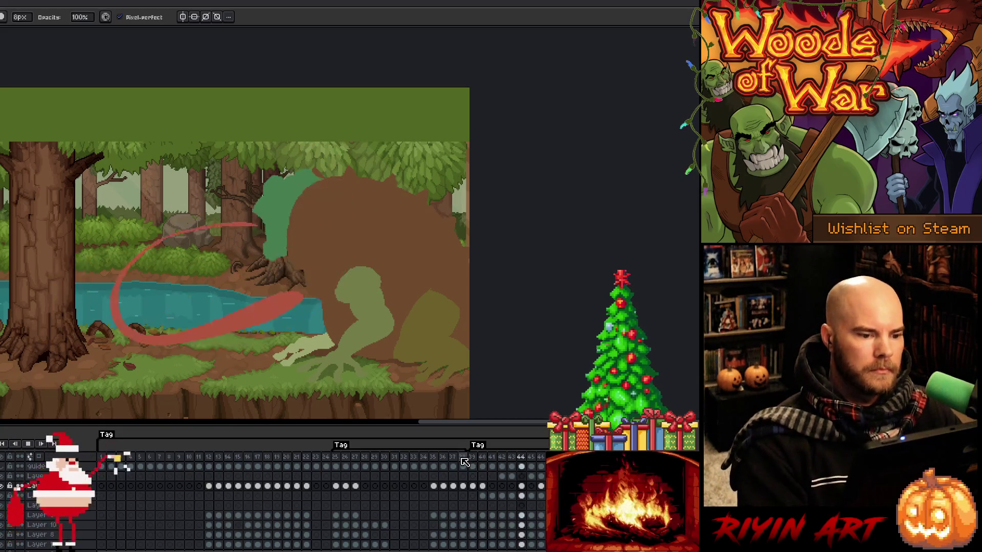
pyautogui.click(486, 486)
pyautogui.click(473, 485)
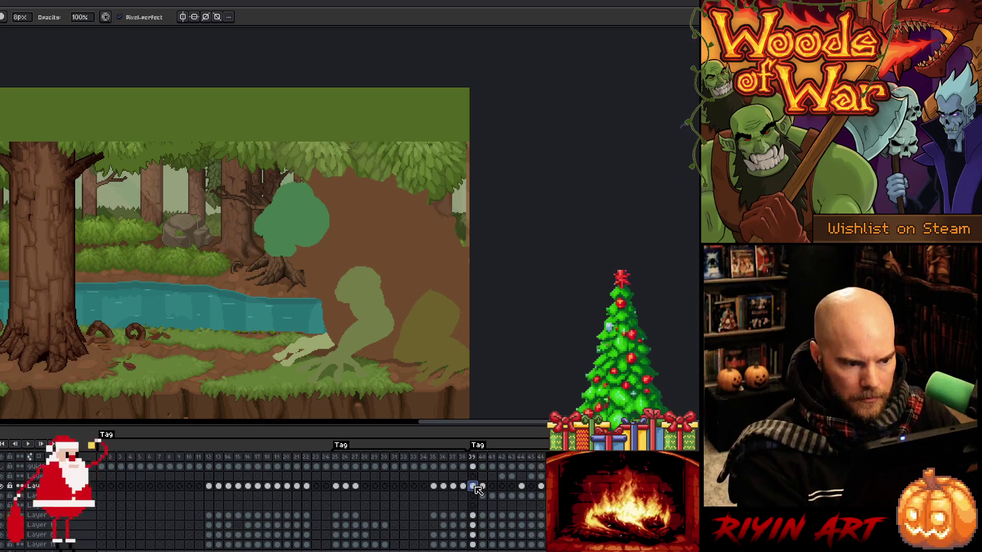
pyautogui.press('Return')
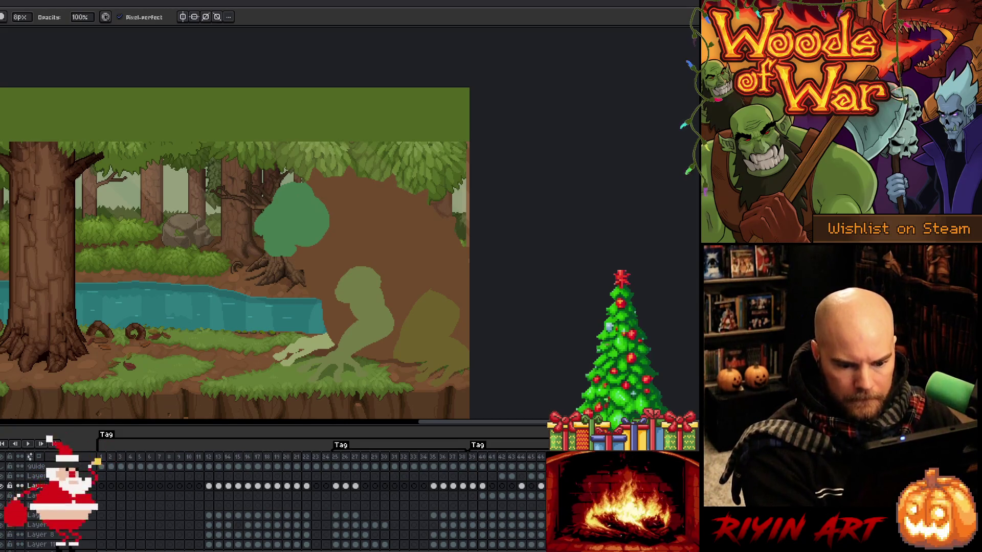
pyautogui.click(475, 459)
# - Set frame 39's duration to 1000 ms
pyautogui.doubleClick(477, 459)
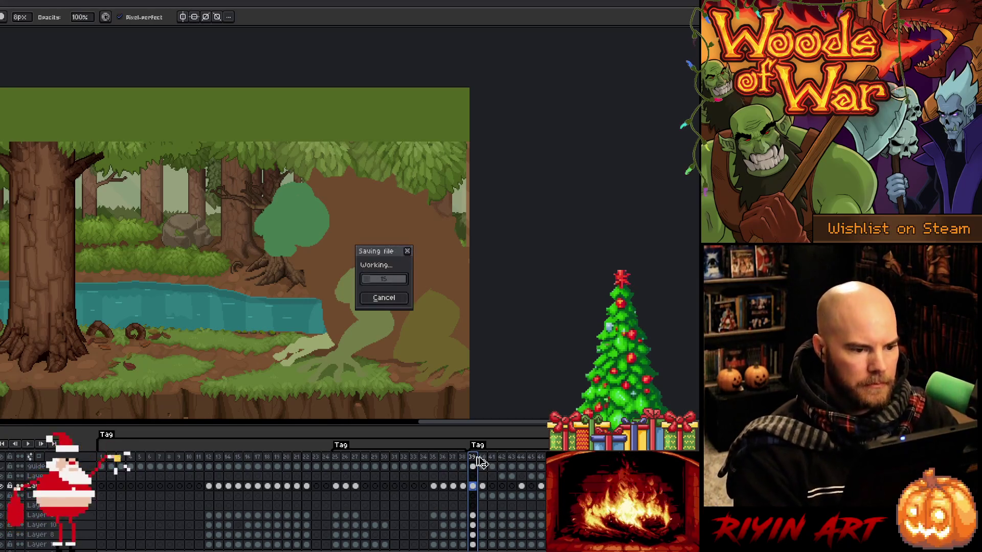
pyautogui.write('1000')
pyautogui.press('Return')
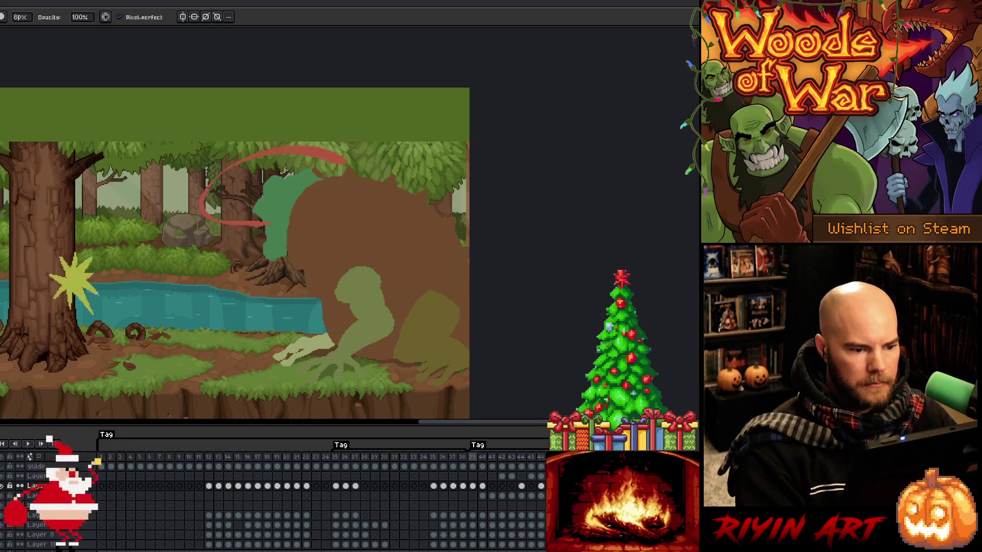
# - Replay the animation, inspect frames 42–44, and open frame 43's options
pyautogui.click(476, 458)
pyautogui.press('Return')
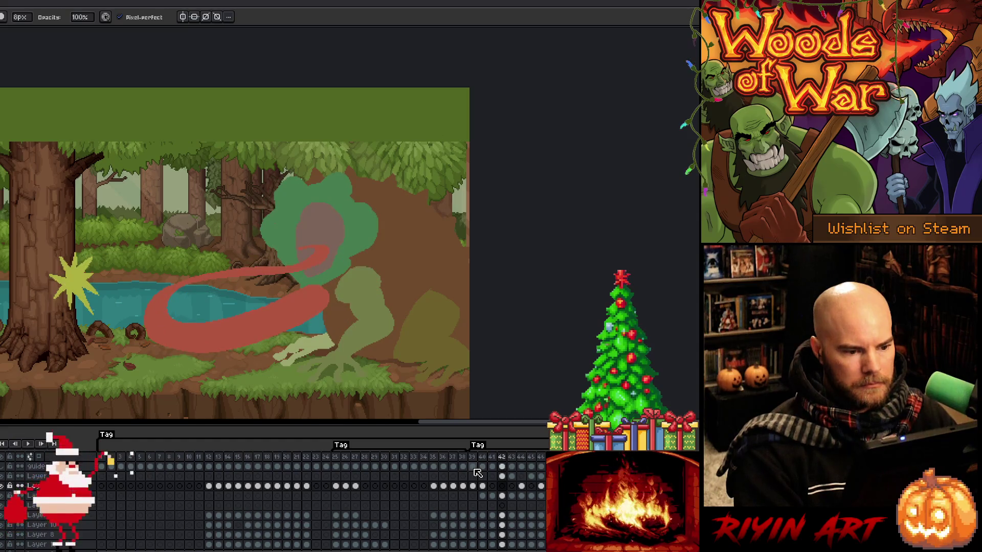
pyautogui.click(522, 457)
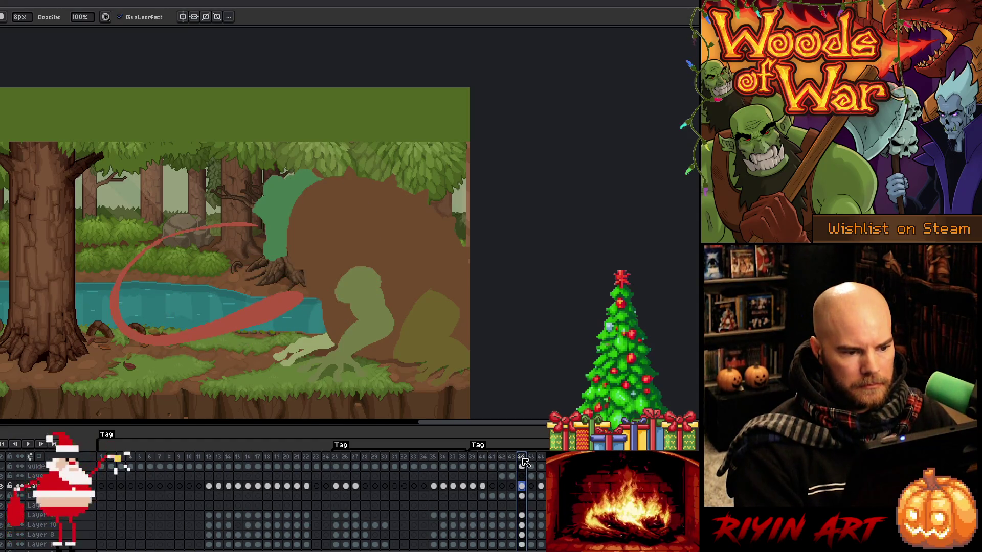
pyautogui.click(502, 458)
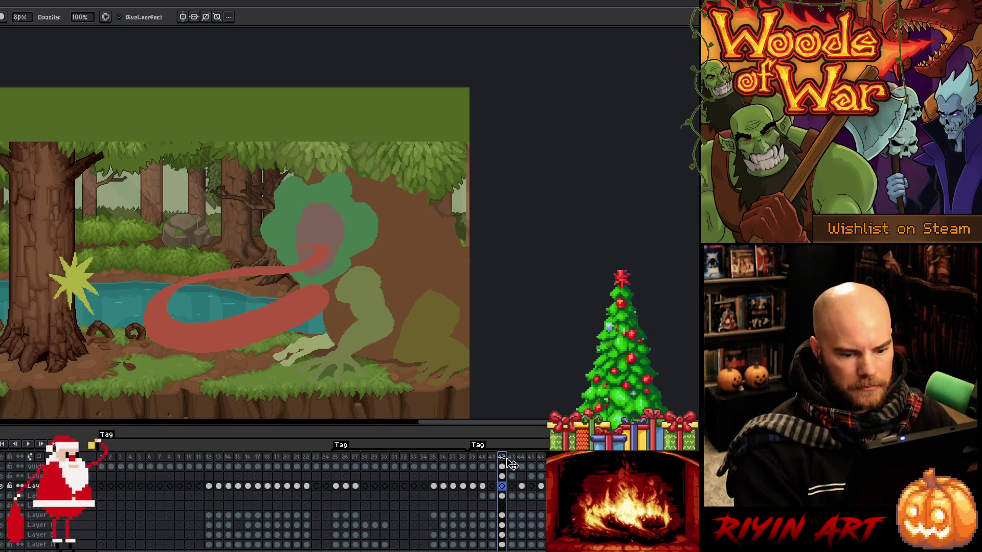
pyautogui.click(513, 458)
pyautogui.rightClick(513, 459)
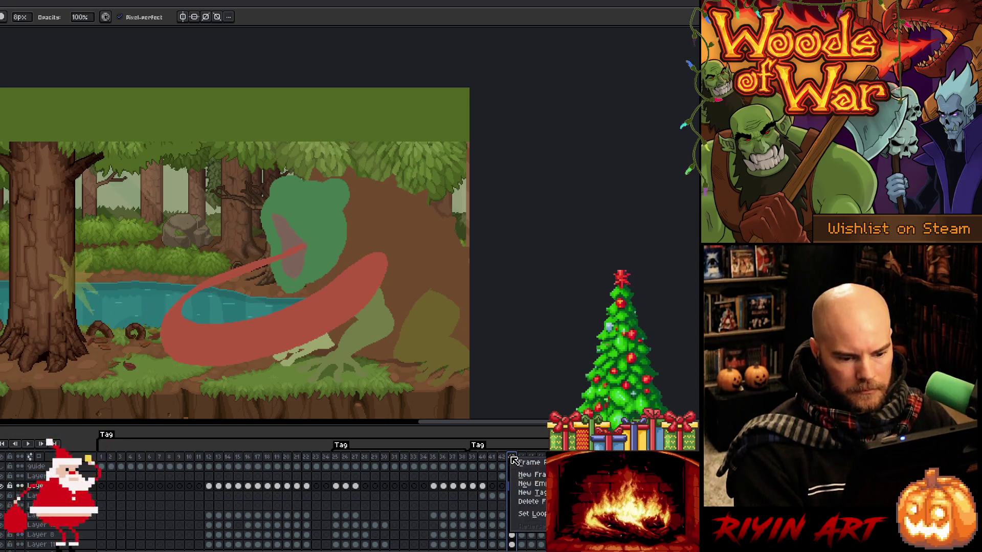
pyautogui.click(513, 460)
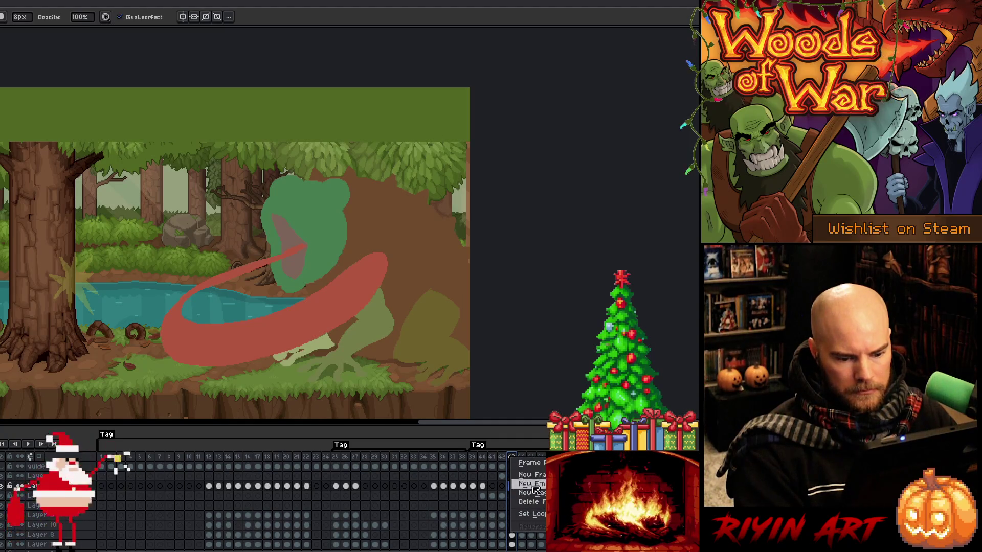
pyautogui.click(535, 496)
pyautogui.click(533, 481)
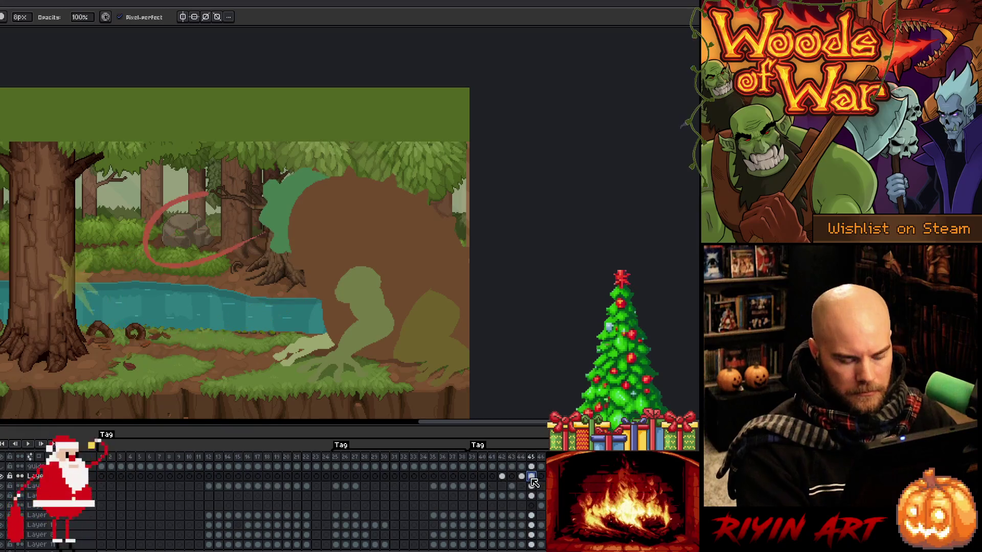
pyautogui.click(512, 477)
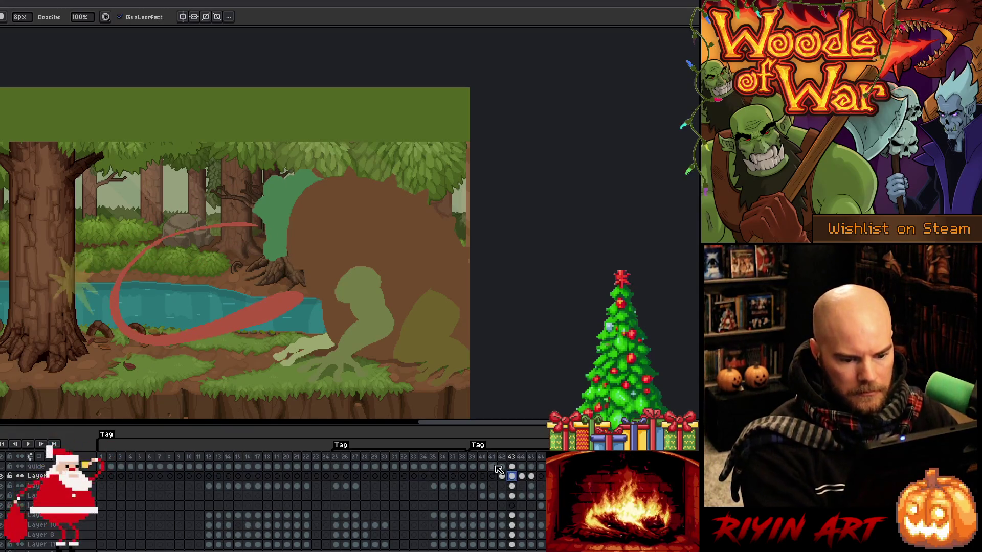
pyautogui.press('Return')
pyautogui.click(494, 462)
pyautogui.press('Return')
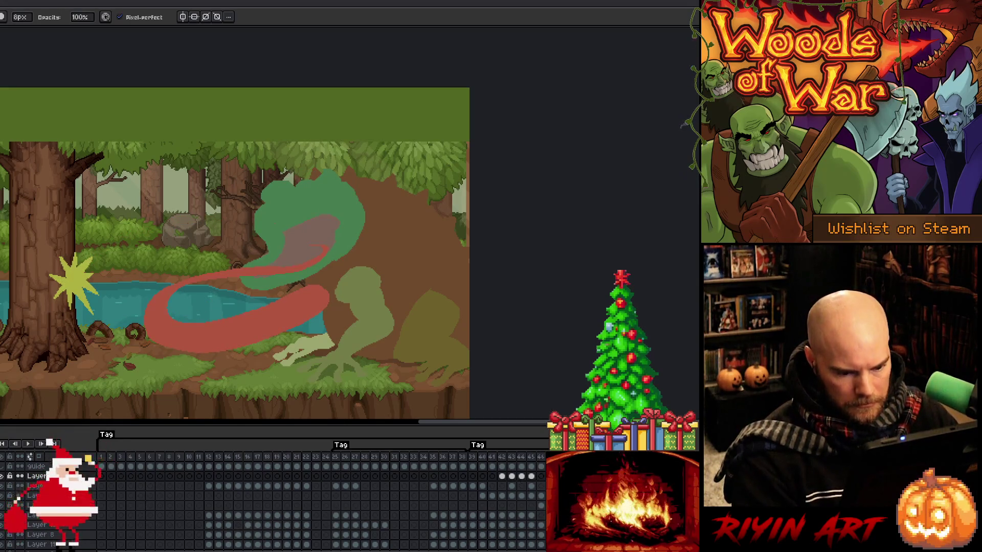
pyautogui.press('Down')
pyautogui.press('Down')
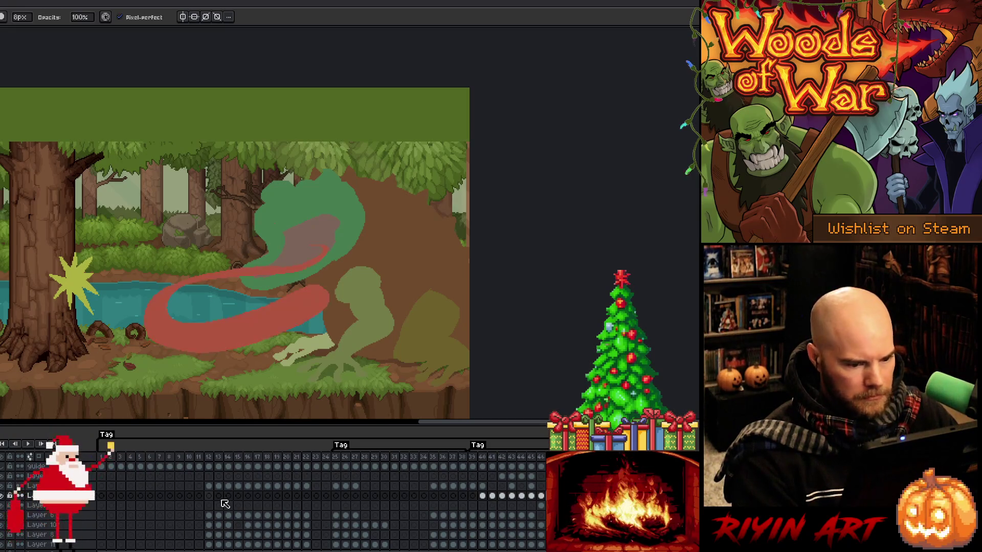
# - Step through frames 44–46 and briefly play the animation
pyautogui.click(543, 500)
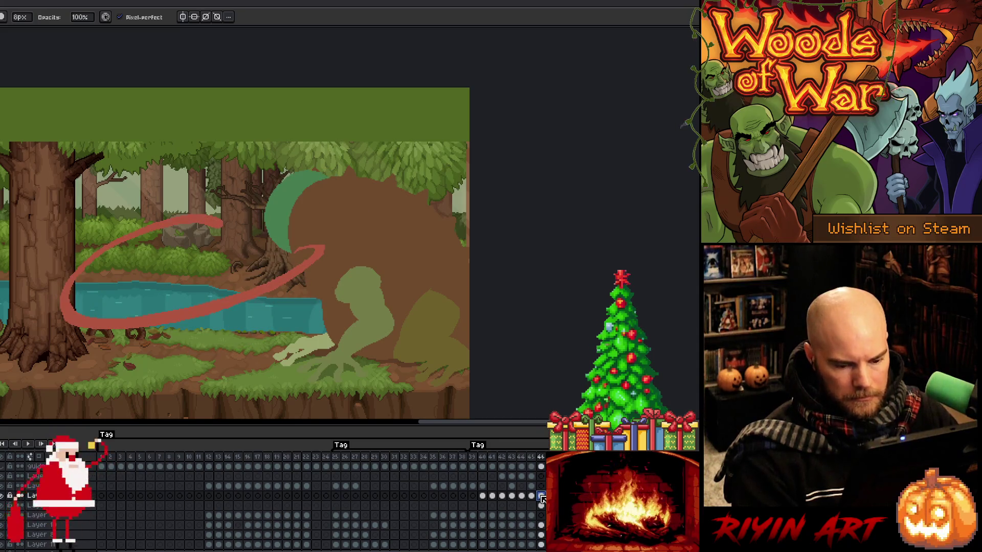
pyautogui.click(532, 496)
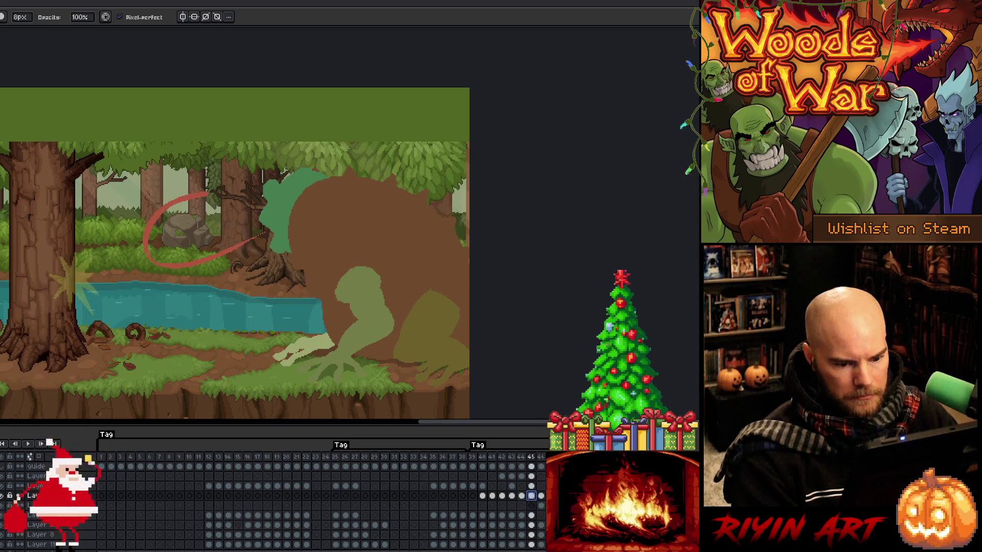
pyautogui.click(523, 496)
pyautogui.click(539, 498)
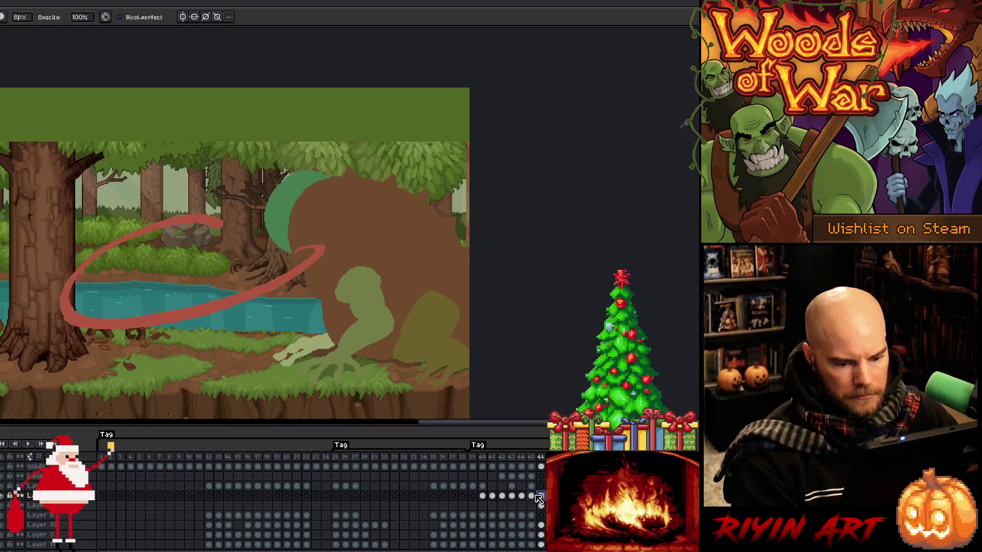
pyautogui.press('Return')
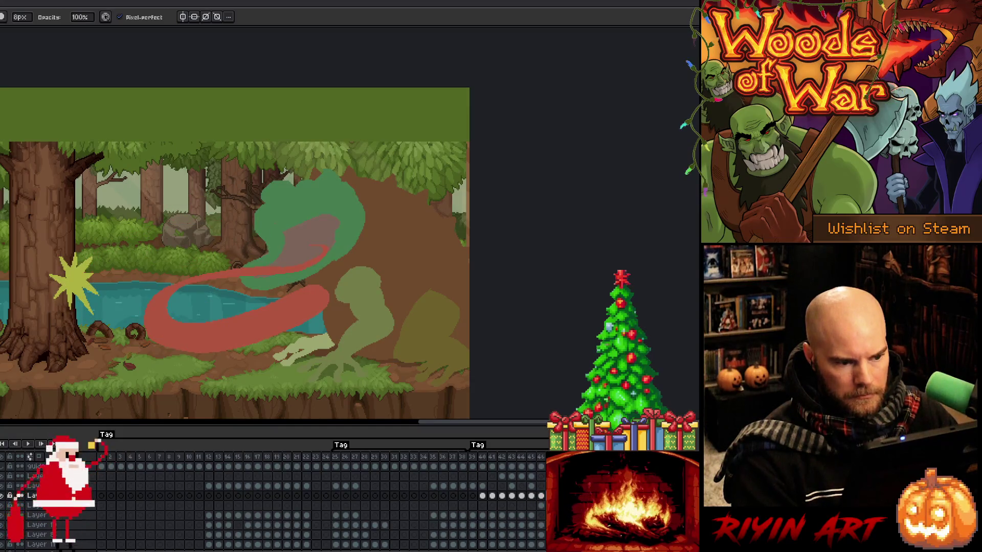
pyautogui.press('Return')
pyautogui.press('Return')
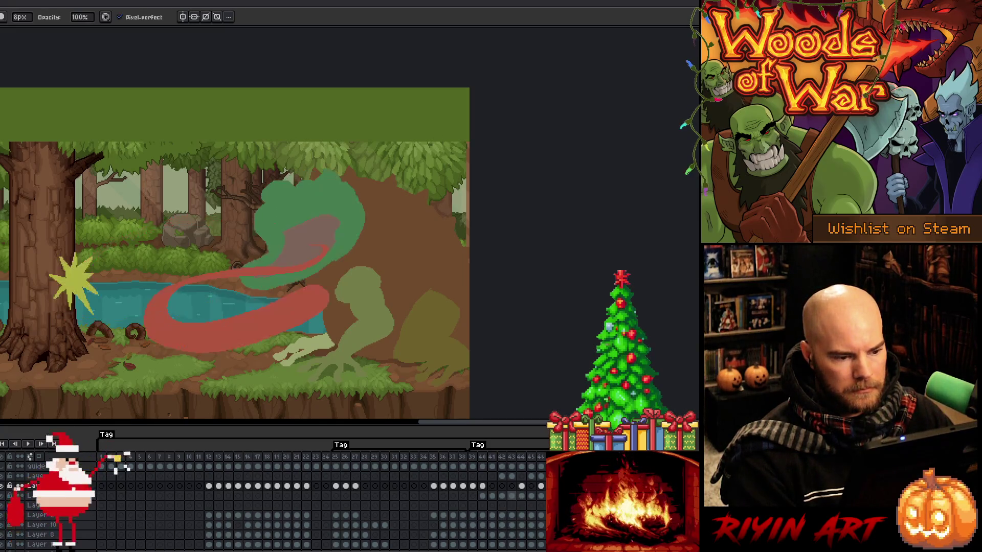
# - Move down two layers, jump to frame 47, and replay the loop
pyautogui.click(33, 496)
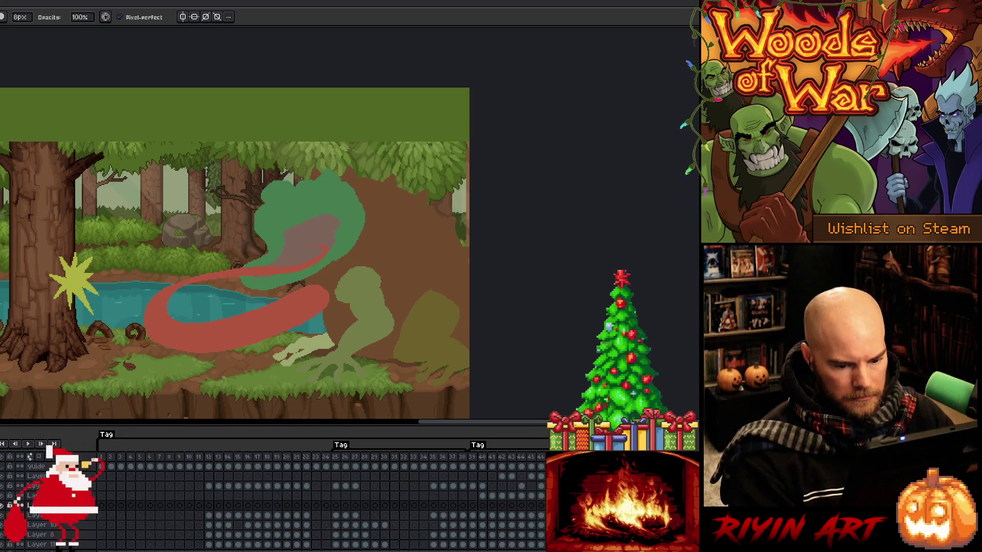
pyautogui.press('Down')
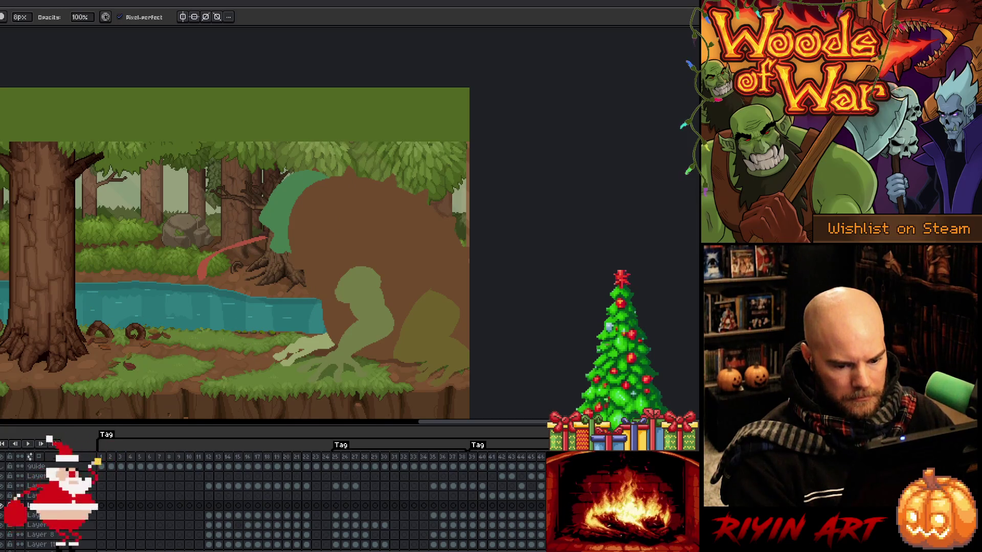
pyautogui.click(542, 458)
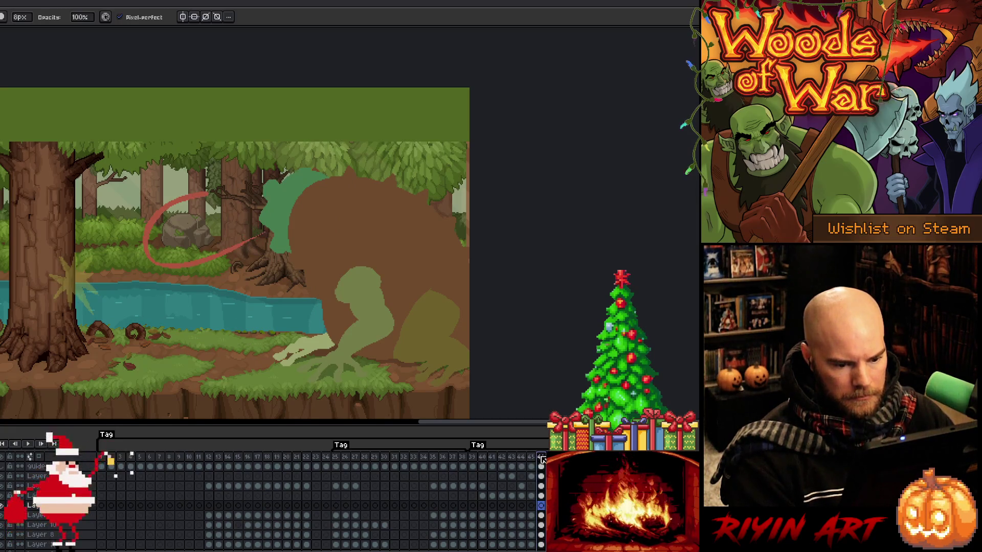
pyautogui.press('Return')
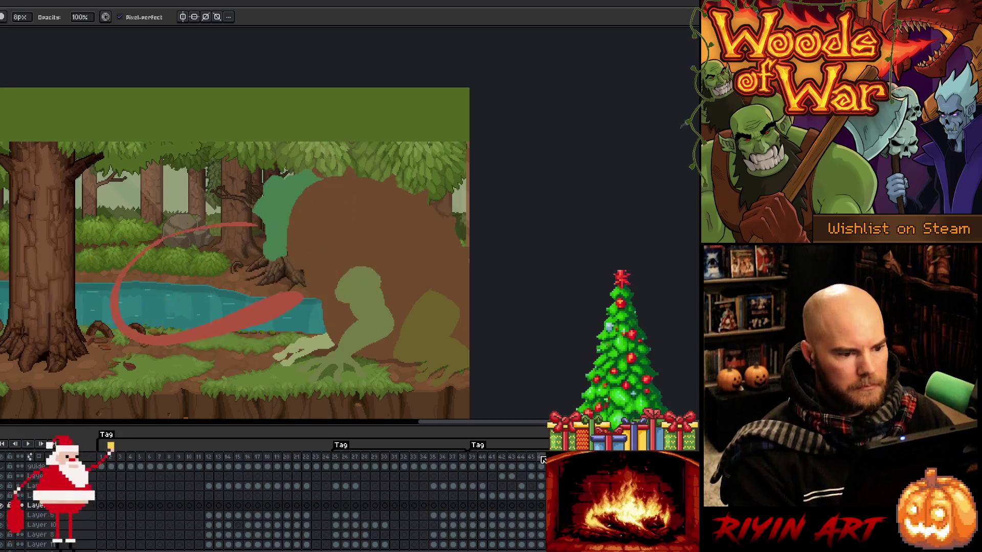
pyautogui.press('Return')
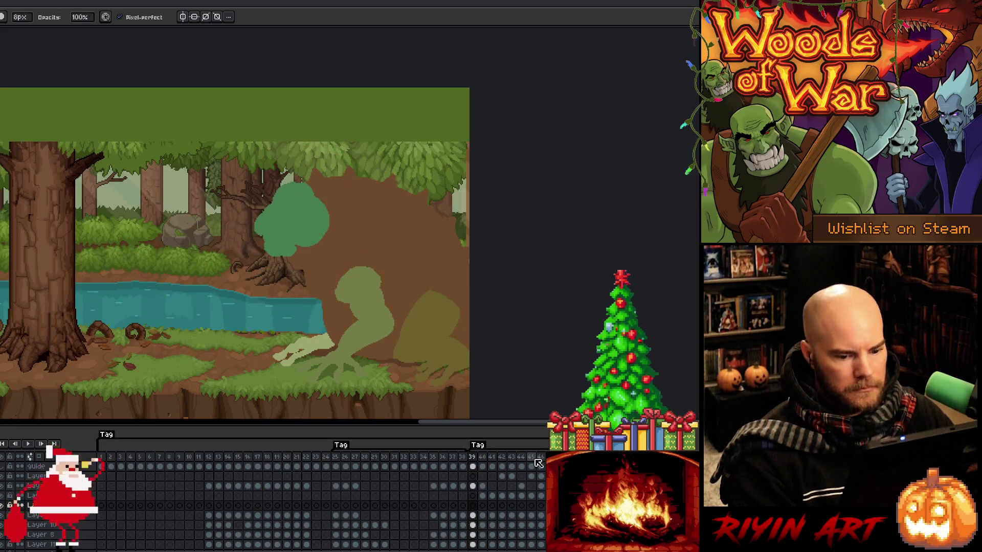
pyautogui.press('Return')
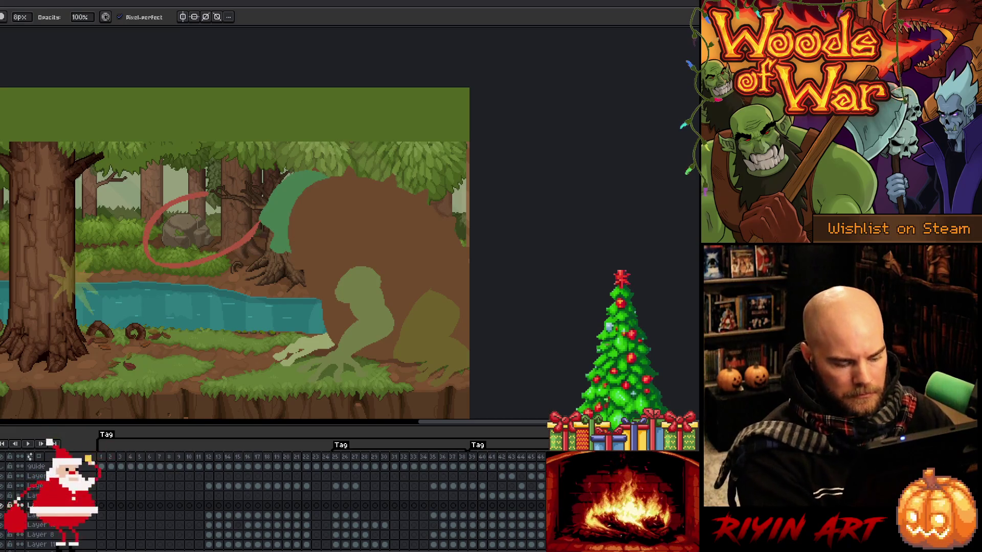
# - Cycle through the neighbouring layers and restart playback
pyautogui.click(31, 495)
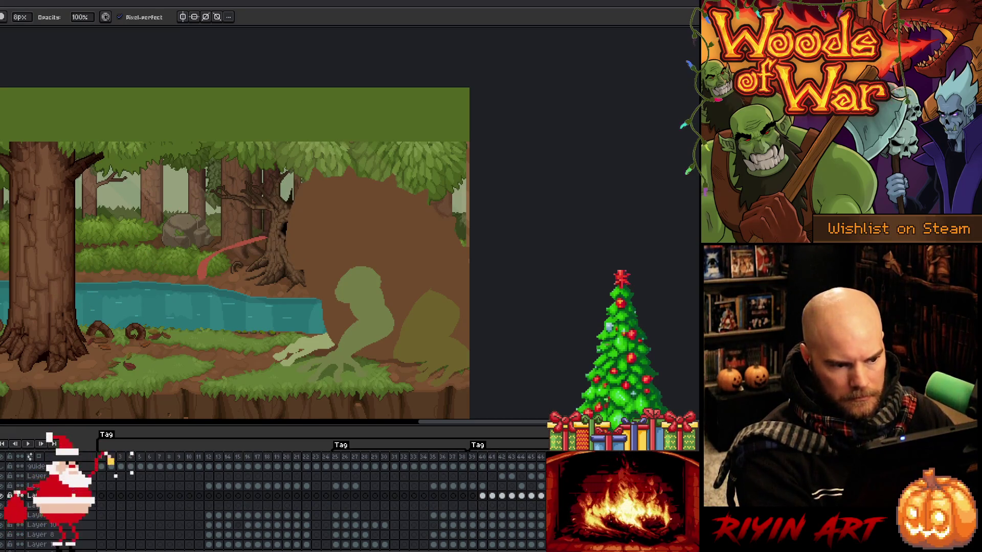
pyautogui.click(30, 485)
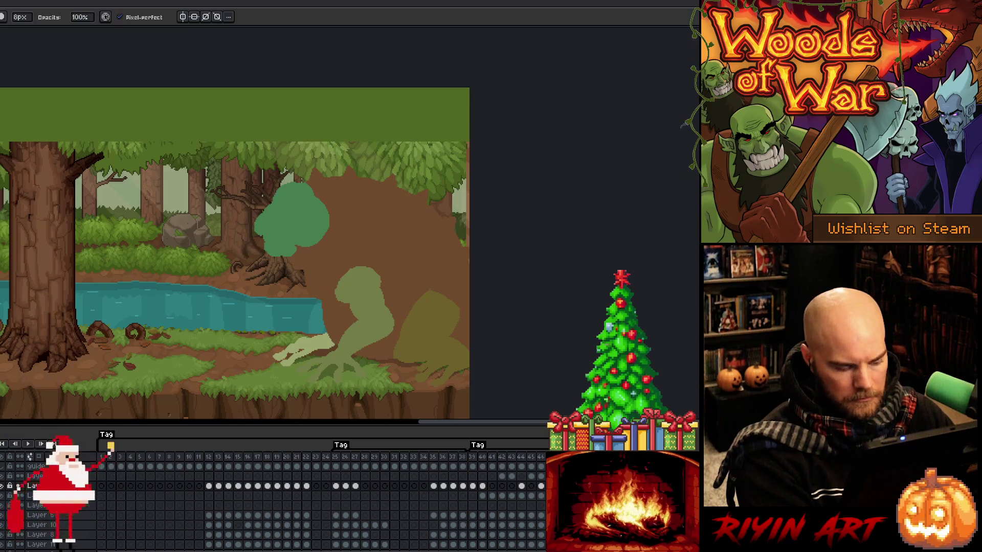
pyautogui.click(31, 505)
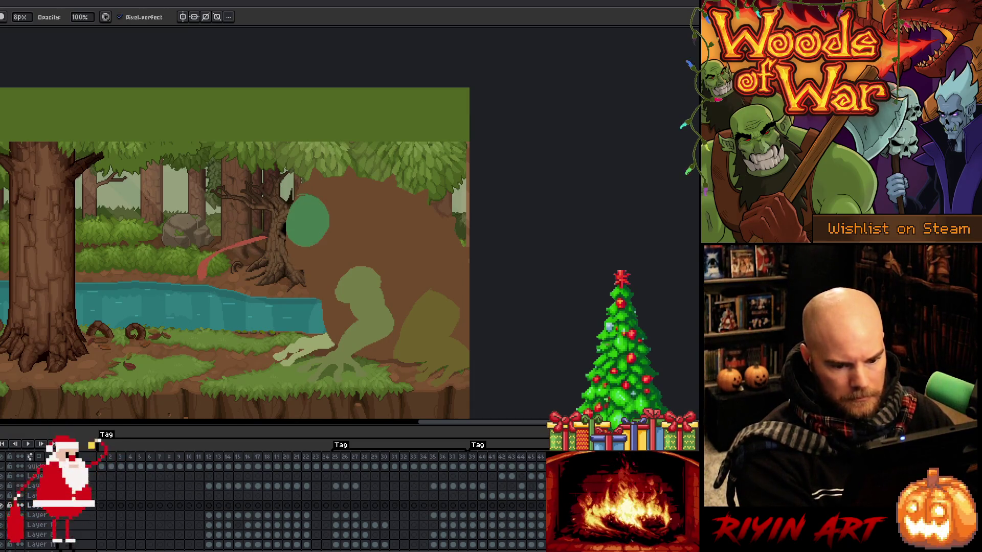
pyautogui.click(30, 515)
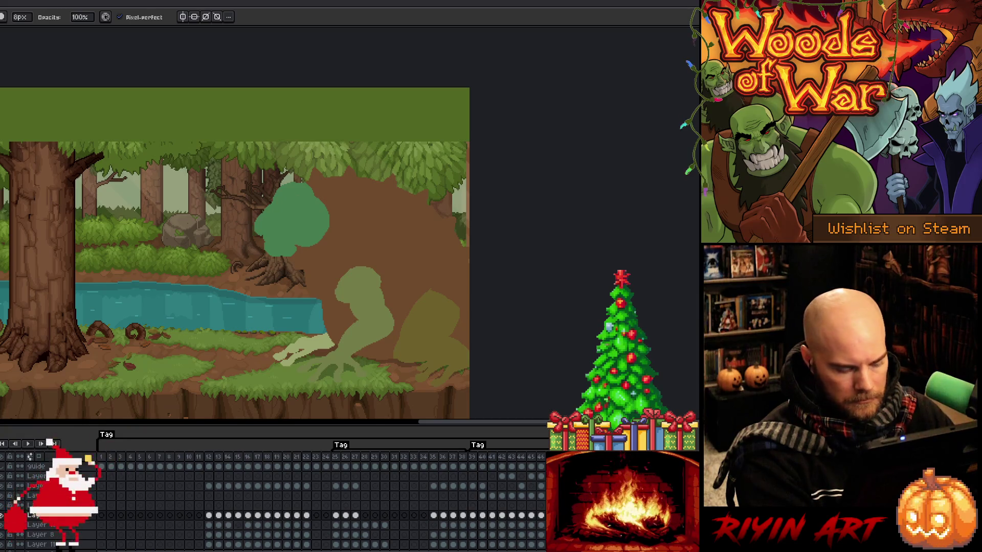
pyautogui.click(31, 505)
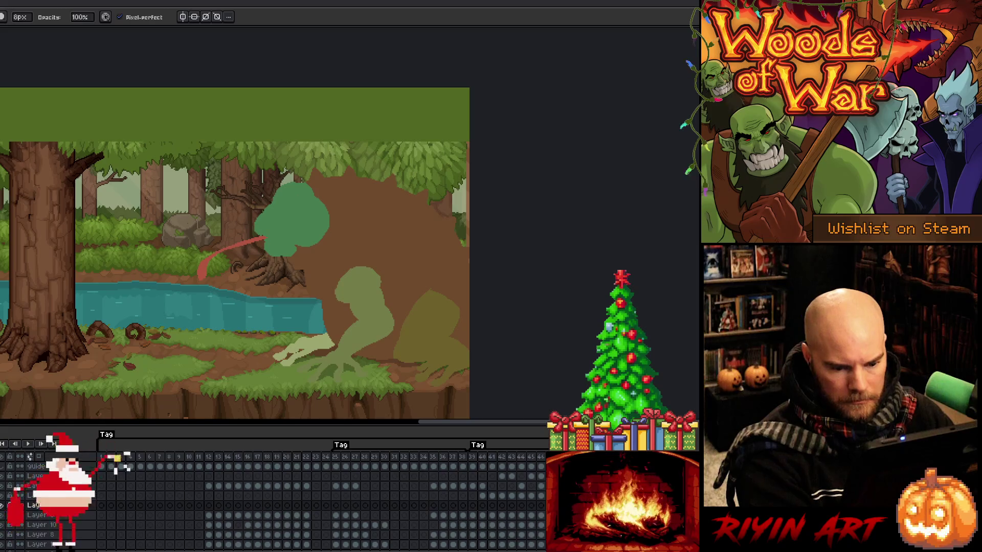
pyautogui.press('Up')
pyautogui.press('Up')
pyautogui.press('Return')
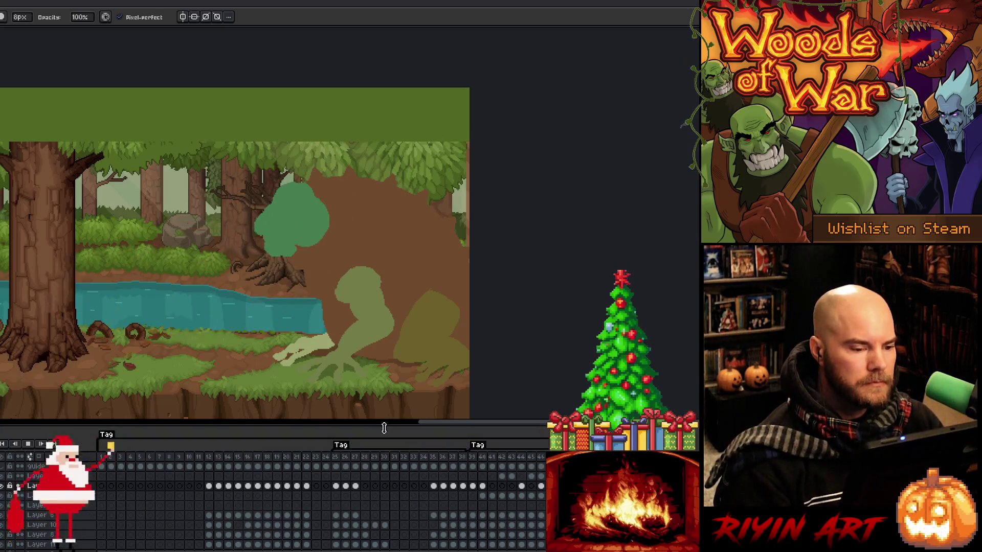
# - Stop on frame 40 and pick Layer 8's frame 40 cel from the canvas
pyautogui.press('Return')
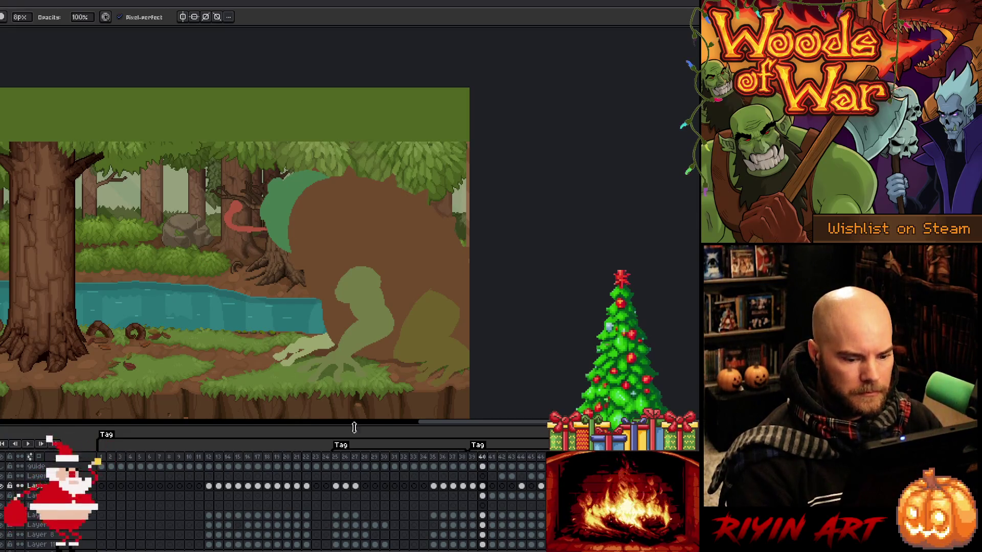
pyautogui.press('Left')
pyautogui.press('Right')
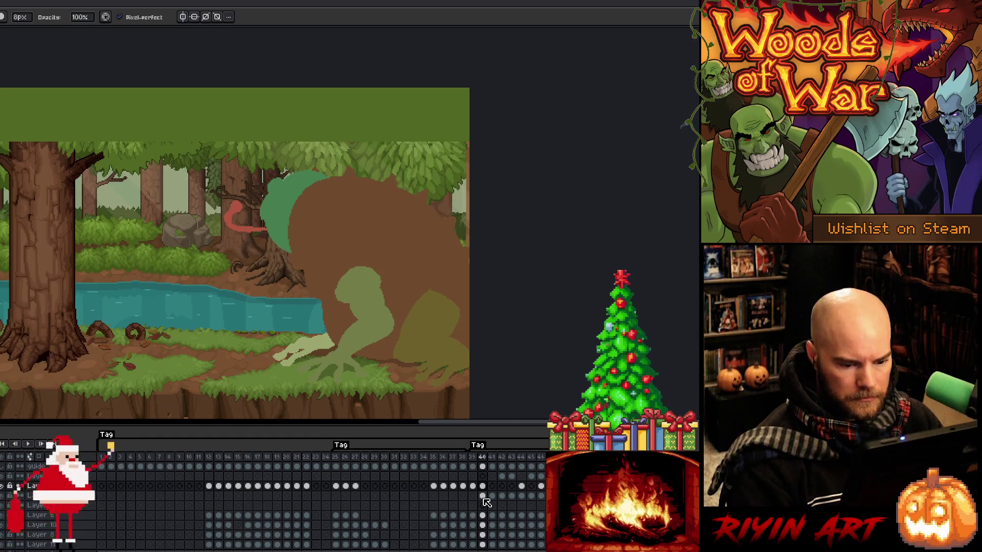
pyautogui.click(482, 495)
pyautogui.keyDown('ctrl'); pyautogui.click(381, 303); pyautogui.keyUp('ctrl')
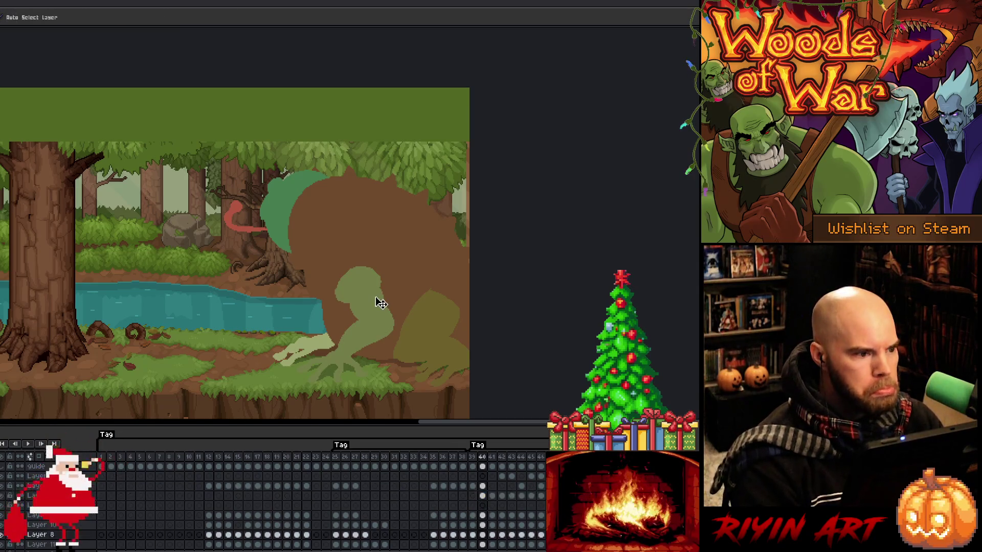
# - Lasso the frog's head on frame 40 and shift it up and left
pyautogui.scroll(-1, 381, 303)
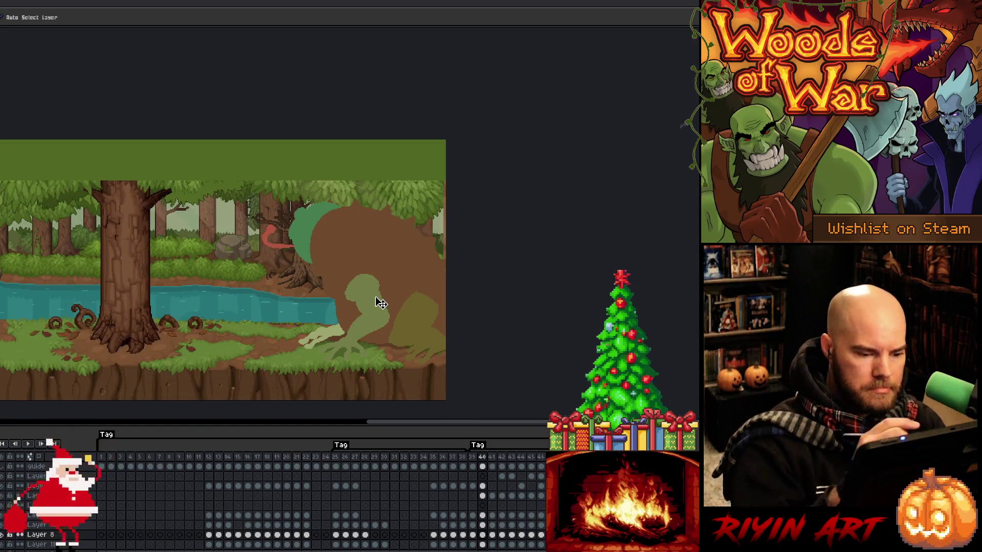
pyautogui.scroll(3, 381, 300)
pyautogui.moveTo(410, 231)
pyautogui.mouseDown()
pyautogui.moveTo(443, 302)
pyautogui.moveTo(427, 313)
pyautogui.moveTo(361, 222)
pyautogui.moveTo(396, 225)
pyautogui.mouseUp()
pyautogui.moveTo(411, 278)
pyautogui.mouseDown()
pyautogui.moveTo(390, 254)
pyautogui.moveTo(393, 263)
pyautogui.mouseUp()
# - Rotate the light-green body shape about 10°, then compare frames 39–41
pyautogui.moveTo(442, 313)
pyautogui.mouseDown()
pyautogui.moveTo(386, 302)
pyautogui.moveTo(425, 345)
pyautogui.moveTo(440, 327)
pyautogui.moveTo(417, 325)
pyautogui.mouseUp()
pyautogui.moveTo(445, 286); pyautogui.dragTo(437, 267)
pyautogui.hotkey('ctrl', 'd')
pyautogui.press('b')
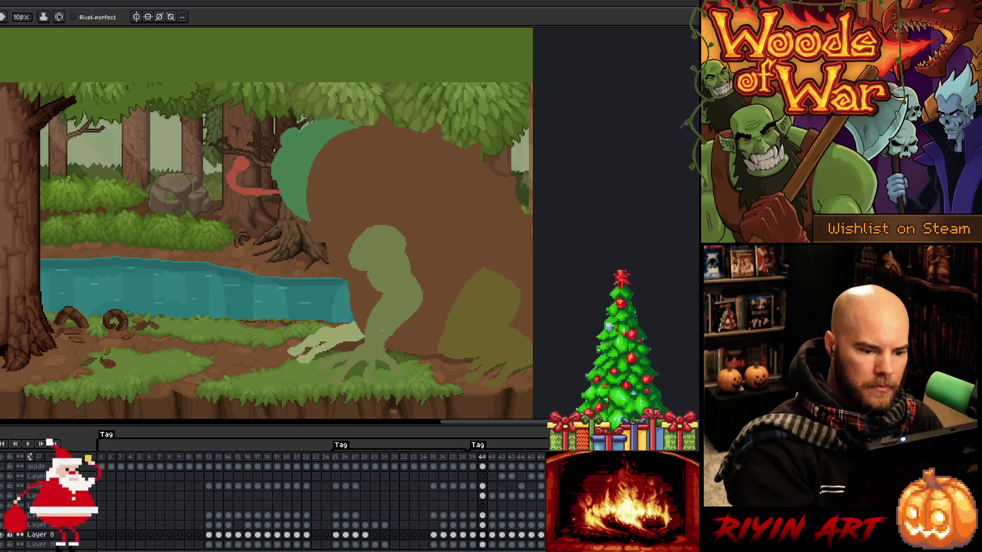
pyautogui.press(',')
pyautogui.press('.')
pyautogui.press('.')
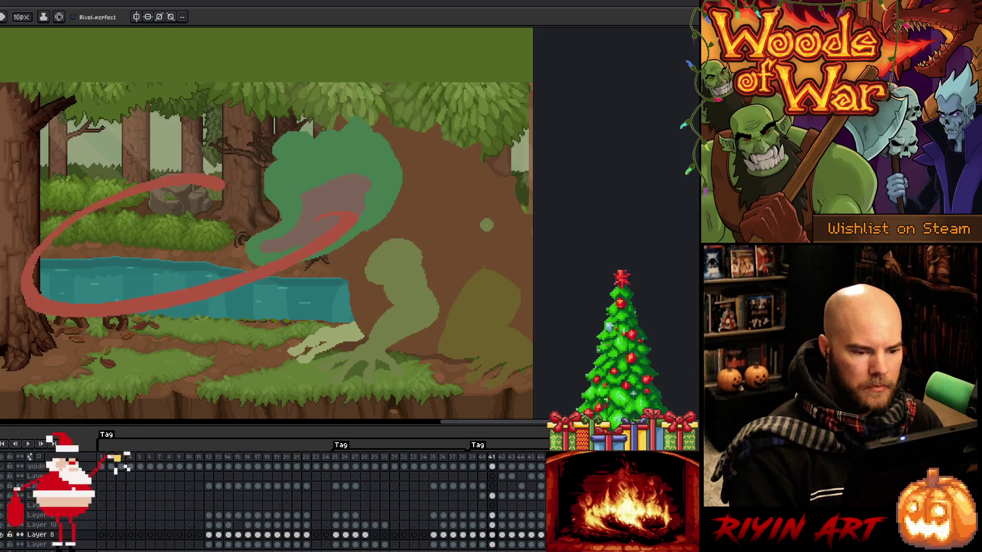
pyautogui.press('.')
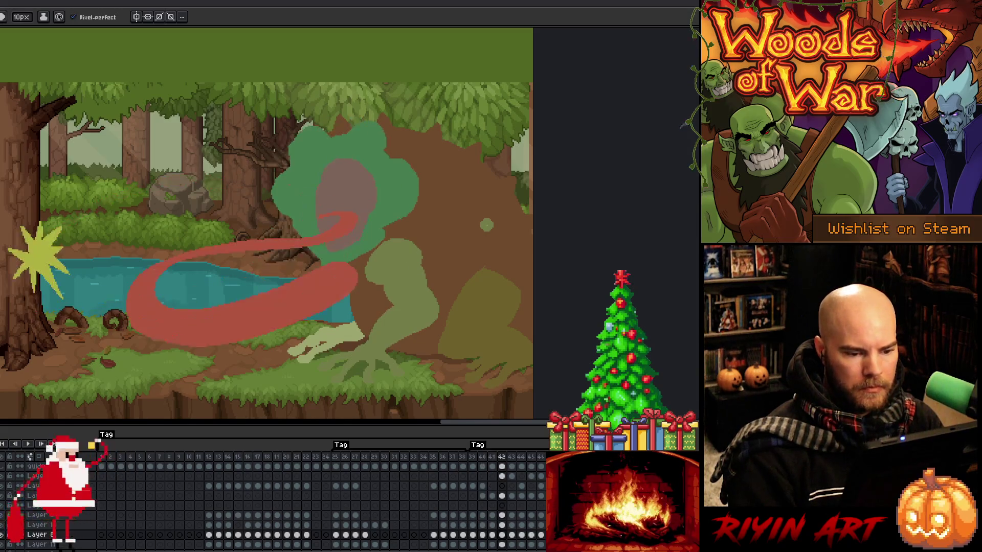
# - On frame 42, move the pale-green arm up-right and rotate it about 11° clockwise
pyautogui.press('q')
pyautogui.moveTo(430, 242); pyautogui.dragTo(440, 271)
pyautogui.moveTo(445, 305)
pyautogui.mouseDown()
pyautogui.moveTo(397, 310)
pyautogui.moveTo(376, 233)
pyautogui.moveTo(419, 251)
pyautogui.mouseUp()
pyautogui.moveTo(409, 286); pyautogui.dragTo(418, 246)
pyautogui.moveTo(385, 300)
pyautogui.mouseDown()
pyautogui.moveTo(437, 317)
pyautogui.moveTo(363, 337)
pyautogui.moveTo(378, 303)
pyautogui.mouseUp()
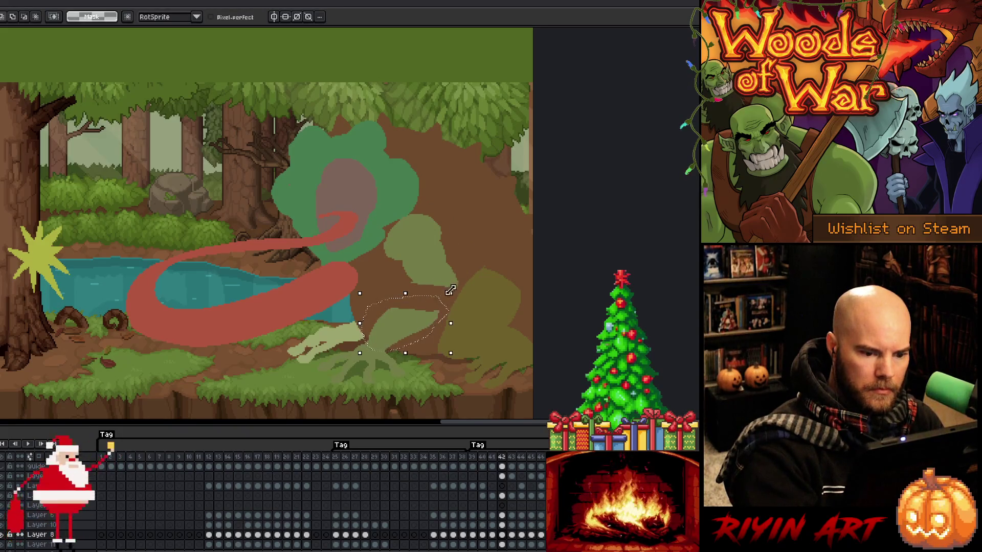
pyautogui.moveTo(449, 291)
pyautogui.mouseDown()
pyautogui.moveTo(459, 289)
pyautogui.moveTo(461, 313)
pyautogui.mouseUp()
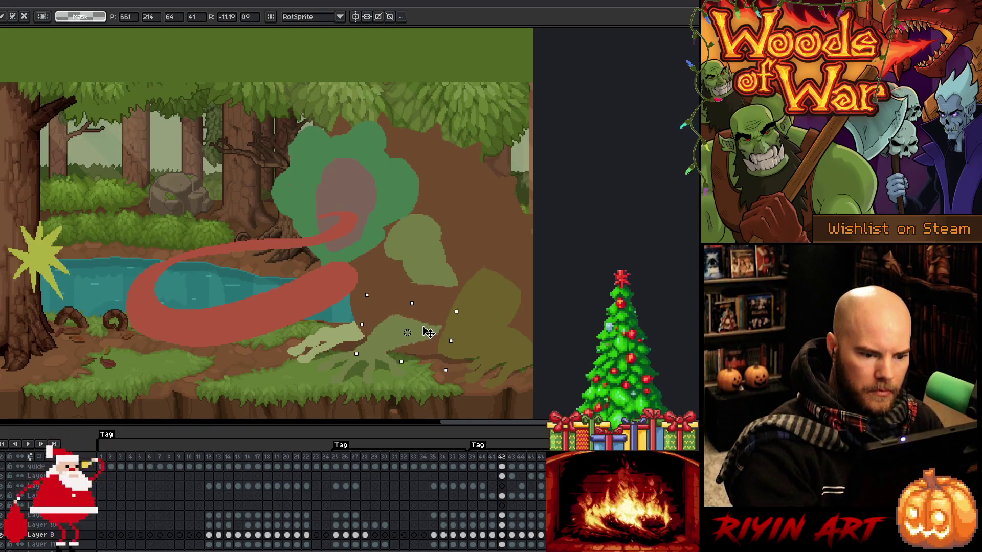
# - Move the upper green blob down on frame 42 and compare with frame 43
pyautogui.moveTo(391, 225)
pyautogui.mouseDown()
pyautogui.moveTo(471, 285)
pyautogui.moveTo(391, 228)
pyautogui.mouseUp()
pyautogui.moveTo(438, 269); pyautogui.dragTo(429, 299)
pyautogui.hotkey('ctrl', 'd')
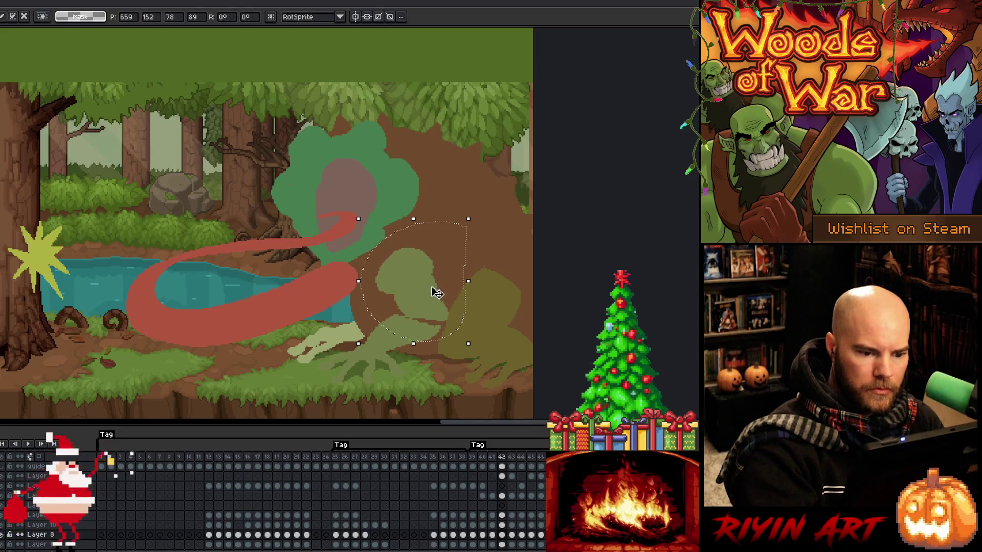
pyautogui.press('b')
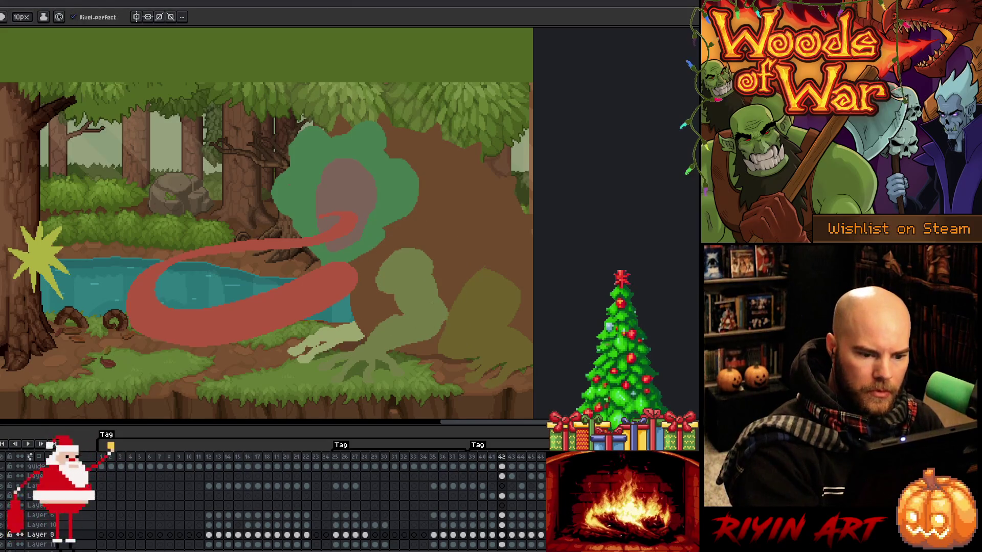
pyautogui.press('Right')
pyautogui.press('Left')
pyautogui.press('Right')
pyautogui.press('Right')
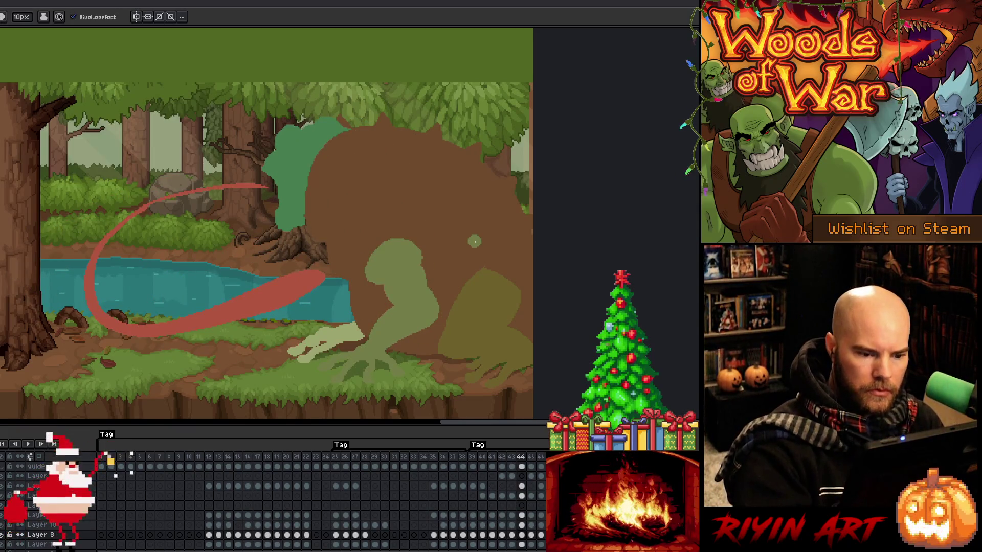
# - Step through frames 41–45, paste, and settle on frame 44
pyautogui.press('m')
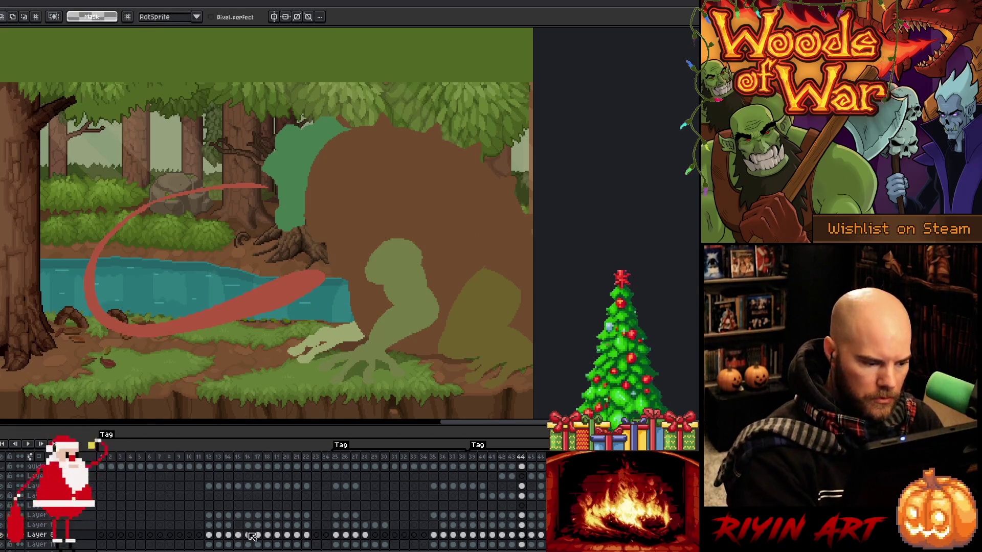
pyautogui.press('Left')
pyautogui.press('Left')
pyautogui.press('Left')
pyautogui.press('Left')
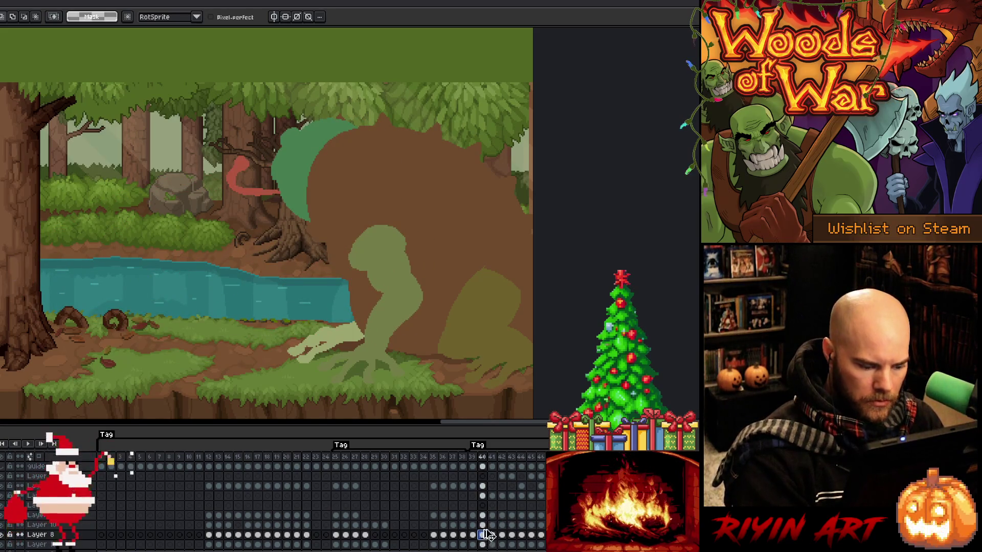
pyautogui.press('Right')
pyautogui.press('Right')
pyautogui.press('Right')
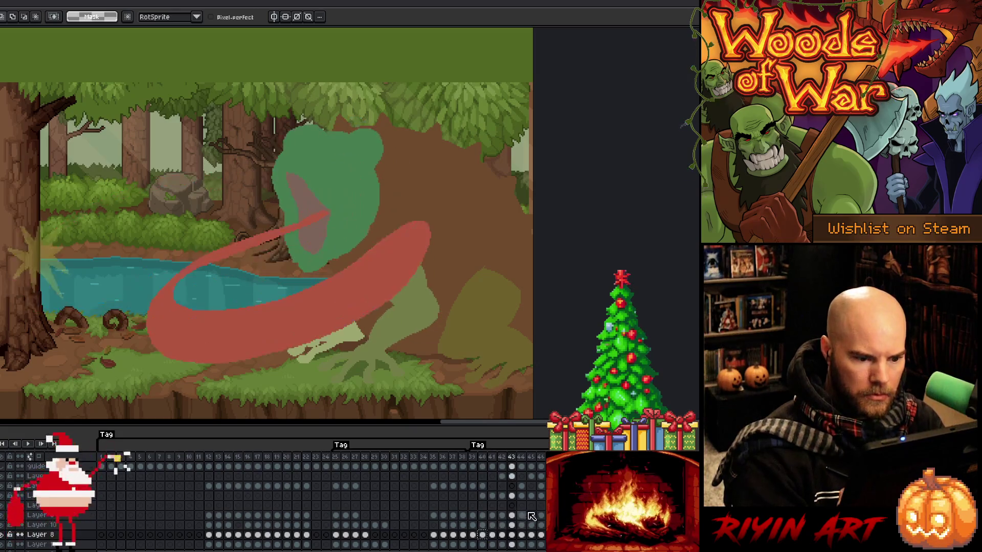
pyautogui.press('Left')
pyautogui.press('Right')
pyautogui.press('Right')
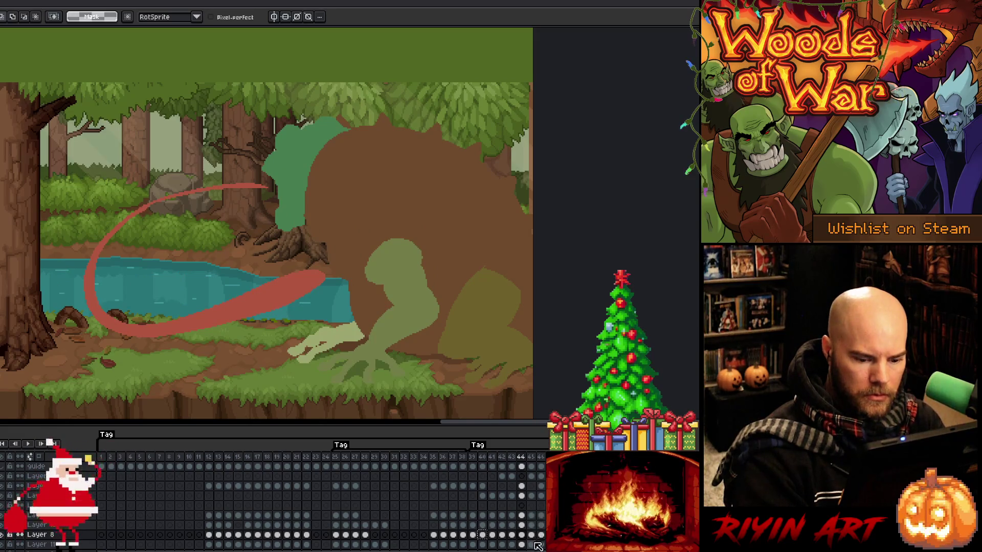
pyautogui.press('Right')
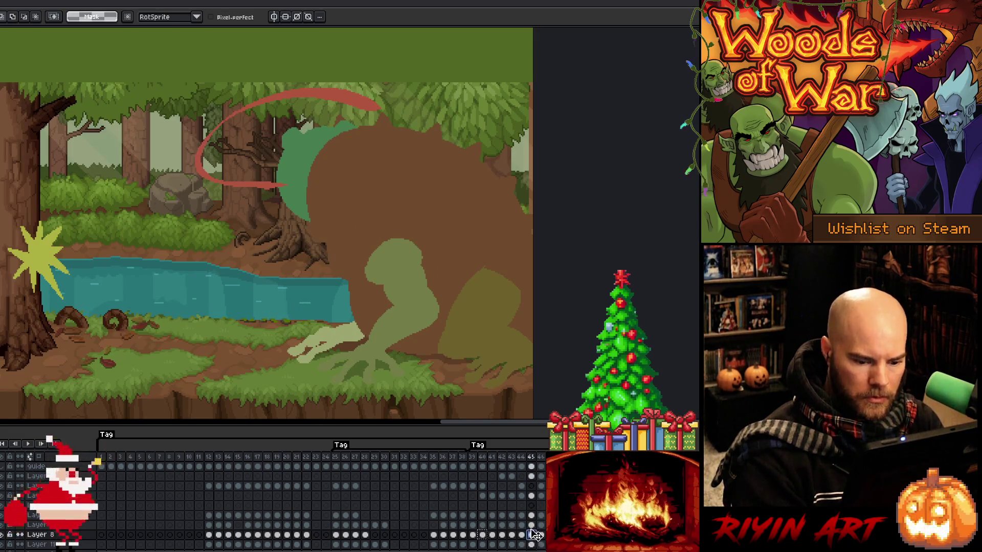
pyautogui.hotkey('ctrl', 'v')
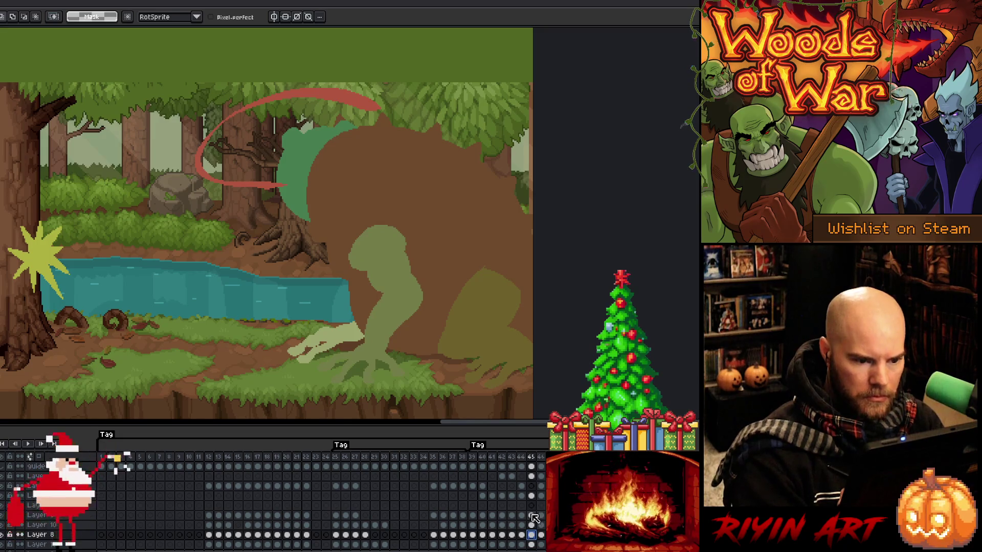
pyautogui.press('Left')
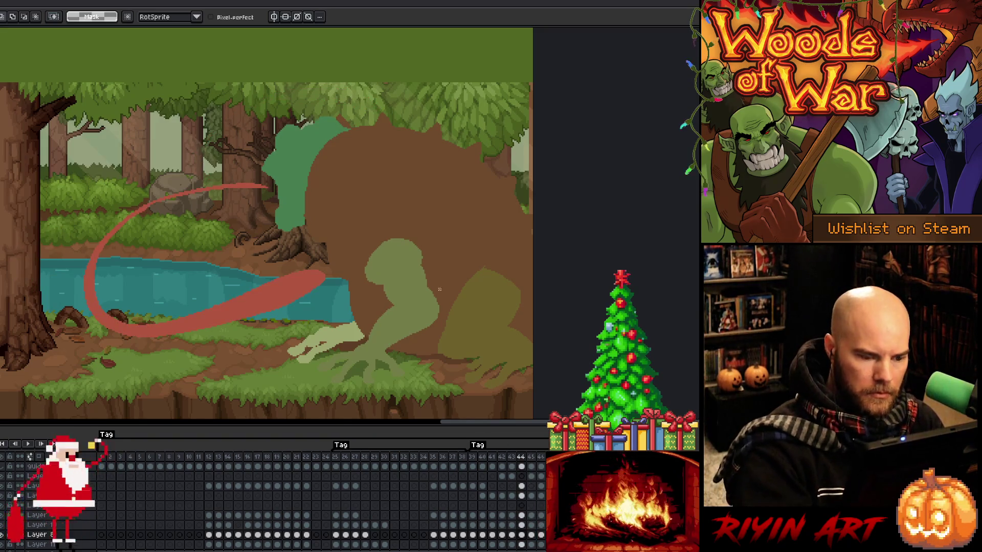
# - On frame 44, shift the pale-green arm up-left and rotate the lower arm shape
pyautogui.moveTo(438, 273)
pyautogui.mouseDown()
pyautogui.moveTo(442, 312)
pyautogui.moveTo(363, 281)
pyautogui.moveTo(442, 225)
pyautogui.mouseUp()
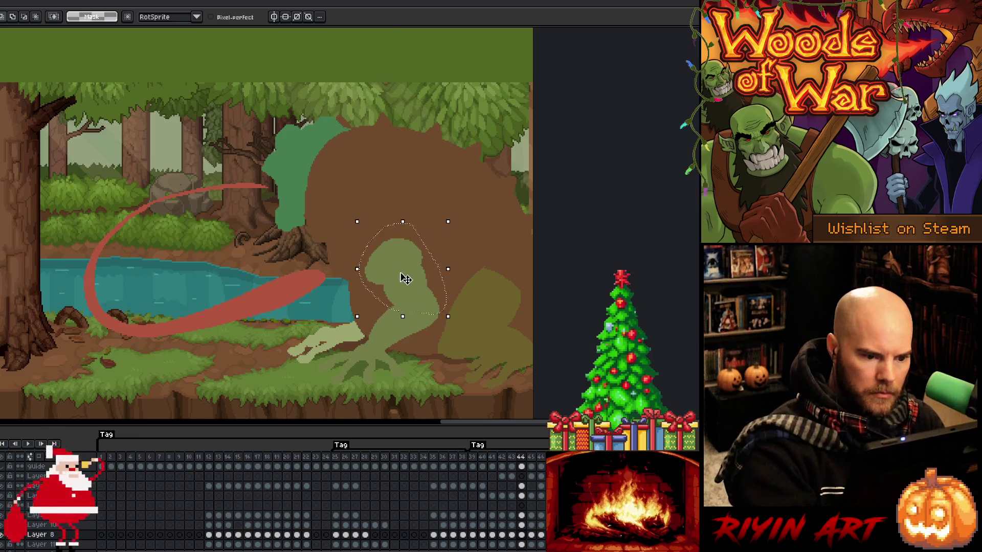
pyautogui.moveTo(405, 279); pyautogui.dragTo(400, 274)
pyautogui.hotkey('ctrl', 'd')
pyautogui.moveTo(442, 308)
pyautogui.mouseDown()
pyautogui.moveTo(409, 345)
pyautogui.moveTo(378, 312)
pyautogui.moveTo(462, 303)
pyautogui.mouseUp()
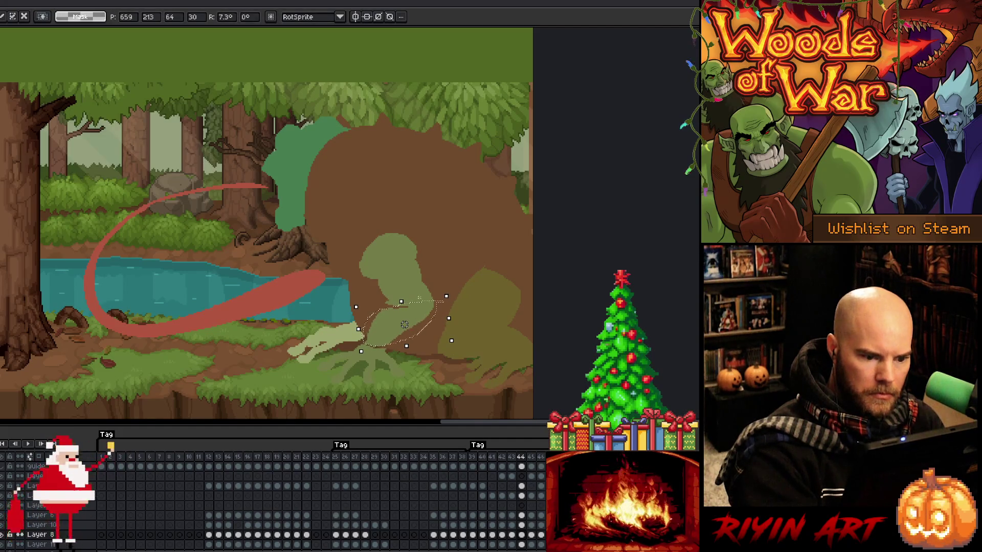
pyautogui.hotkey('ctrl', 'd')
pyautogui.press('b')
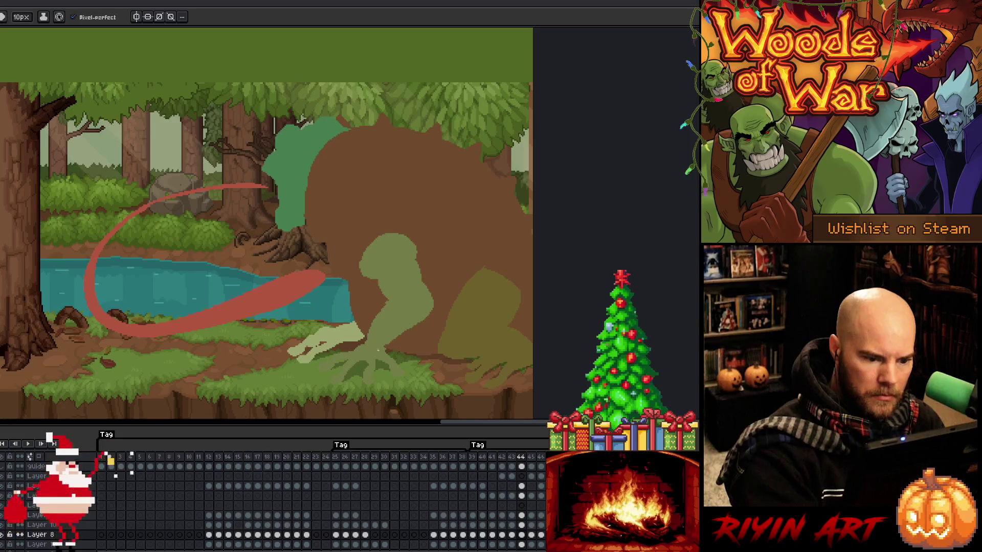
# - Flip through the frames, check frames 44–46 on Layer 8, and play the animation
pyautogui.press('Left')
pyautogui.press('Right')
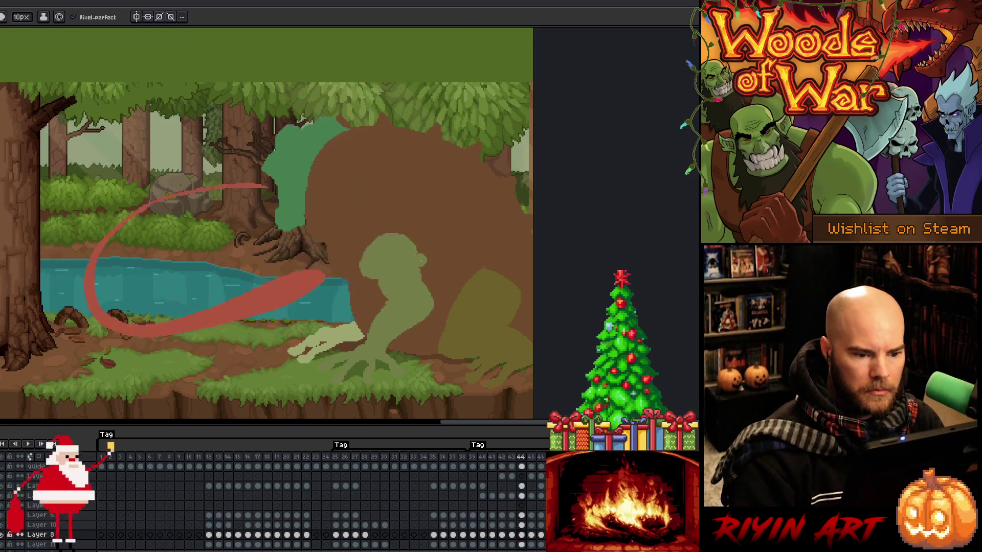
pyautogui.press('Right')
pyautogui.press('Left')
pyautogui.press('Left')
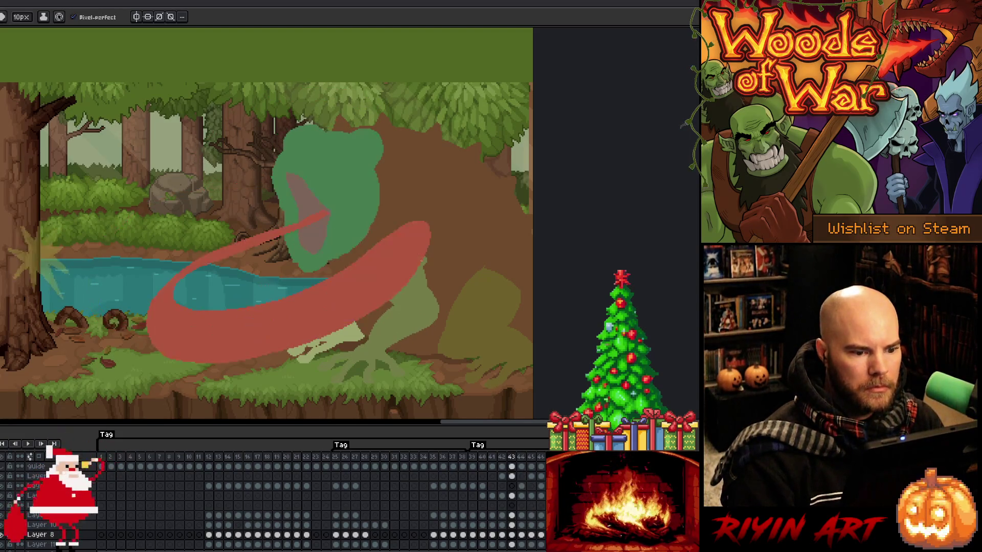
pyautogui.press('Right')
pyautogui.press('Right')
pyautogui.press('Left')
pyautogui.press('Right')
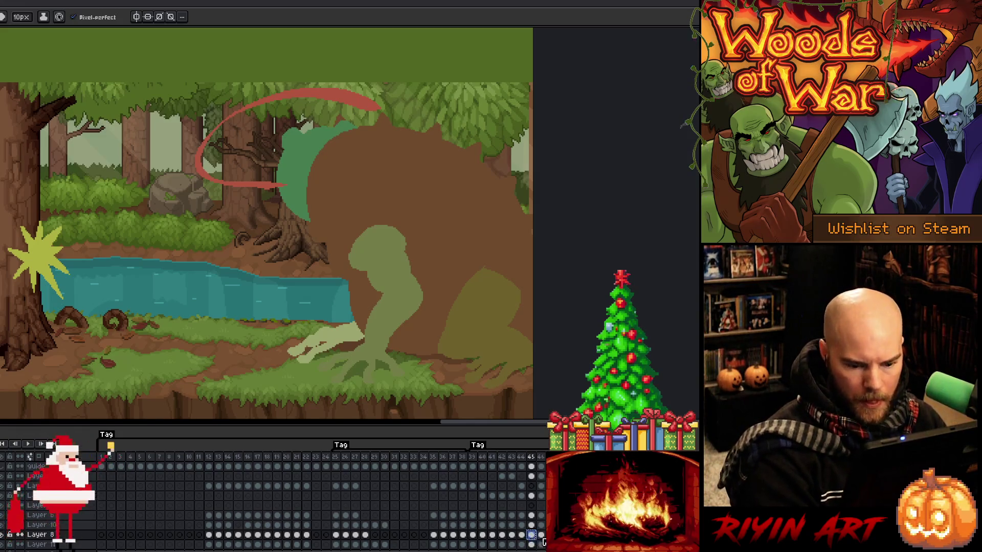
pyautogui.click(542, 537)
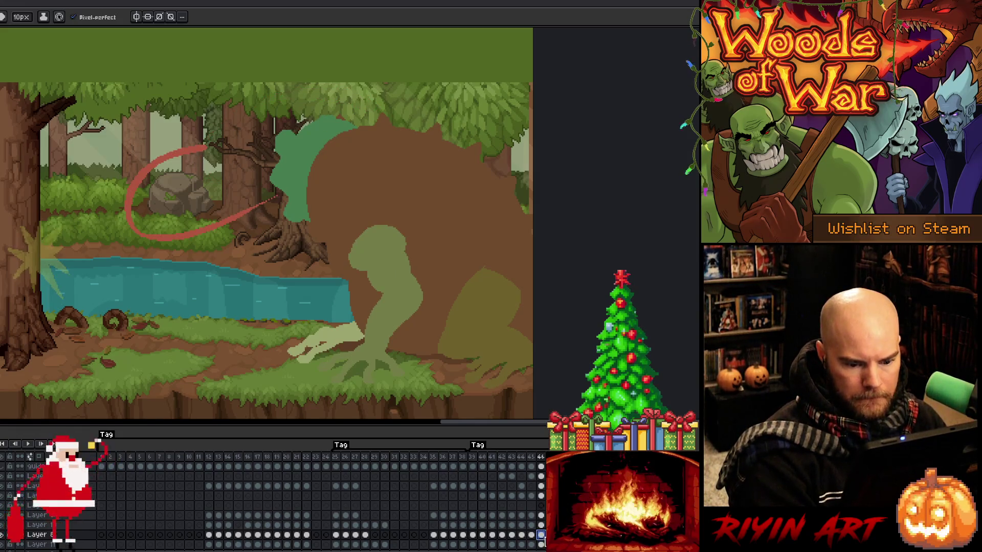
pyautogui.click(522, 535)
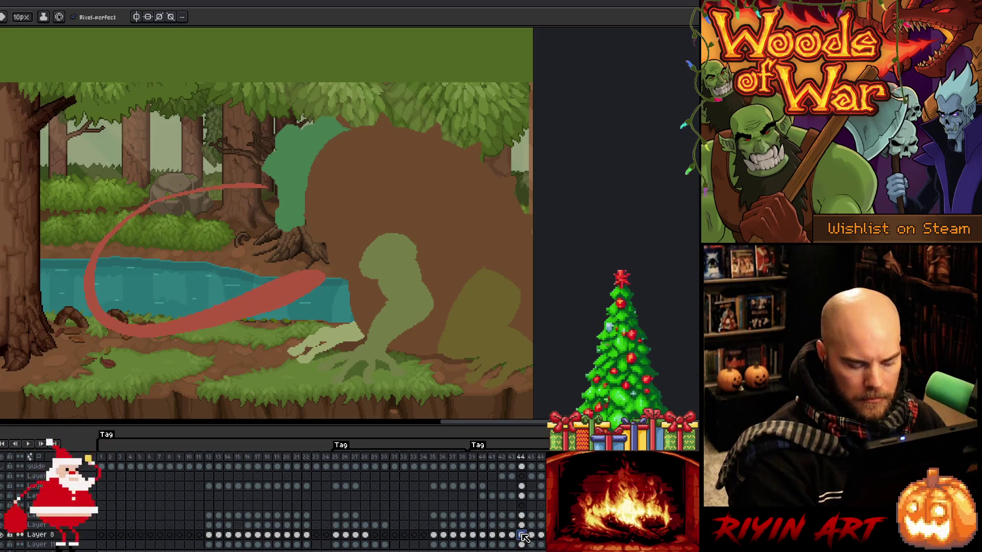
pyautogui.click(532, 536)
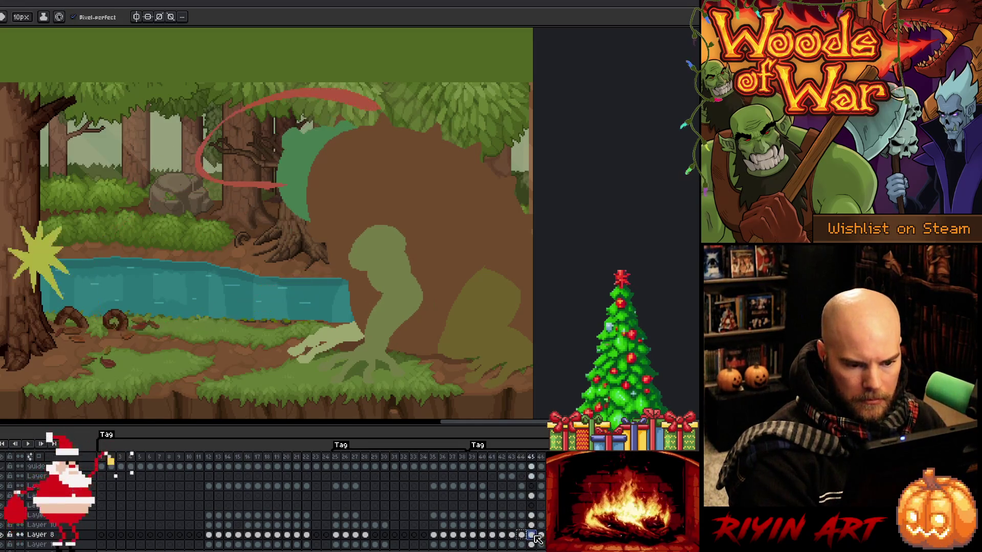
pyautogui.click(542, 537)
pyautogui.press('Return')
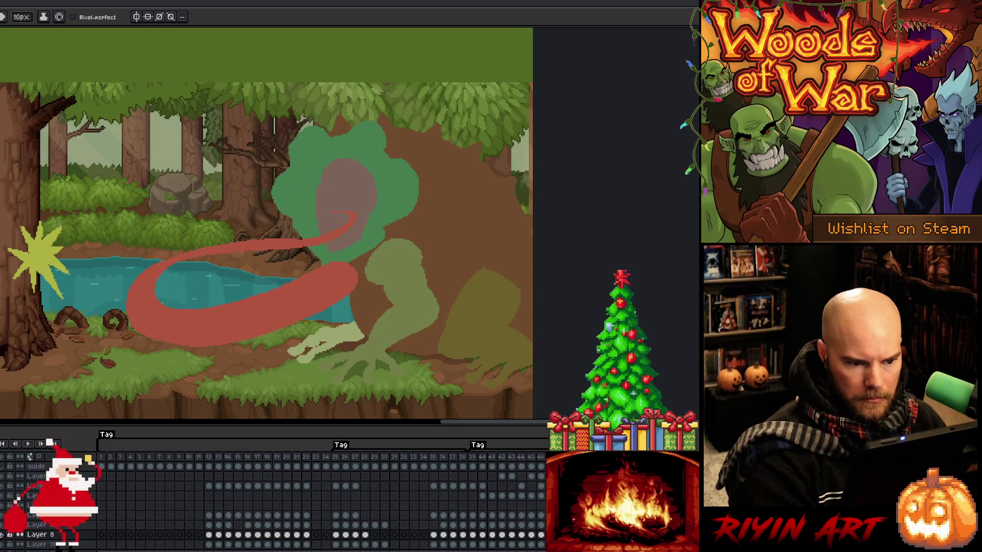
# - Step through frames 41–43 on Layer 8 and return to frame 42
pyautogui.click(492, 535)
pyautogui.click(503, 535)
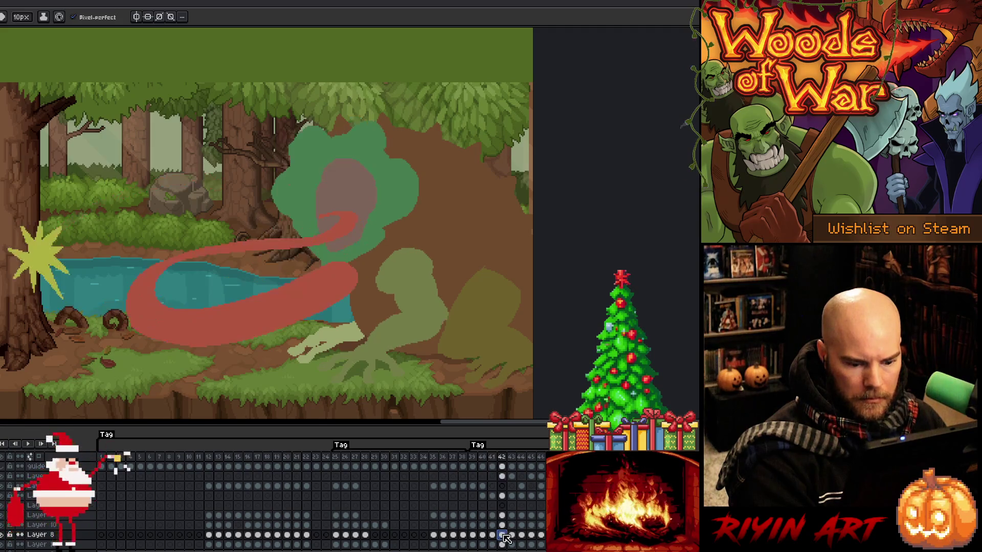
pyautogui.click(512, 535)
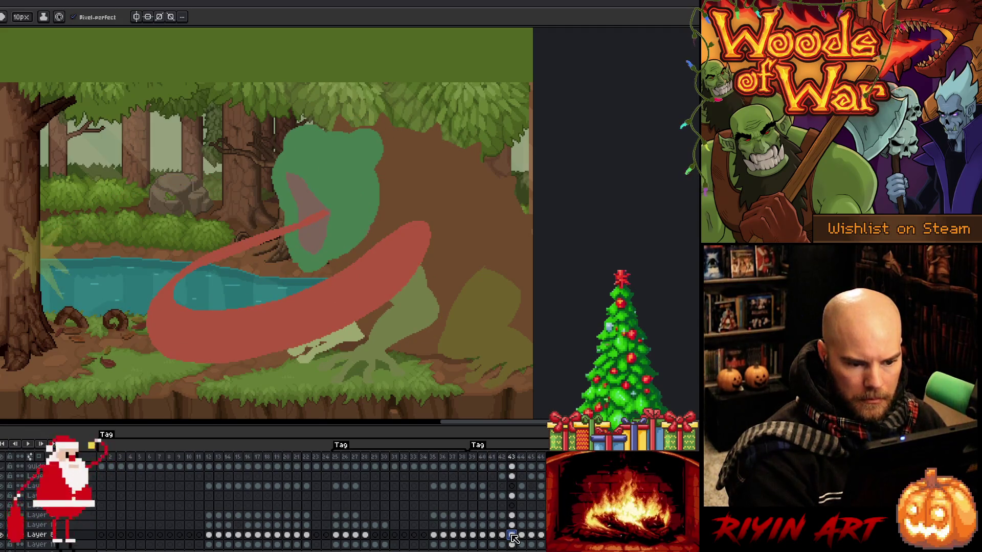
pyautogui.click(503, 534)
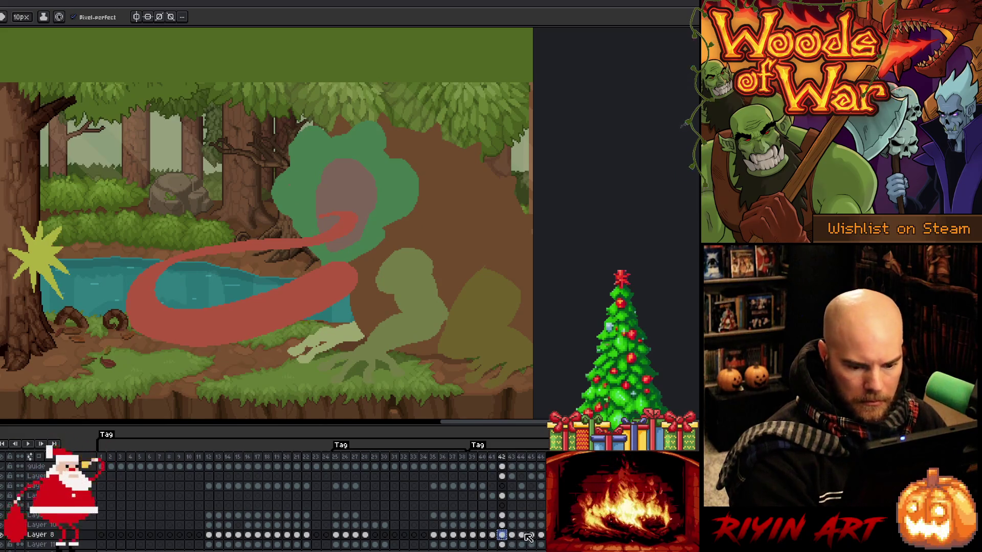
pyautogui.press('Right')
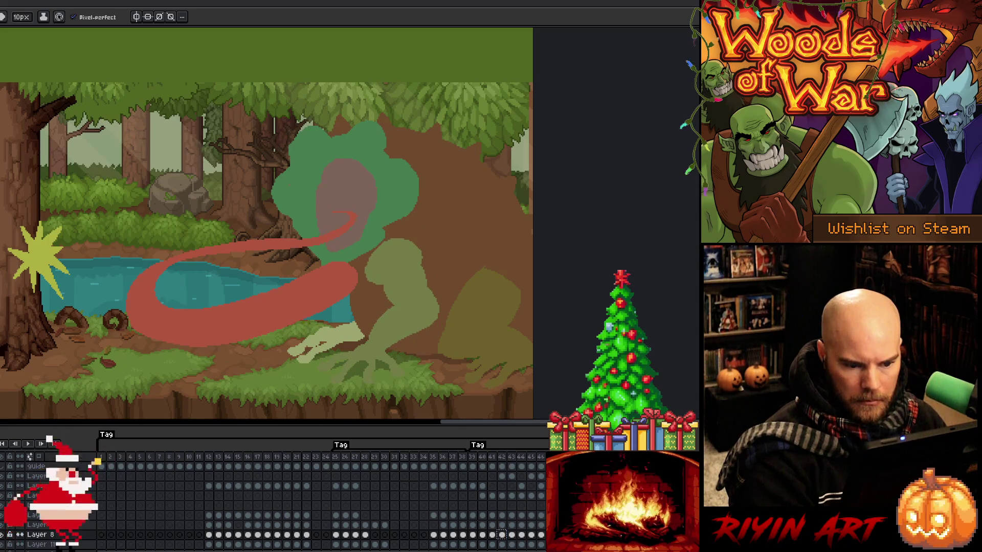
# - Paint a small brown 8px stroke near the frog on Layer 10's frame 42, then select frames 44–46 on Layer 8
pyautogui.click(502, 525)
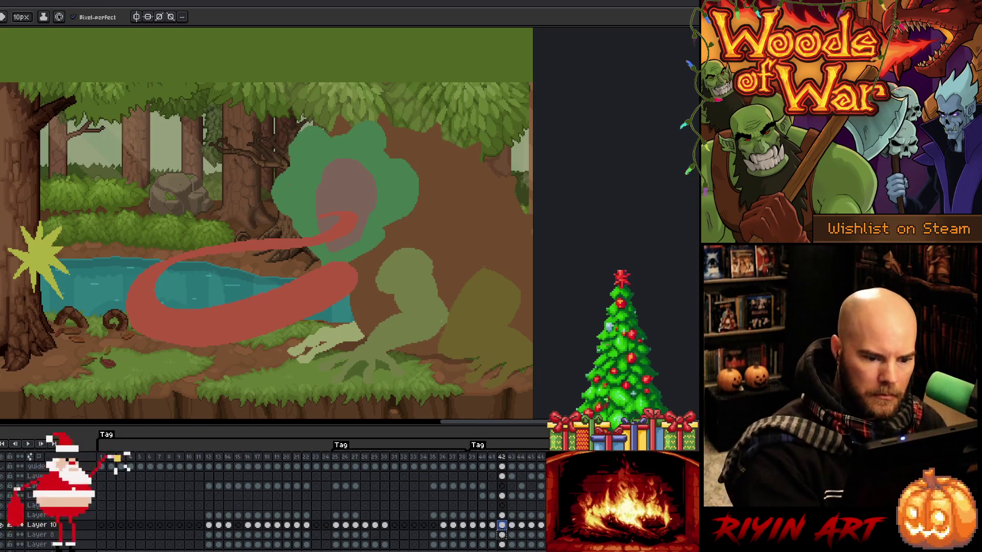
pyautogui.press('b')
pyautogui.moveTo(447, 302); pyautogui.dragTo(457, 330)
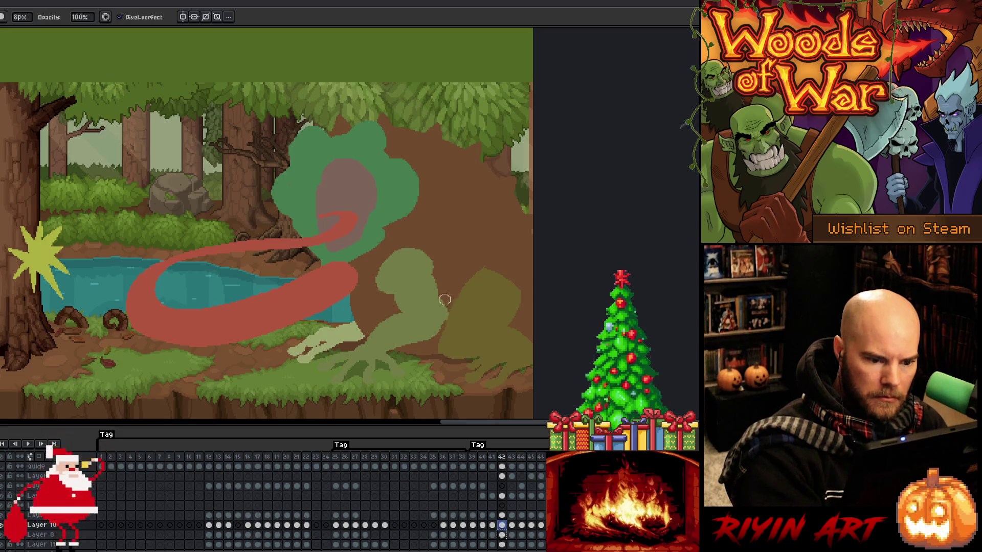
pyautogui.keyDown('ctrl'); pyautogui.click(435, 331); pyautogui.keyUp('ctrl')
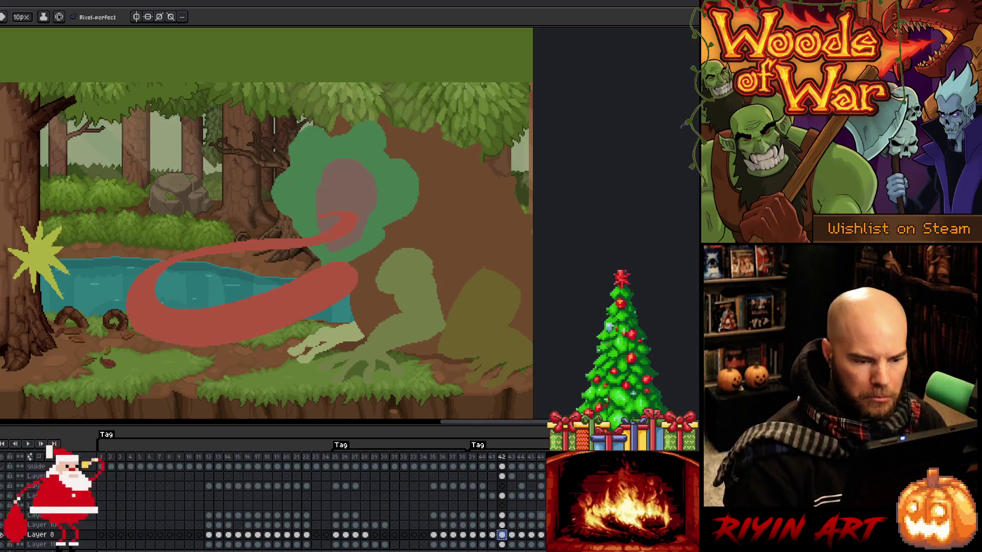
pyautogui.press('Right')
pyautogui.press('Right')
pyautogui.press('Right')
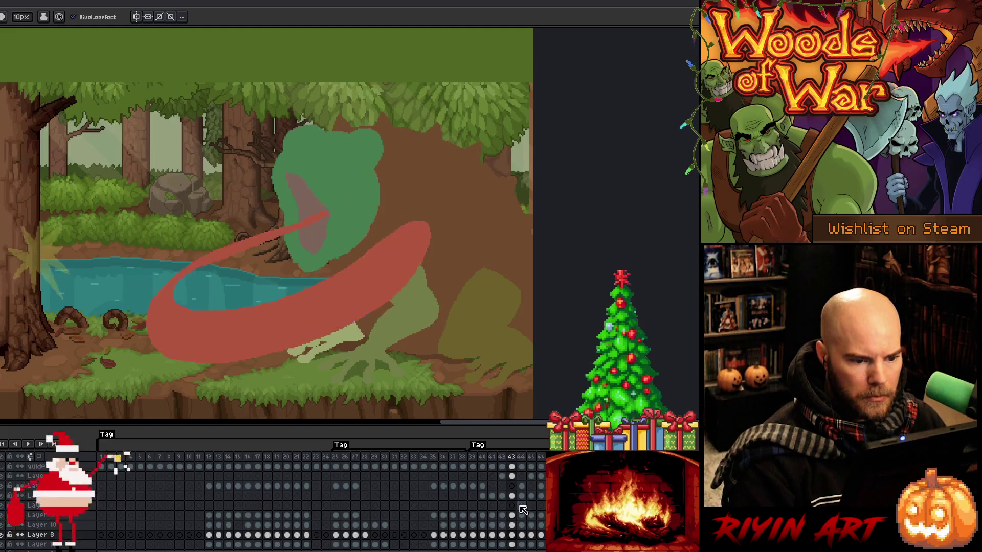
pyautogui.moveTo(522, 538); pyautogui.dragTo(540, 538)
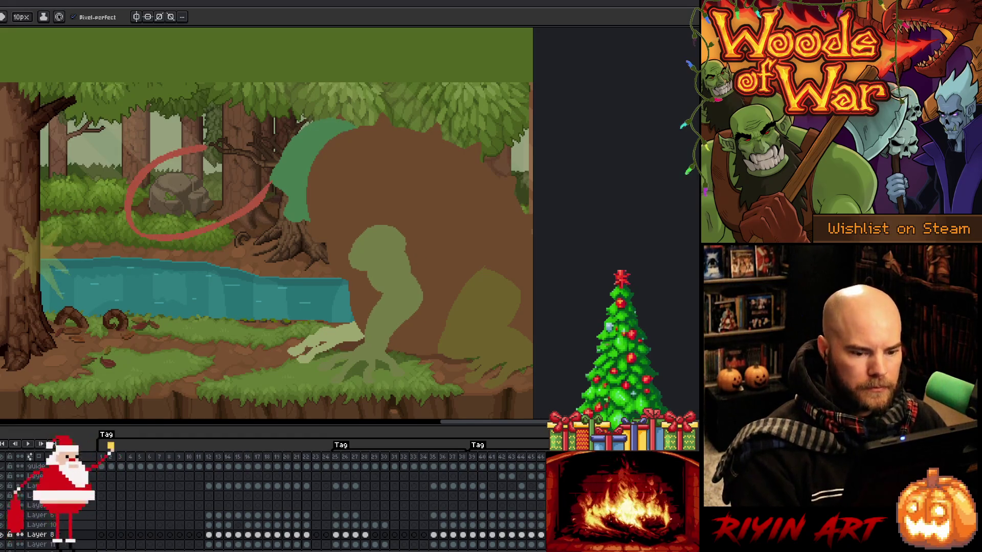
# - Stop on frame 39, lasso the olive frog's upper body, rotate it about 5.6°, and replay
pyautogui.press('Return')
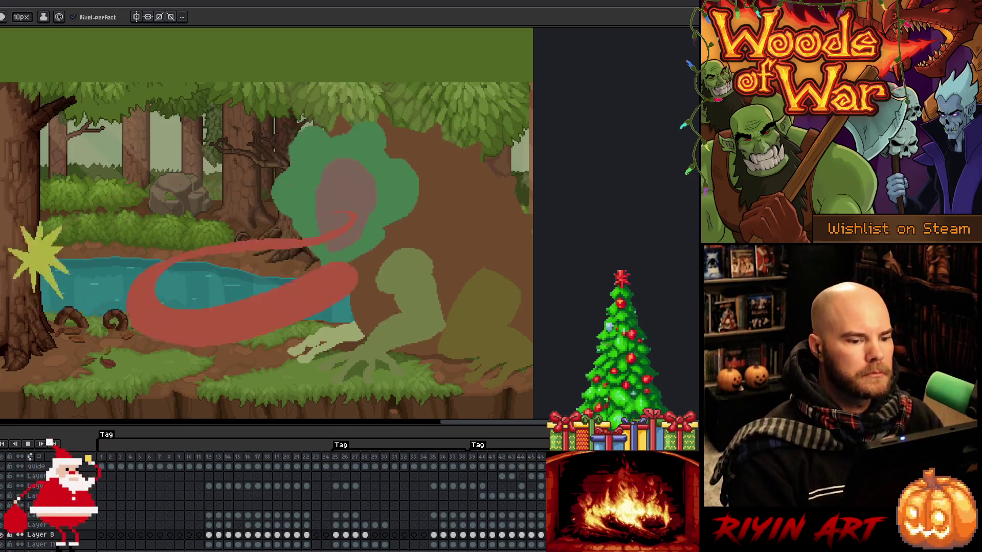
pyautogui.press('Return')
pyautogui.press('Return')
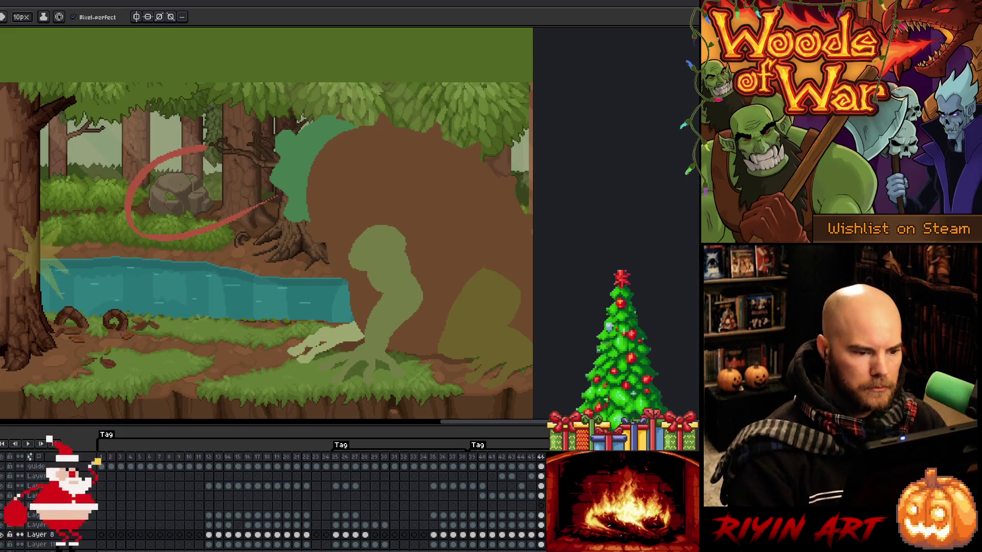
pyautogui.press('m')
pyautogui.moveTo(414, 266)
pyautogui.mouseDown()
pyautogui.moveTo(362, 290)
pyautogui.moveTo(415, 259)
pyautogui.moveTo(434, 290)
pyautogui.moveTo(388, 342)
pyautogui.moveTo(368, 296)
pyautogui.moveTo(444, 284)
pyautogui.moveTo(446, 263)
pyautogui.mouseUp()
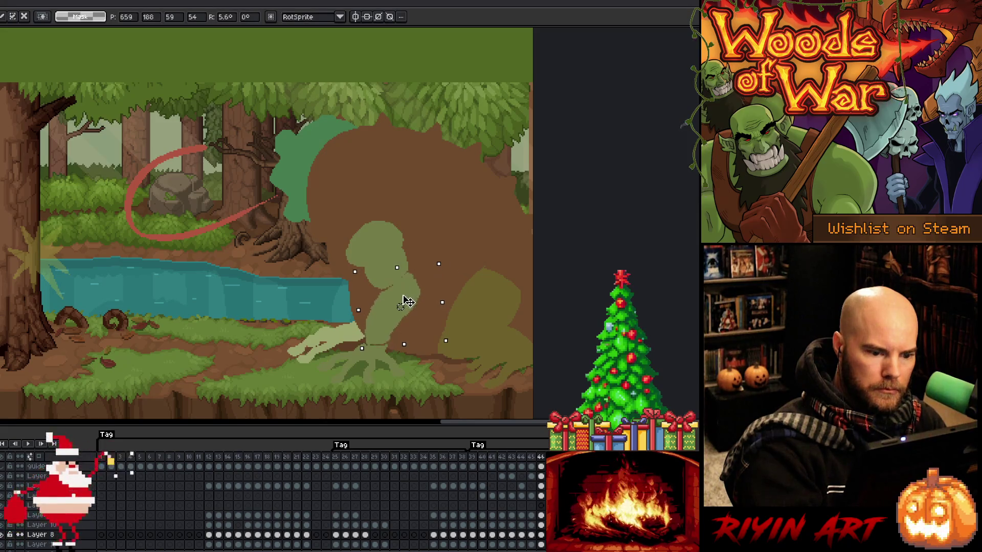
pyautogui.press('b')
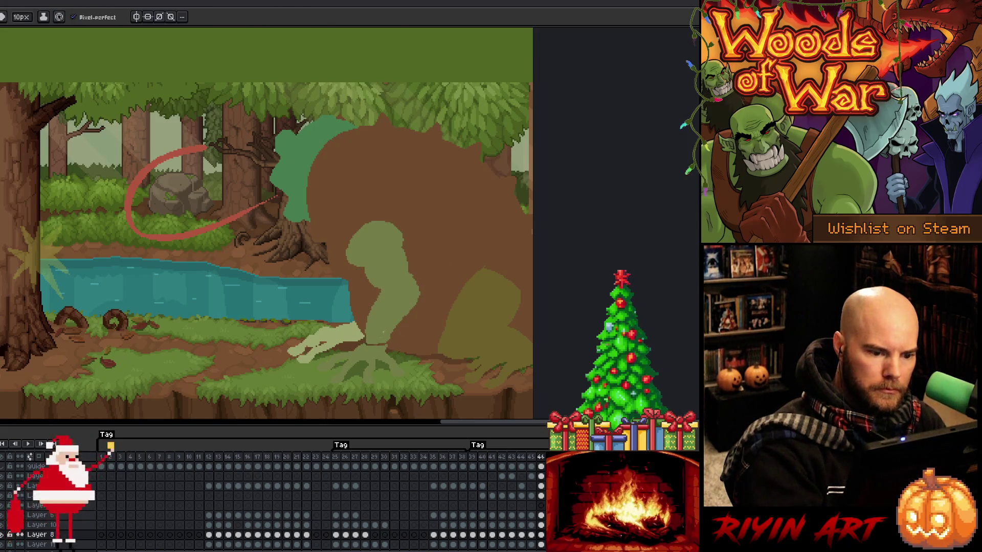
pyautogui.press('b')
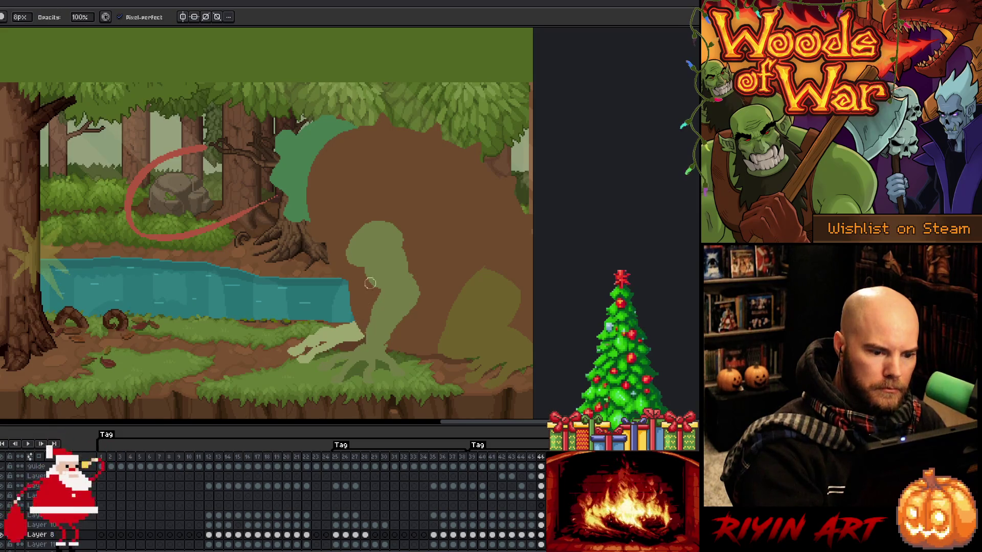
pyautogui.press('e')
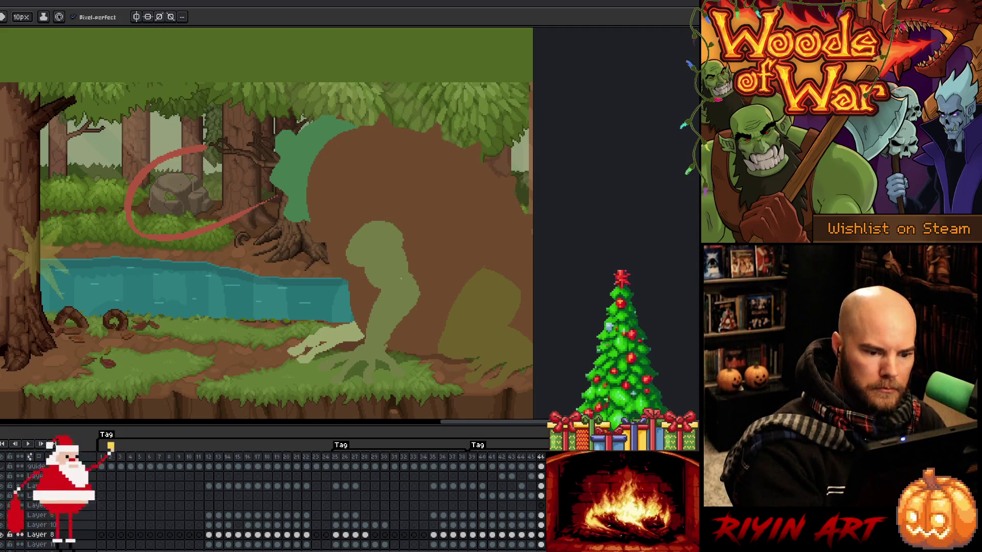
pyautogui.press('b')
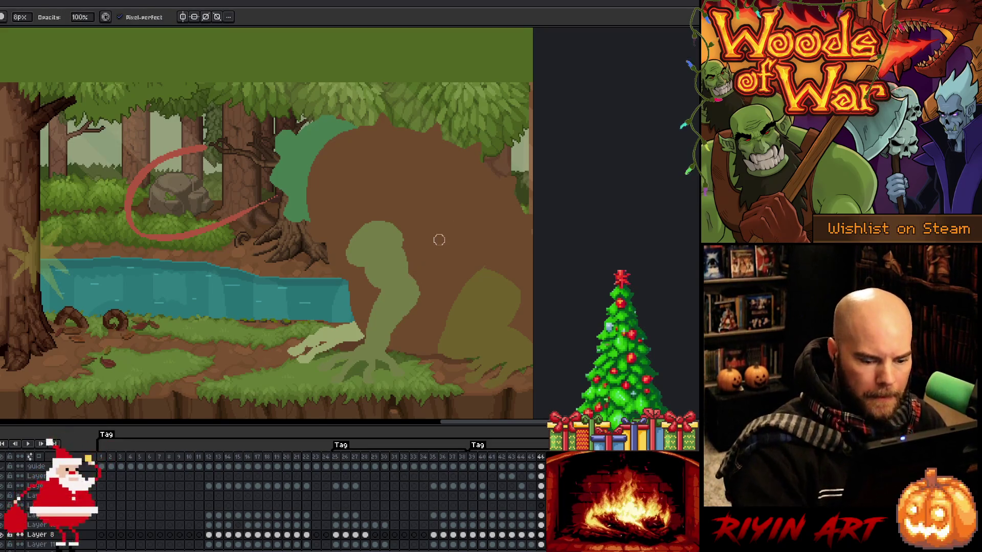
pyautogui.press('Return')
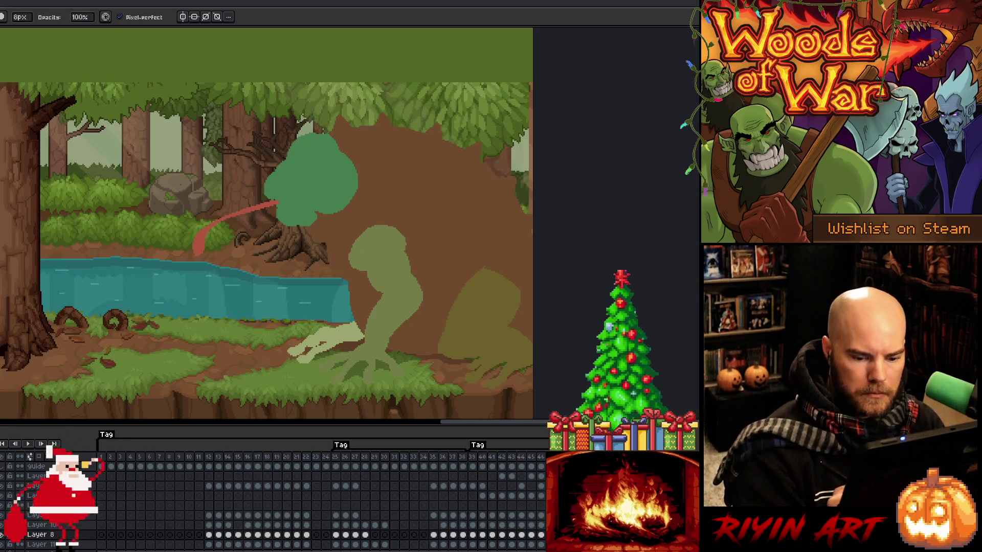
# - Trim the green head blob's right edge by painting over it with brown
pyautogui.click(32, 516)
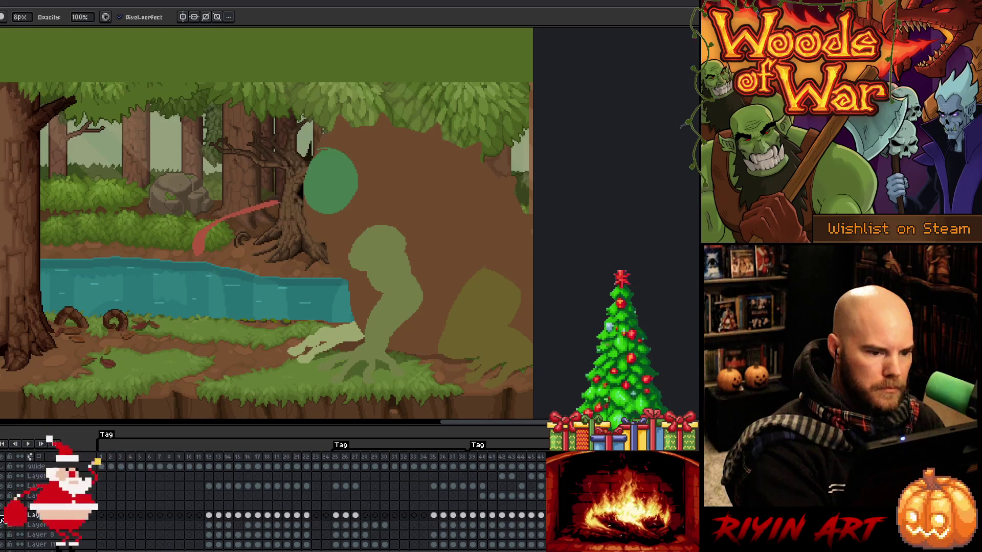
pyautogui.click(4, 487)
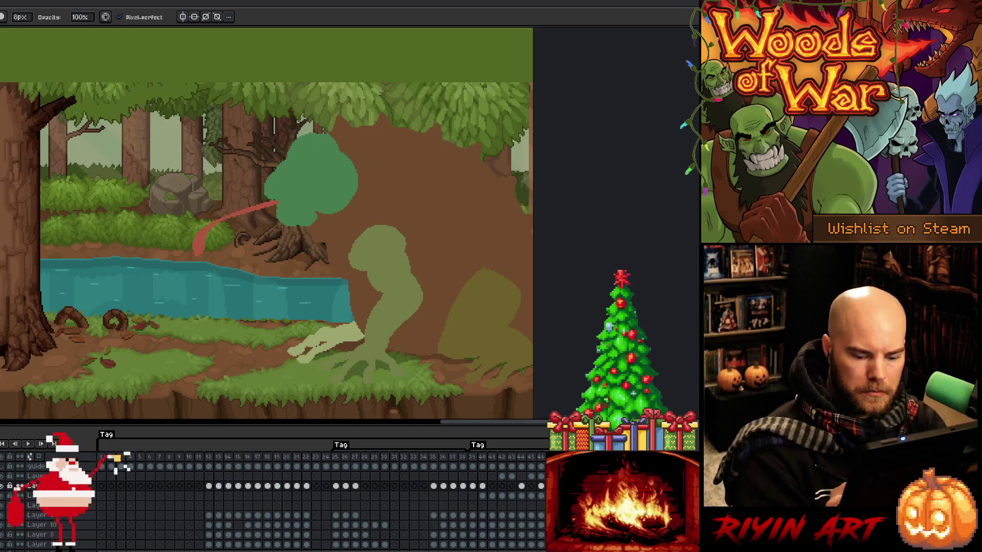
pyautogui.moveTo(350, 150); pyautogui.dragTo(322, 216)
pyautogui.keyDown('alt'); pyautogui.click(333, 168); pyautogui.keyUp('alt')
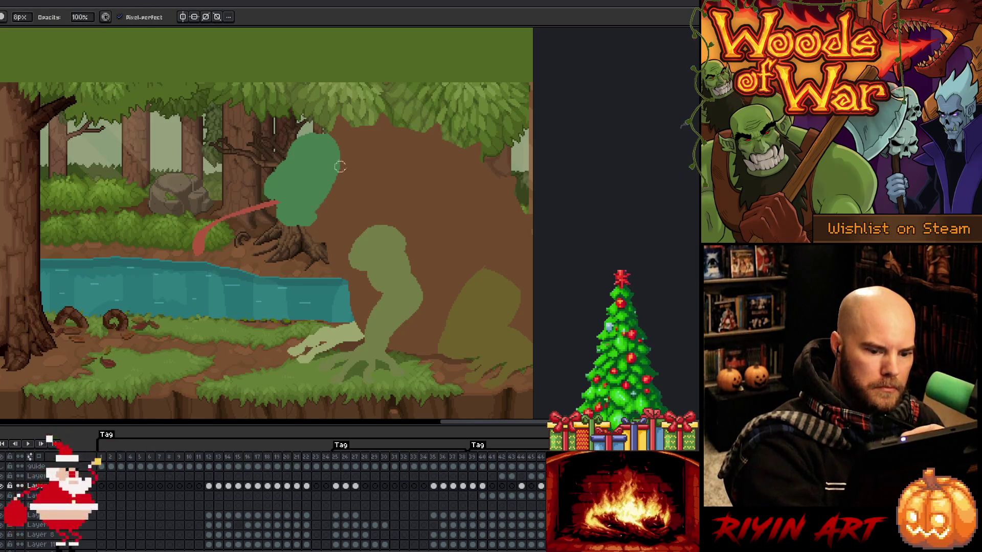
pyautogui.click(36, 515)
pyautogui.moveTo(340, 205)
pyautogui.mouseDown()
pyautogui.moveTo(337, 154)
pyautogui.moveTo(332, 203)
pyautogui.moveTo(327, 170)
pyautogui.mouseUp()
# - Transform the frame 40 tongue and repaint its curled tip, then advance to frame 41
pyautogui.hotkey('ctrl', 'z')
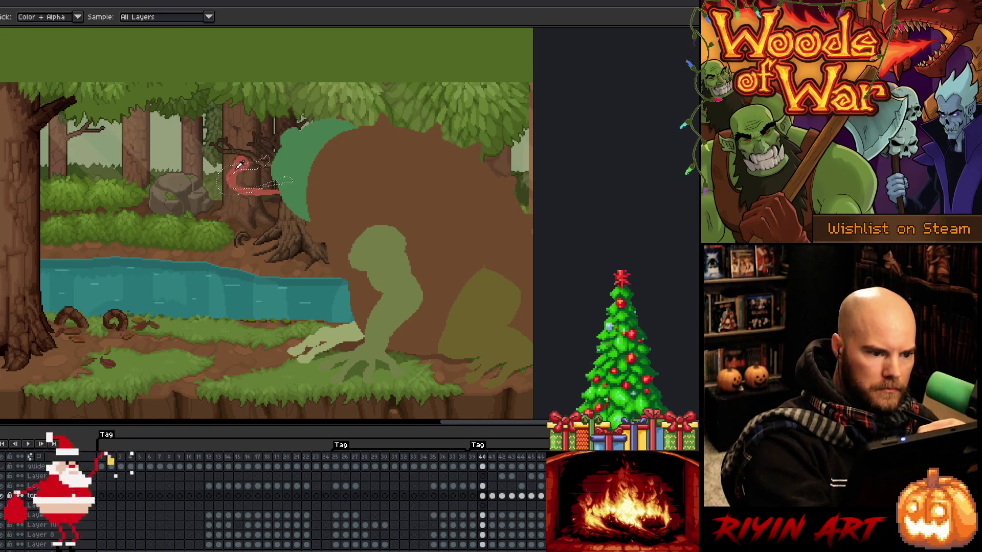
pyautogui.click(257, 153)
pyautogui.hotkey('ctrl', 'a')
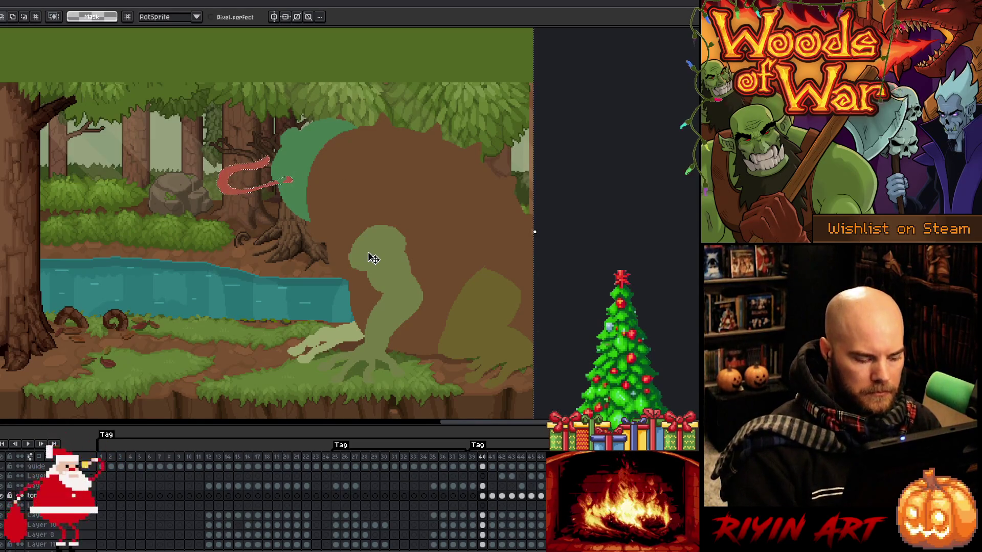
pyautogui.press('b')
pyautogui.moveTo(289, 177)
pyautogui.mouseDown()
pyautogui.moveTo(261, 187)
pyautogui.moveTo(299, 178)
pyautogui.mouseUp()
pyautogui.hotkey('ctrl', 'd')
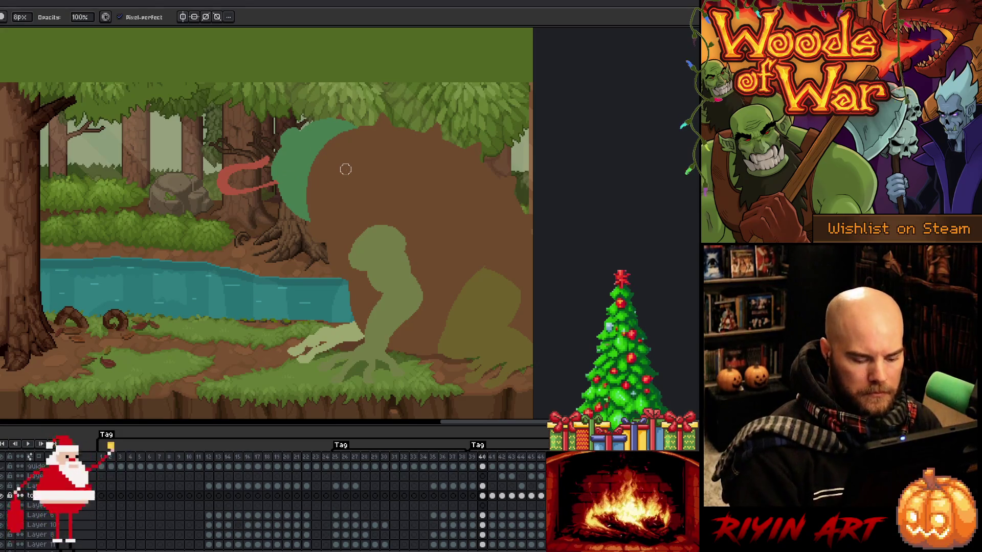
pyautogui.press('.')
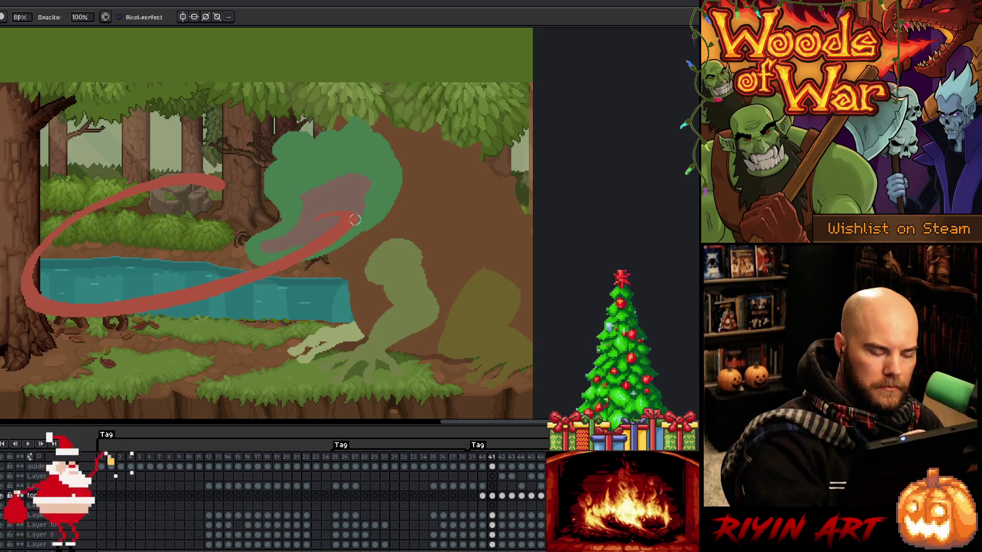
# - Lasso the long tongue loop into a broad swoosh and fill it with red
pyautogui.press('m')
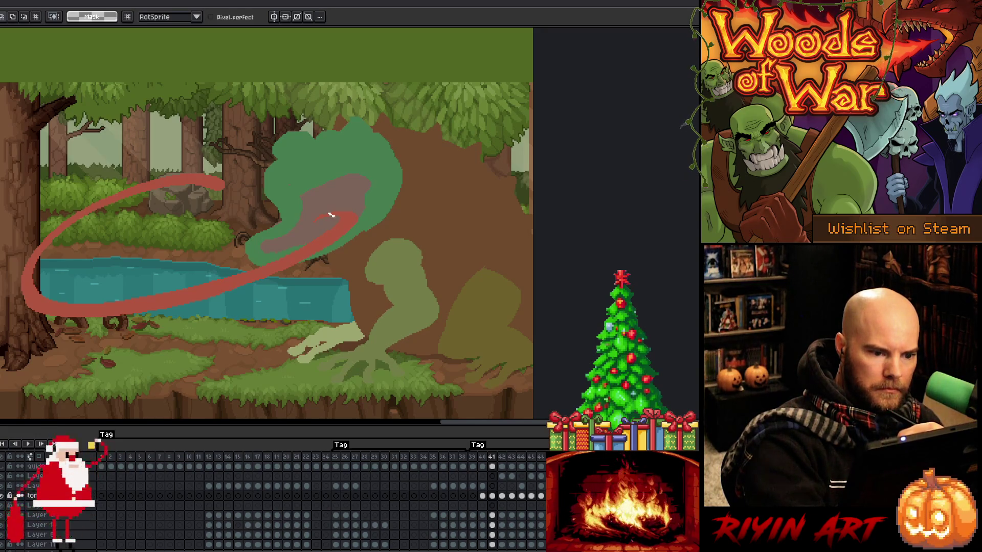
pyautogui.moveTo(365, 229)
pyautogui.mouseDown()
pyautogui.moveTo(264, 286)
pyautogui.moveTo(92, 307)
pyautogui.moveTo(62, 233)
pyautogui.moveTo(173, 191)
pyautogui.mouseUp()
pyautogui.moveTo(325, 217)
pyautogui.mouseDown()
pyautogui.moveTo(353, 219)
pyautogui.moveTo(280, 286)
pyautogui.moveTo(18, 258)
pyautogui.moveTo(67, 209)
pyautogui.moveTo(193, 194)
pyautogui.moveTo(362, 225)
pyautogui.moveTo(207, 304)
pyautogui.moveTo(77, 194)
pyautogui.moveTo(250, 166)
pyautogui.moveTo(105, 172)
pyautogui.moveTo(48, 195)
pyautogui.moveTo(8, 251)
pyautogui.moveTo(38, 324)
pyautogui.moveTo(118, 343)
pyautogui.moveTo(241, 335)
pyautogui.moveTo(348, 276)
pyautogui.moveTo(394, 233)
pyautogui.mouseUp()
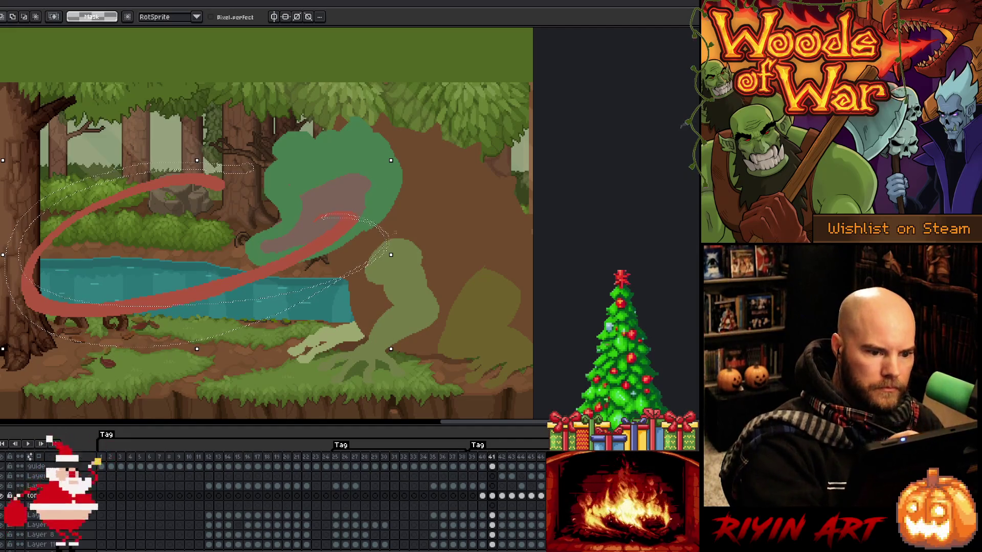
pyautogui.moveTo(133, 329)
pyautogui.mouseDown()
pyautogui.moveTo(285, 306)
pyautogui.moveTo(384, 252)
pyautogui.moveTo(393, 241)
pyautogui.moveTo(358, 271)
pyautogui.moveTo(391, 227)
pyautogui.mouseUp()
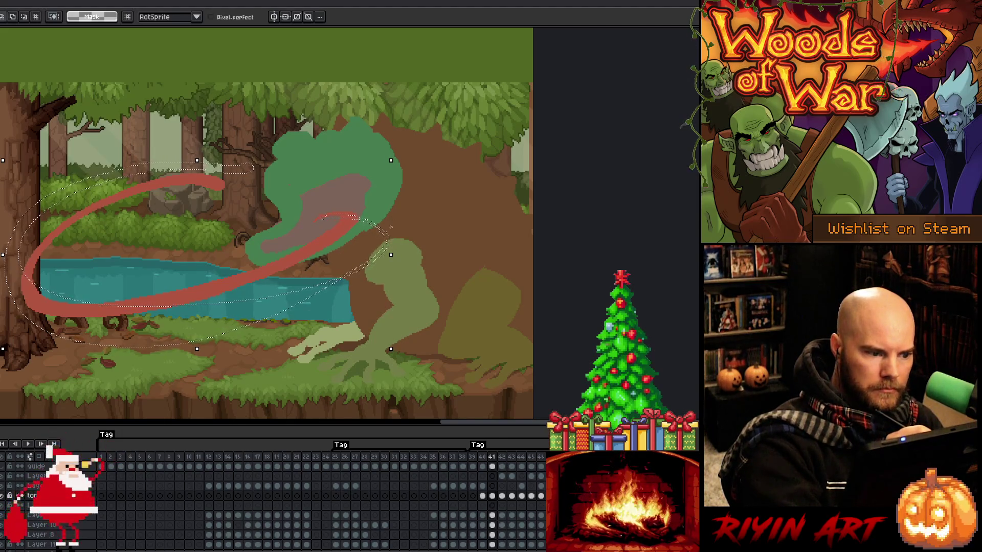
pyautogui.press('f')
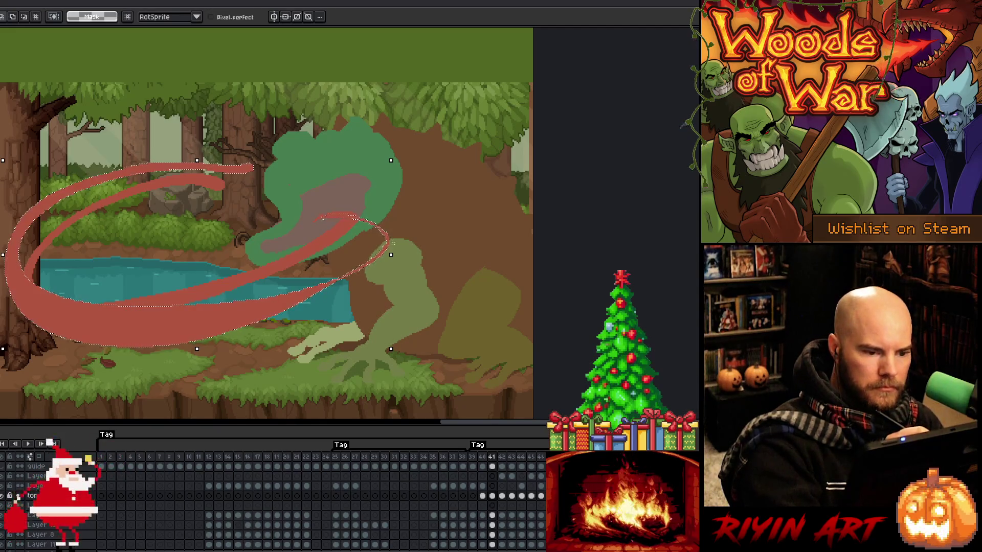
pyautogui.hotkey('ctrl', 'shift', 'i')
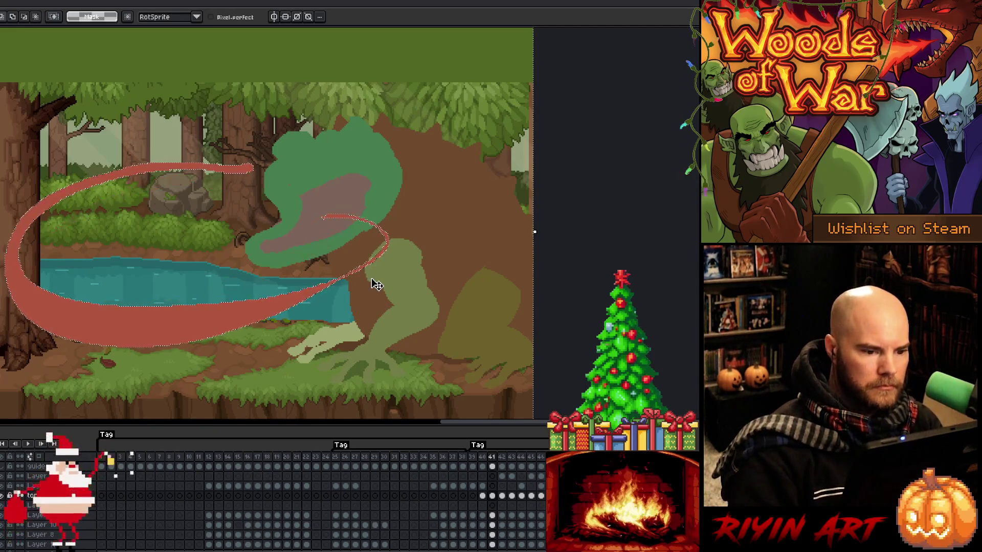
pyautogui.hotkey('ctrl', 'd')
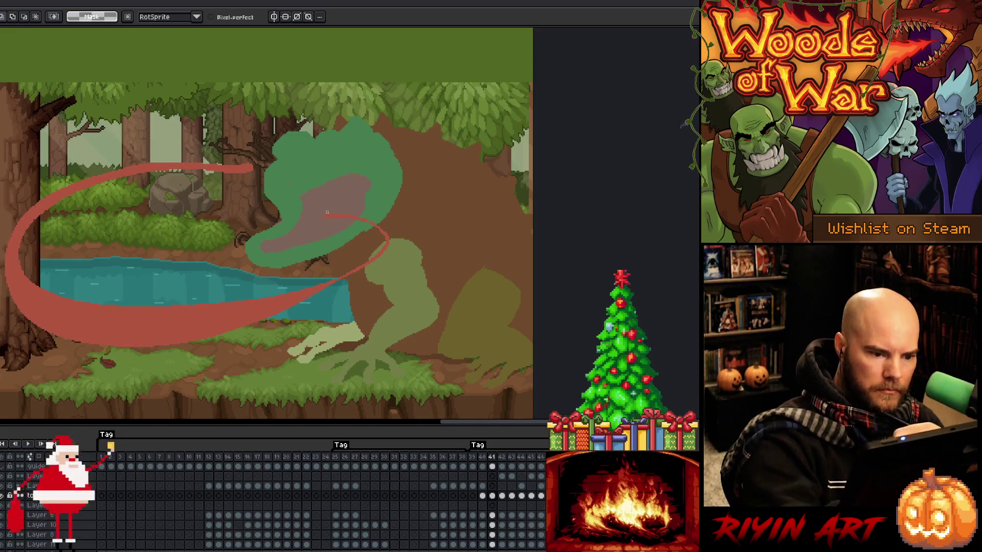
# - Outline the tongue's lower band and delete it
pyautogui.moveTo(385, 244); pyautogui.dragTo(330, 217)
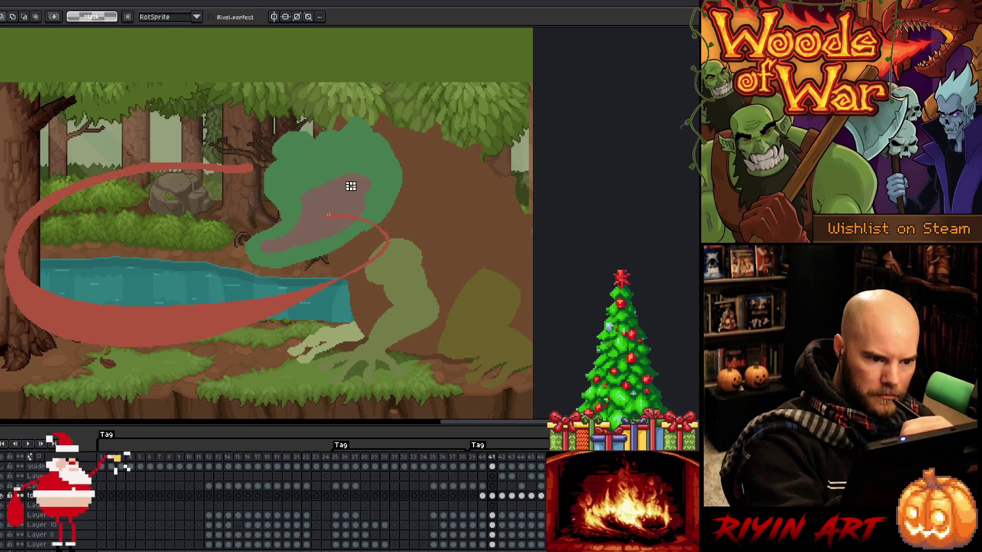
pyautogui.moveTo(356, 266)
pyautogui.mouseDown()
pyautogui.moveTo(281, 296)
pyautogui.moveTo(170, 311)
pyautogui.moveTo(34, 300)
pyautogui.moveTo(14, 233)
pyautogui.mouseUp()
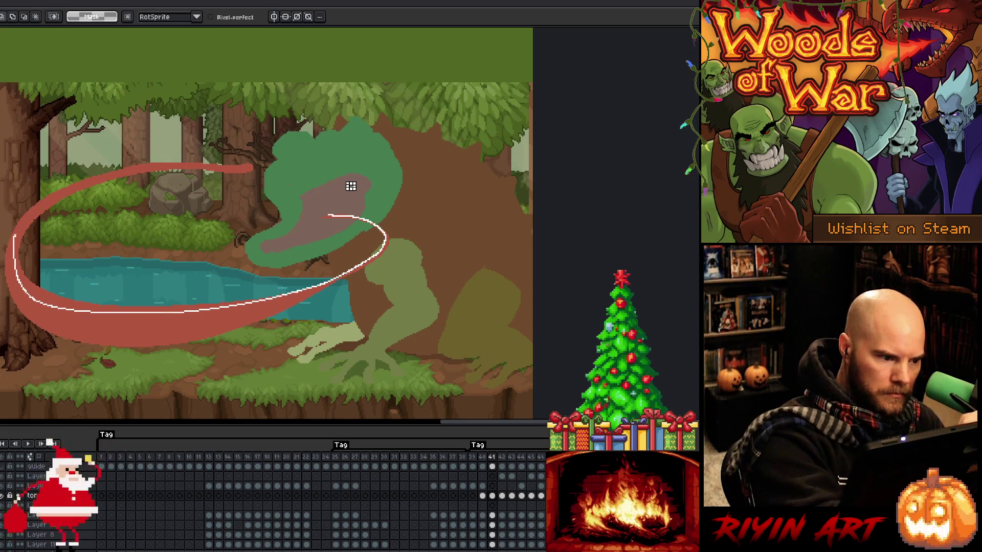
pyautogui.moveTo(45, 326)
pyautogui.mouseDown()
pyautogui.moveTo(169, 335)
pyautogui.moveTo(296, 295)
pyautogui.moveTo(382, 249)
pyautogui.mouseUp()
pyautogui.press('Delete')
pyautogui.hotkey('ctrl', 'd')
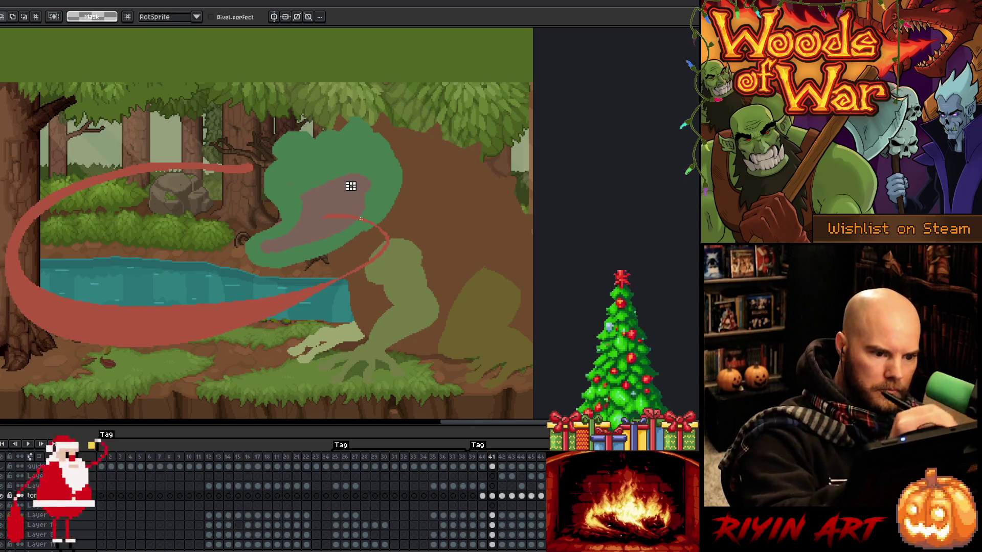
# - Reselect the red tongue and brush red into the swirl's left part inside the selection
pyautogui.moveTo(392, 240)
pyautogui.mouseDown()
pyautogui.moveTo(350, 281)
pyautogui.moveTo(148, 322)
pyautogui.moveTo(10, 266)
pyautogui.mouseUp()
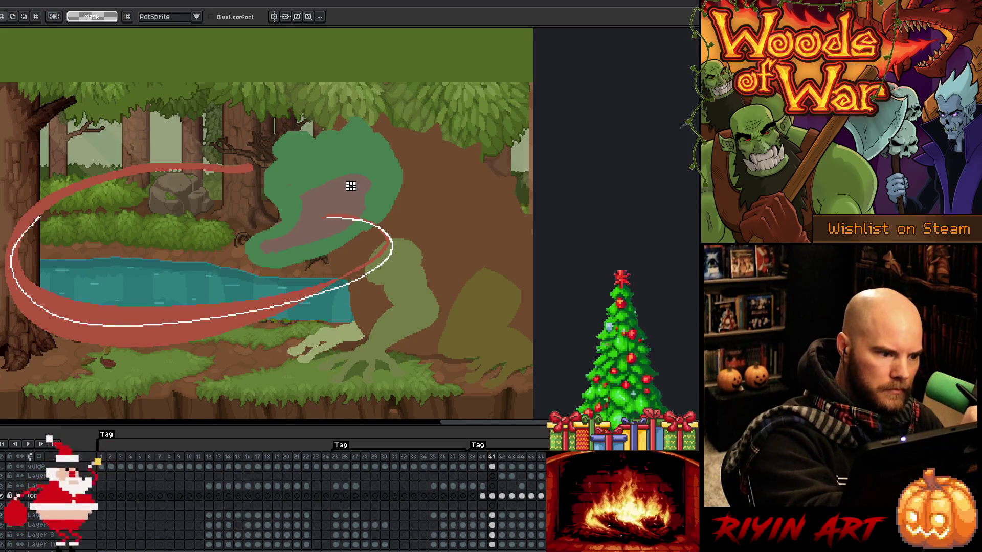
pyautogui.moveTo(49, 334); pyautogui.dragTo(289, 326)
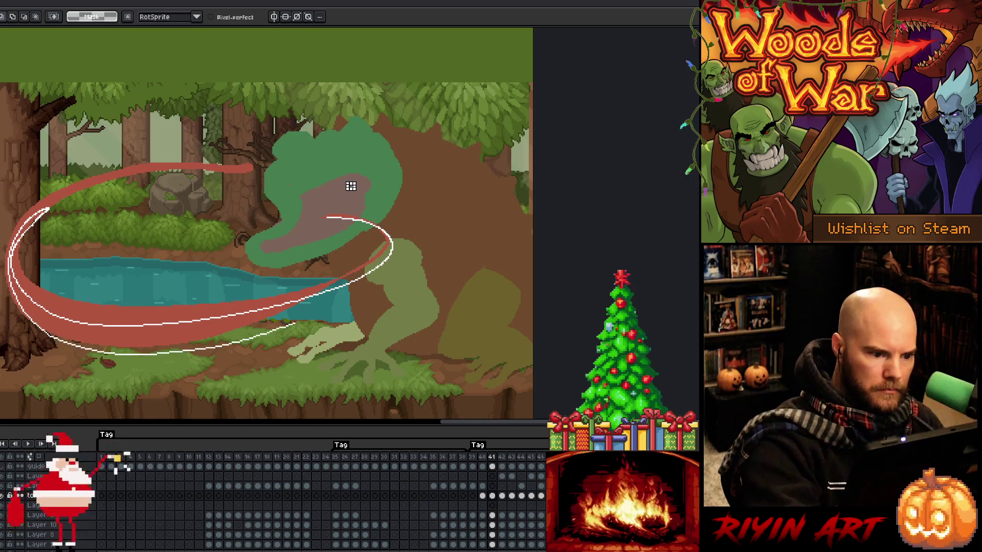
pyautogui.moveTo(351, 186); pyautogui.dragTo(312, 217)
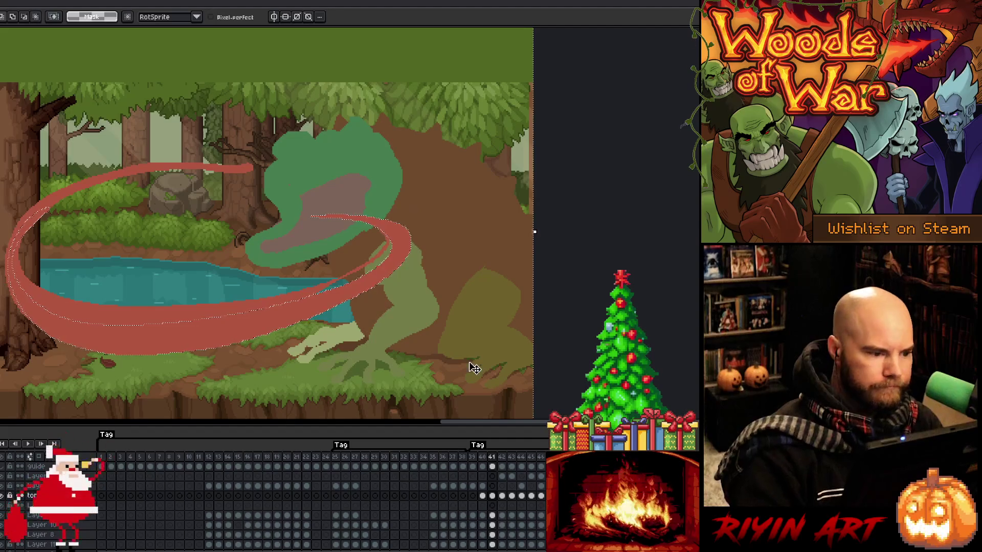
pyautogui.press('b')
pyautogui.moveTo(19, 243)
pyautogui.mouseDown()
pyautogui.moveTo(28, 251)
pyautogui.moveTo(36, 225)
pyautogui.moveTo(28, 302)
pyautogui.moveTo(159, 328)
pyautogui.mouseUp()
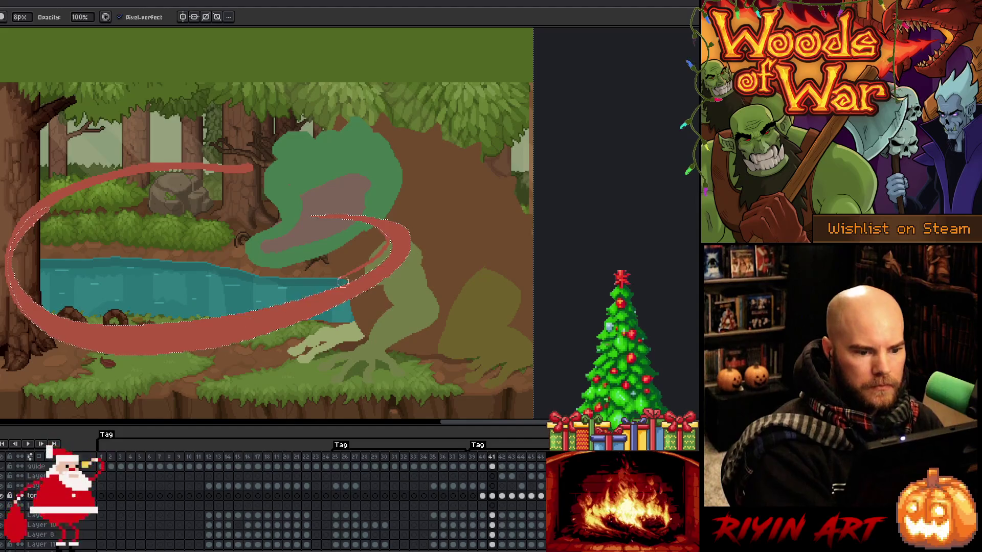
# - Deselect the tongue swirl, return to the brush, and pan to show more left forest
pyautogui.hotkey('ctrl', 'd')
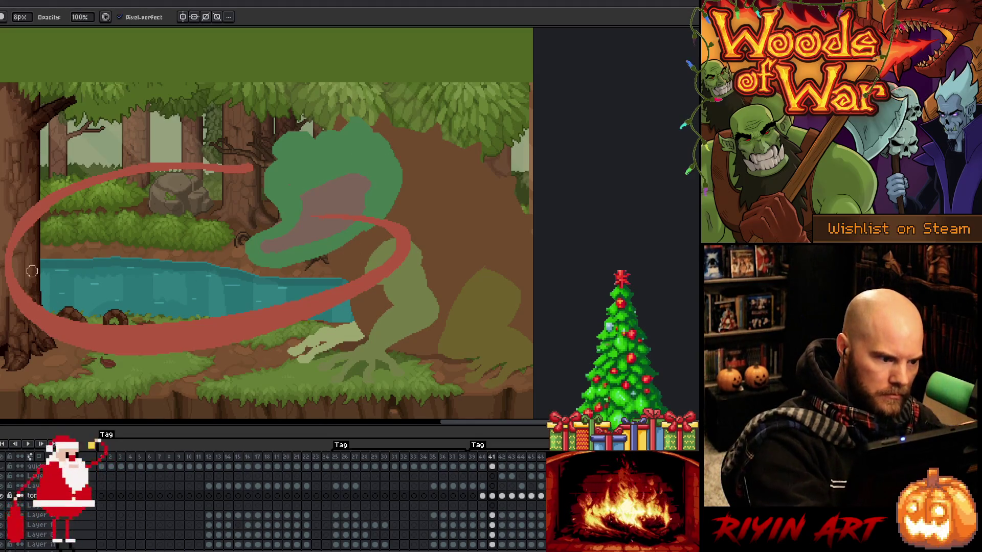
pyautogui.press('e')
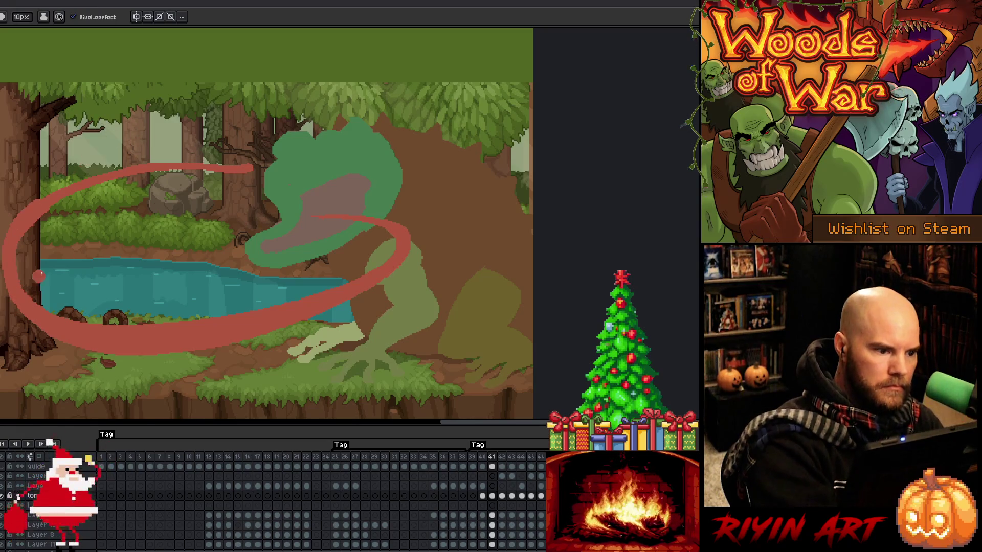
pyautogui.press('b')
pyautogui.moveTo(4, 228); pyautogui.dragTo(99, 225)
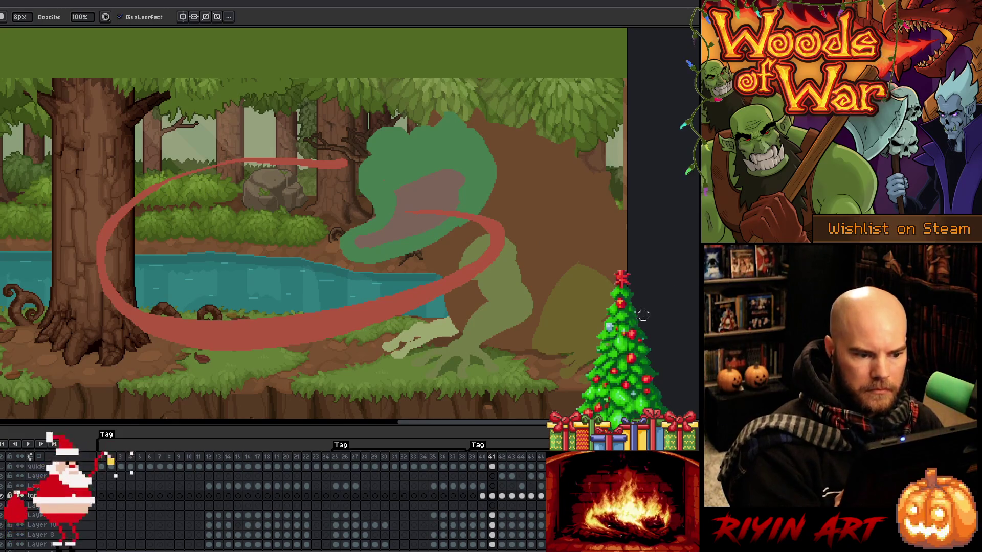
# - On frame 41, lasso the tongue's upper tip and move it down-left
pyautogui.click(484, 460)
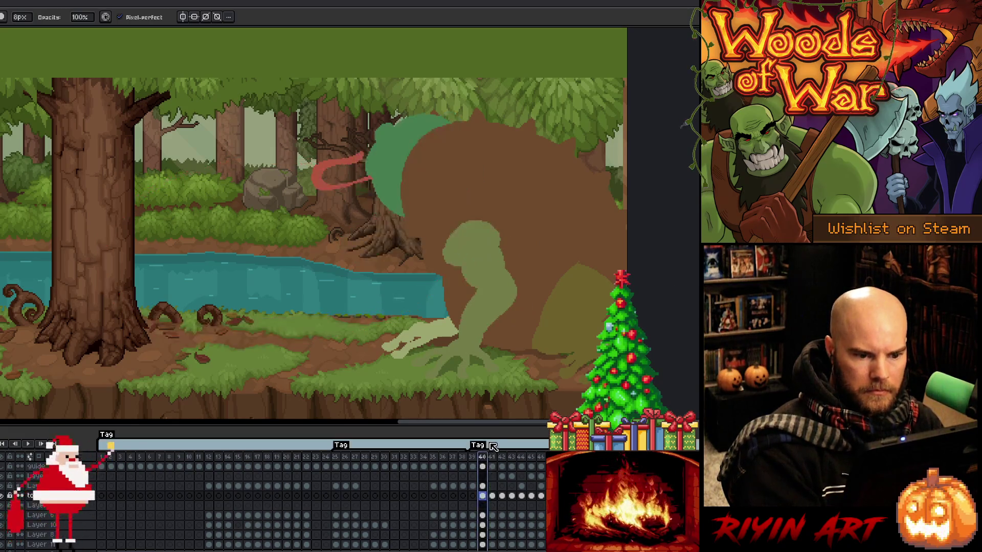
pyautogui.click(492, 456)
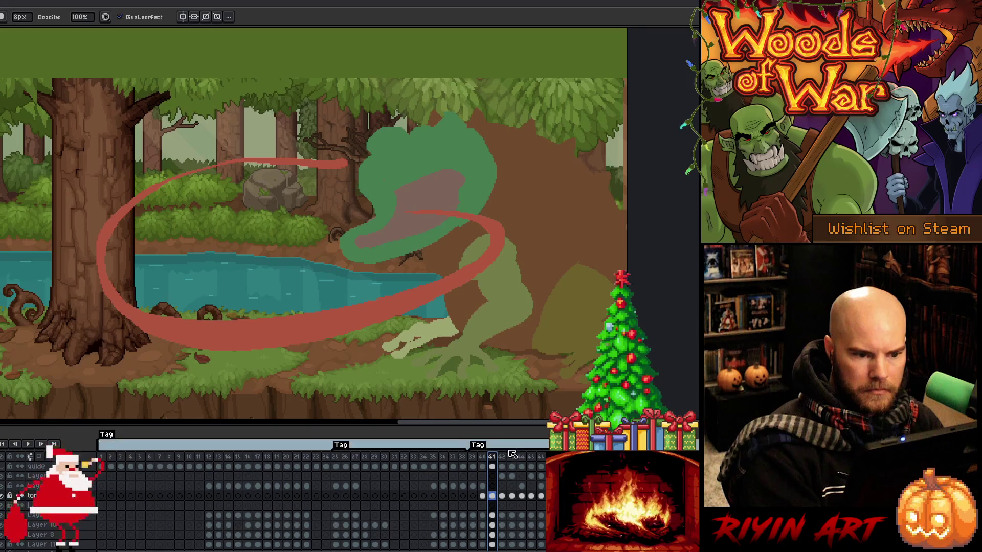
pyautogui.press('m')
pyautogui.moveTo(355, 137)
pyautogui.mouseDown()
pyautogui.moveTo(231, 194)
pyautogui.moveTo(309, 172)
pyautogui.mouseUp()
pyautogui.press('b')
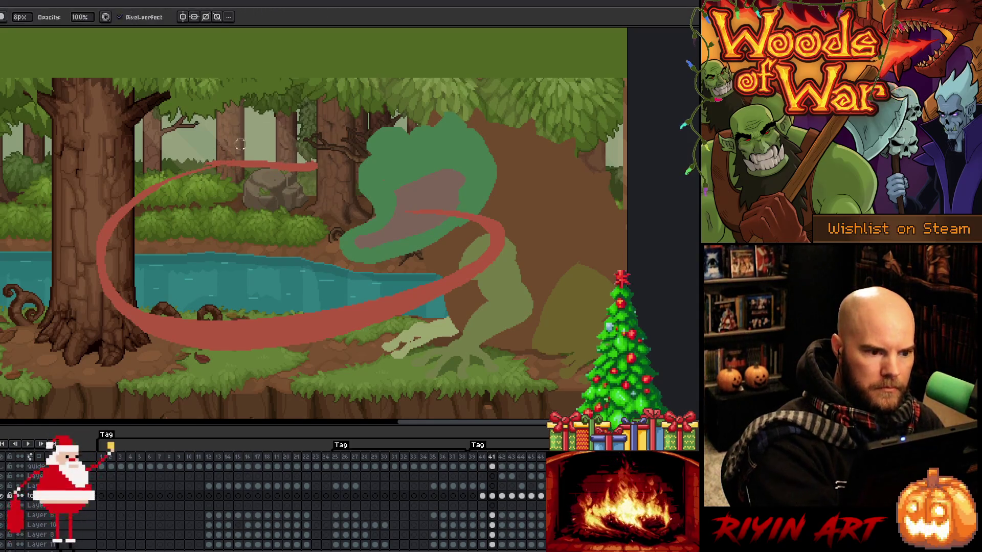
# - Thicken the top-left stroke of the tongue loop with the brush, then play the animation
pyautogui.moveTo(253, 169); pyautogui.dragTo(241, 168)
pyautogui.moveTo(241, 169); pyautogui.dragTo(169, 184)
pyautogui.moveTo(249, 172)
pyautogui.mouseDown()
pyautogui.moveTo(207, 173)
pyautogui.moveTo(163, 192)
pyautogui.mouseUp()
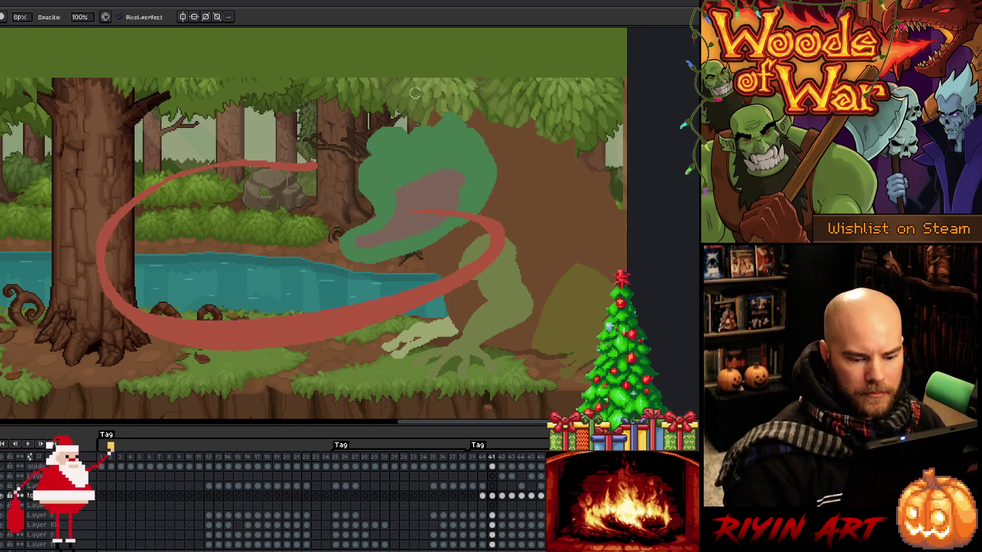
pyautogui.press('Return')
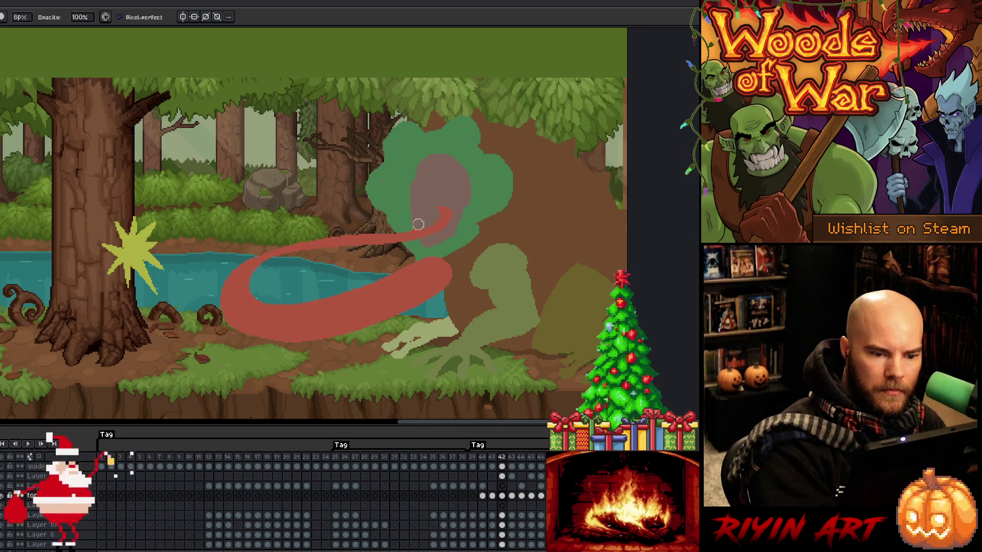
# - Brush a hook at the tongue tip, reshape its bands, and add a curl in the left loop
pyautogui.press('e')
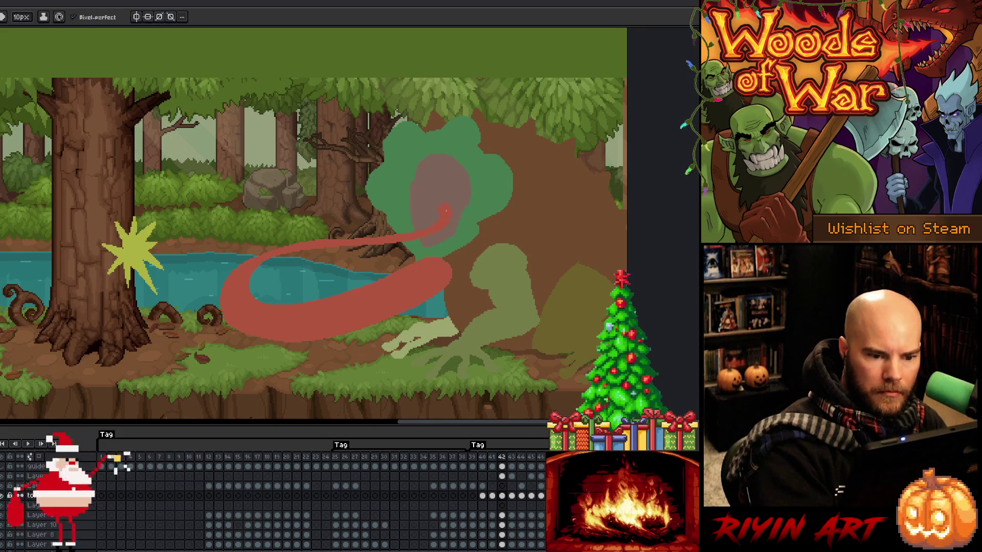
pyautogui.press('b')
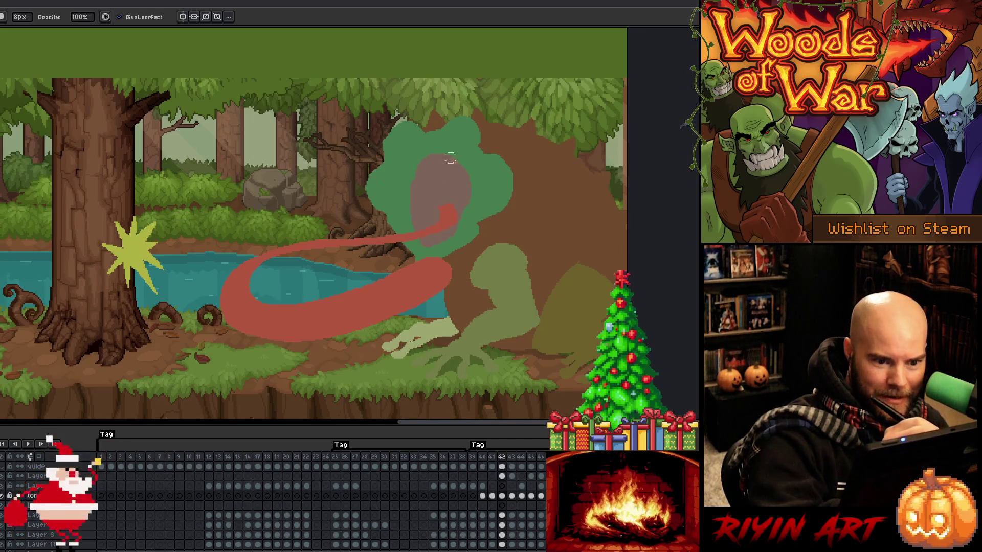
pyautogui.moveTo(445, 214)
pyautogui.mouseDown()
pyautogui.moveTo(427, 214)
pyautogui.moveTo(440, 211)
pyautogui.mouseUp()
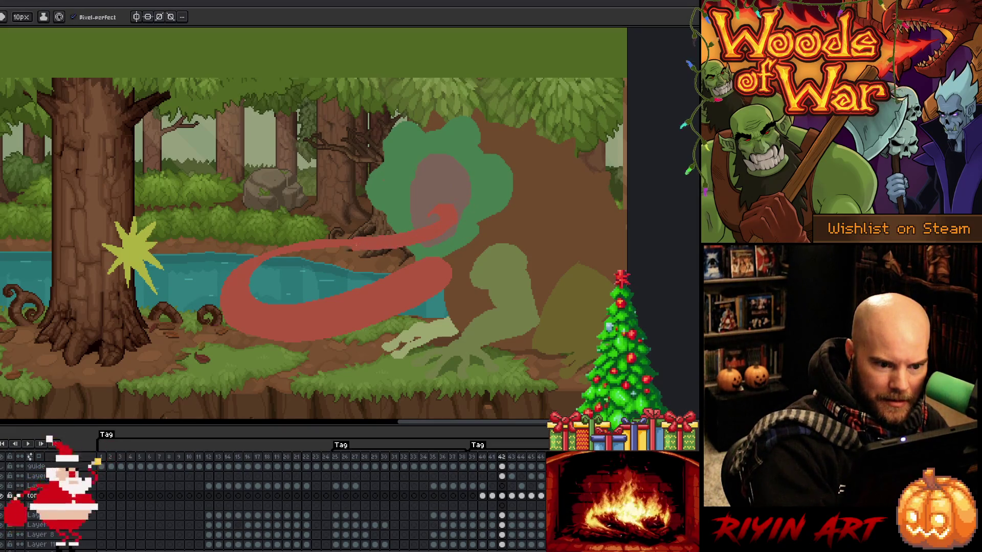
pyautogui.press('b')
pyautogui.moveTo(432, 243)
pyautogui.mouseDown()
pyautogui.moveTo(285, 252)
pyautogui.moveTo(254, 275)
pyautogui.mouseUp()
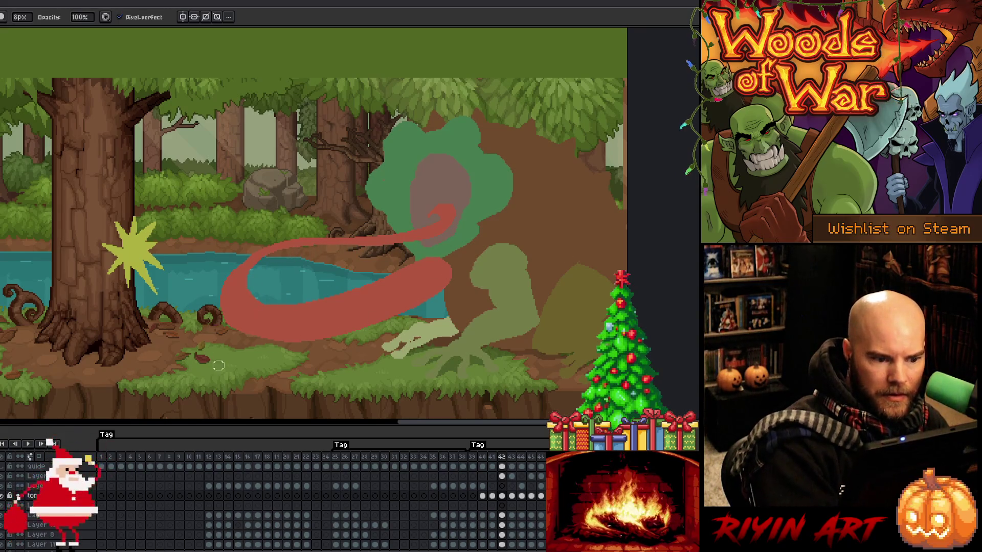
pyautogui.moveTo(250, 340); pyautogui.dragTo(324, 334)
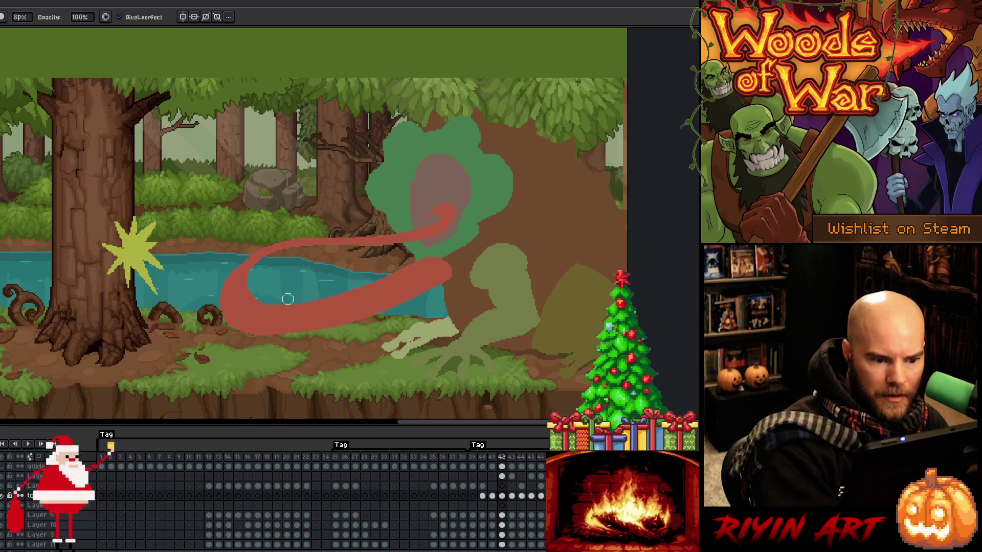
pyautogui.press('e')
pyautogui.press('b')
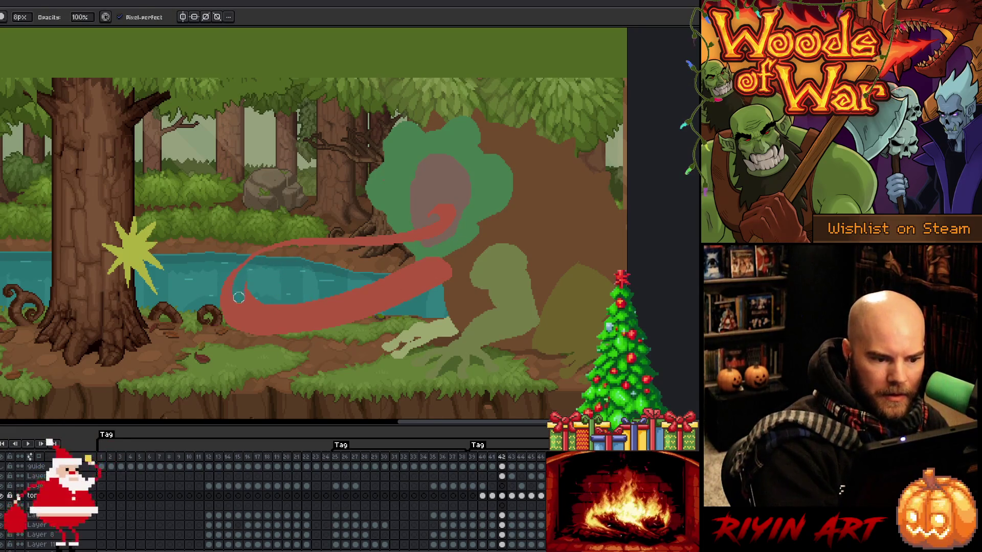
pyautogui.moveTo(245, 292); pyautogui.dragTo(259, 313)
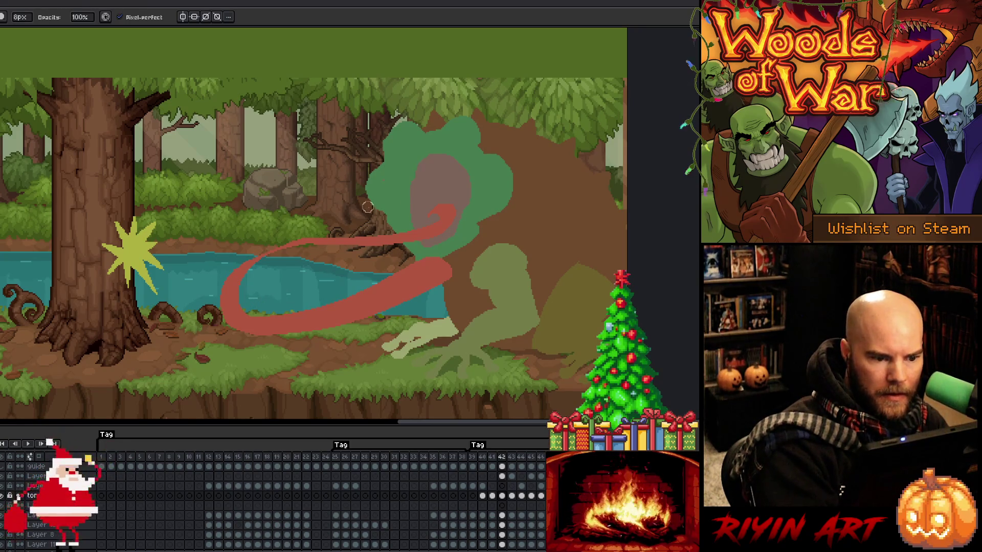
# - Lasso a star-shaped impact burst outline where the tongue meets the frog
pyautogui.press('e')
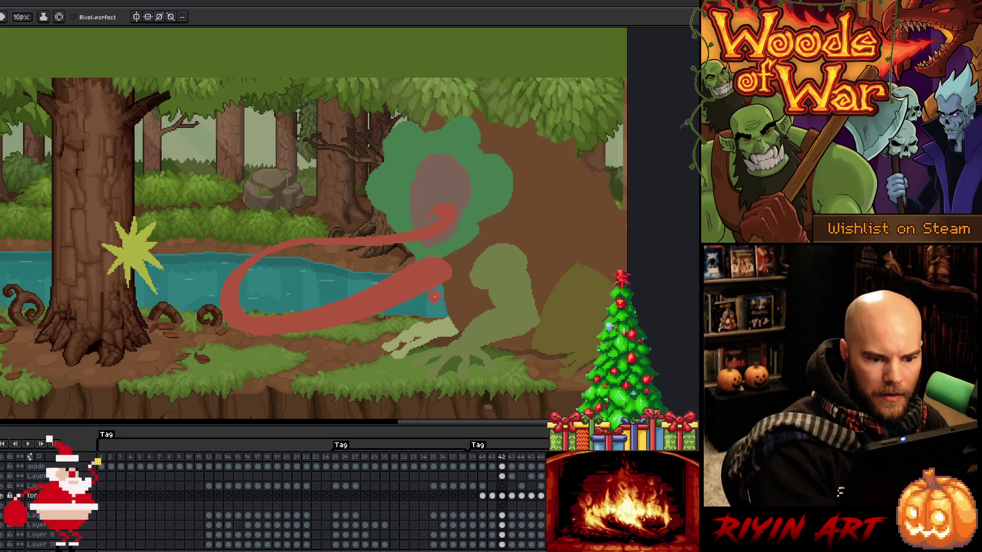
pyautogui.press('m')
pyautogui.moveTo(381, 281)
pyautogui.mouseDown()
pyautogui.moveTo(383, 263)
pyautogui.moveTo(404, 280)
pyautogui.moveTo(419, 252)
pyautogui.moveTo(429, 266)
pyautogui.moveTo(451, 247)
pyautogui.moveTo(440, 269)
pyautogui.moveTo(466, 273)
pyautogui.moveTo(446, 278)
pyautogui.moveTo(430, 299)
pyautogui.moveTo(412, 290)
pyautogui.moveTo(409, 305)
pyautogui.moveTo(388, 301)
pyautogui.moveTo(383, 317)
pyautogui.moveTo(360, 288)
pyautogui.mouseUp()
# - Drop the burst selection and flip back through frames 41 and 40 to compare
pyautogui.hotkey('ctrl', 'd')
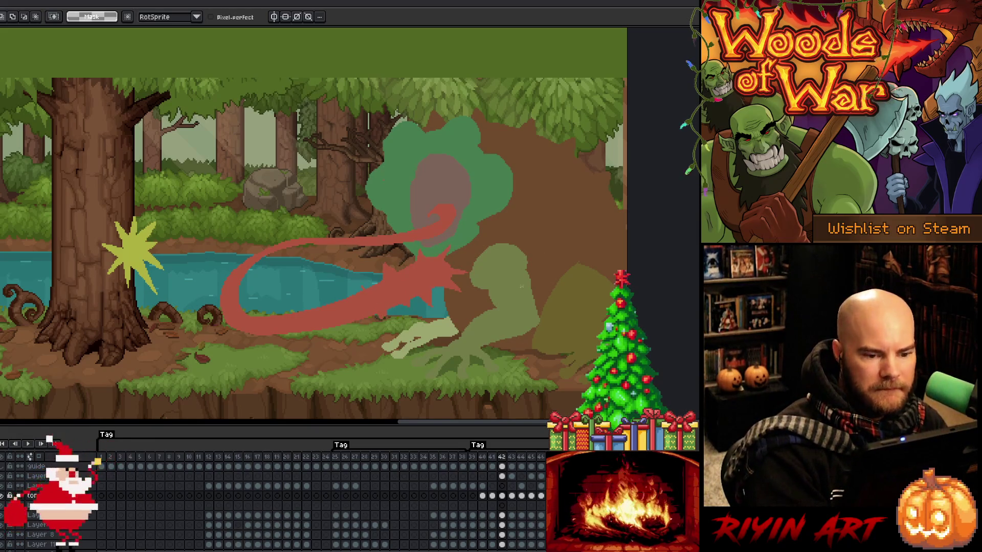
pyautogui.press('Left')
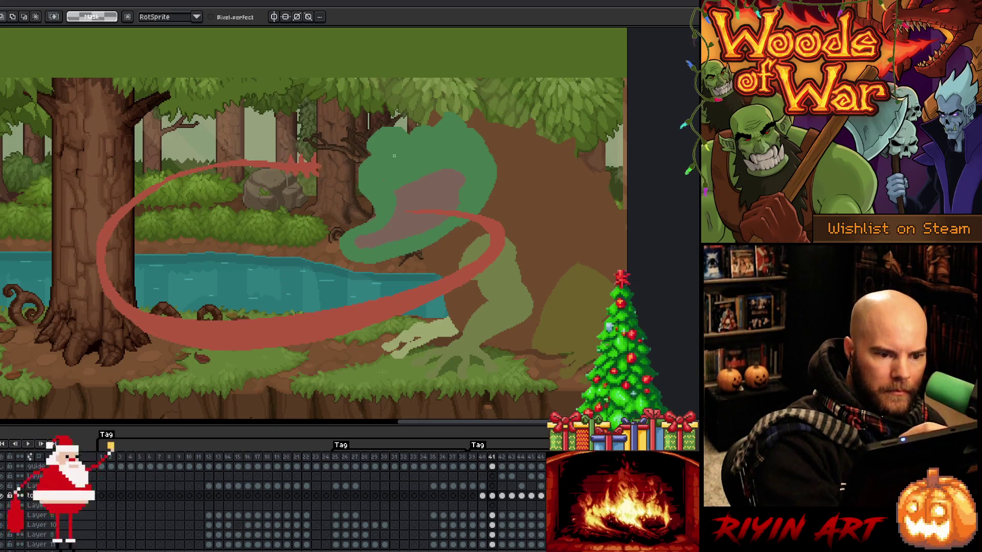
pyautogui.press('b')
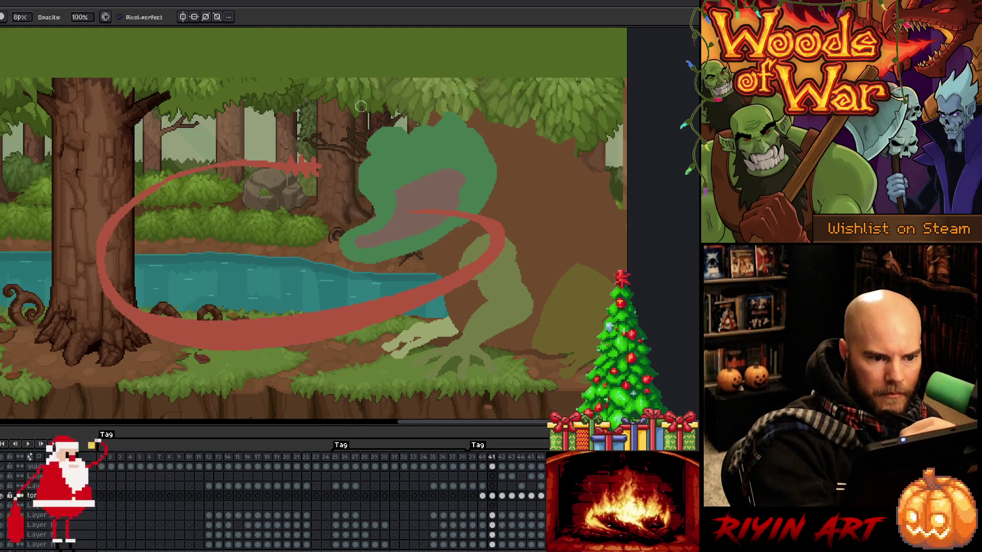
pyautogui.press('m')
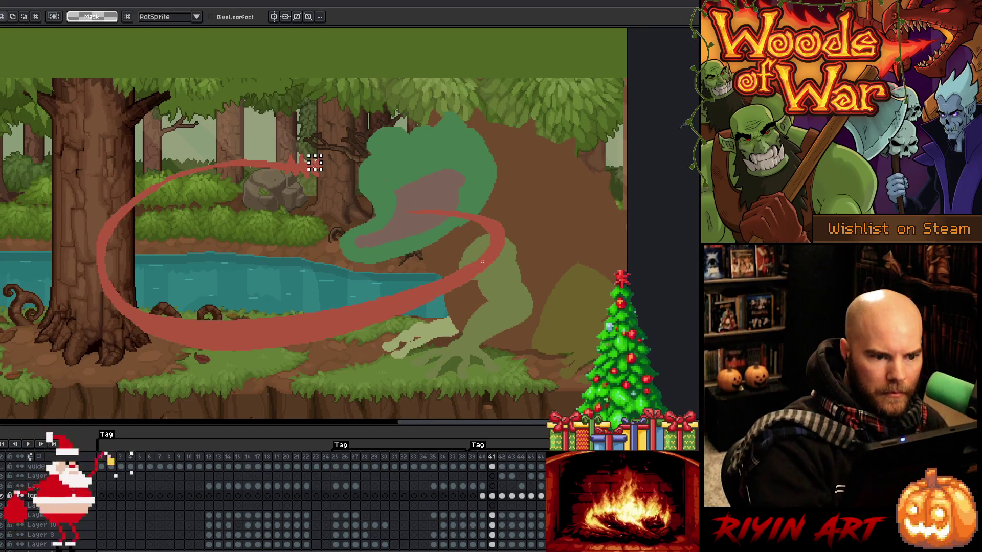
pyautogui.press(',')
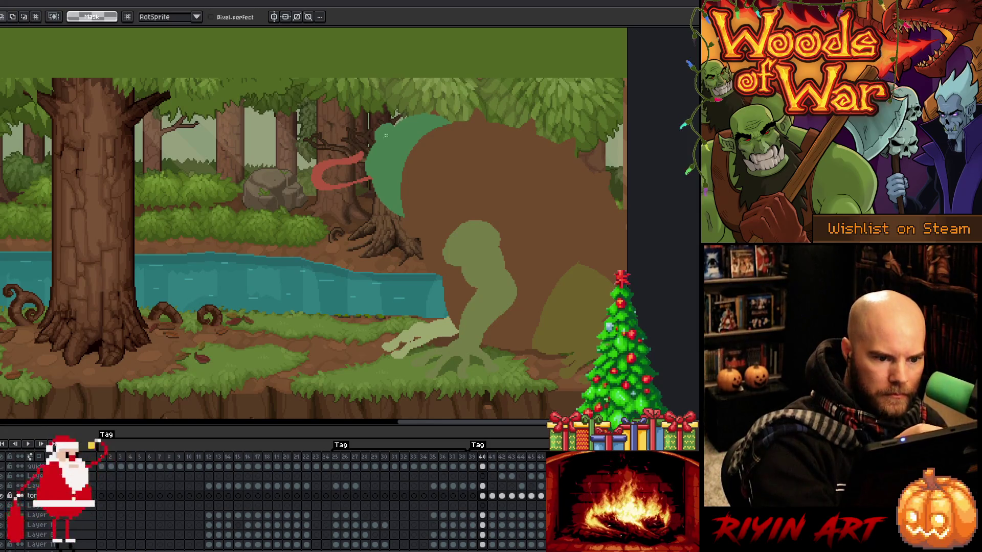
pyautogui.press('b')
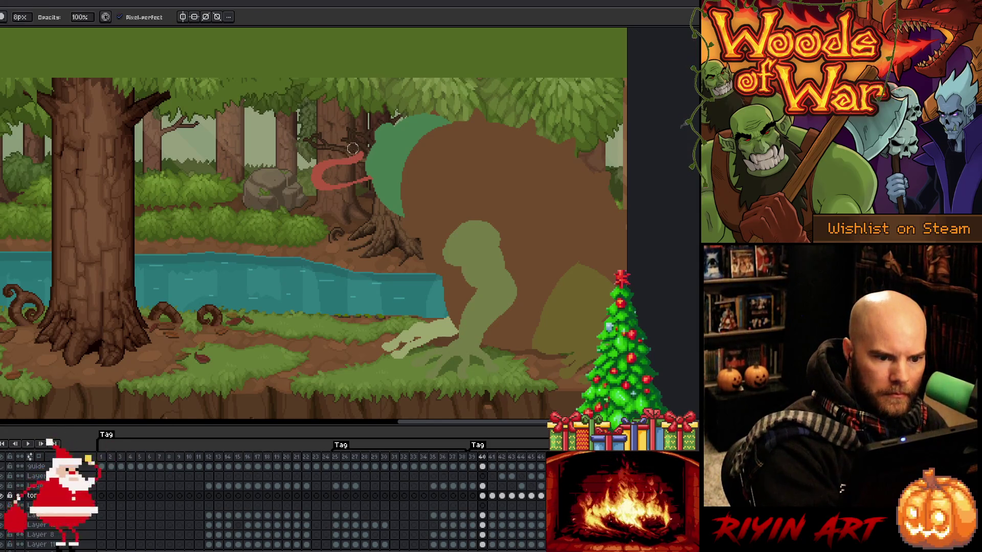
pyautogui.press('m')
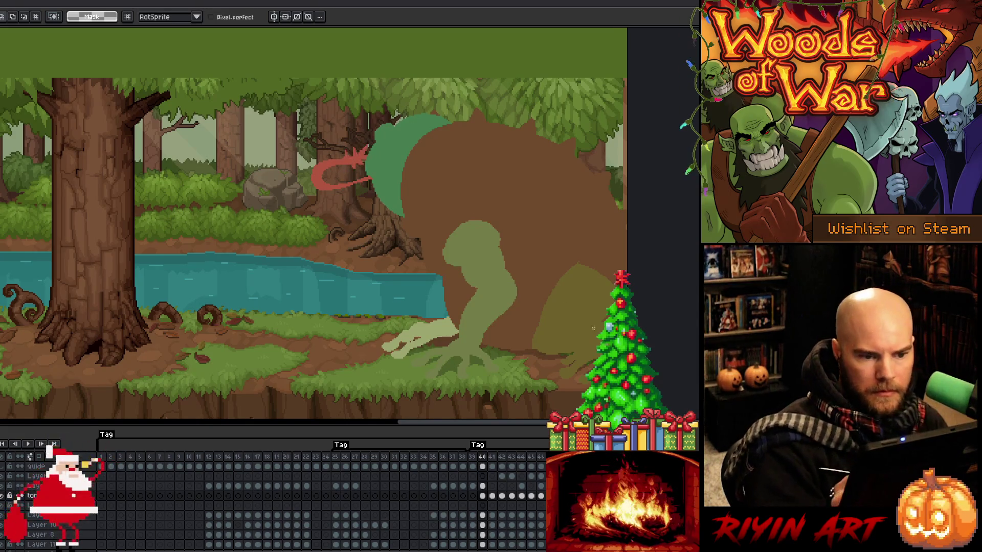
pyautogui.press('.')
pyautogui.press('.')
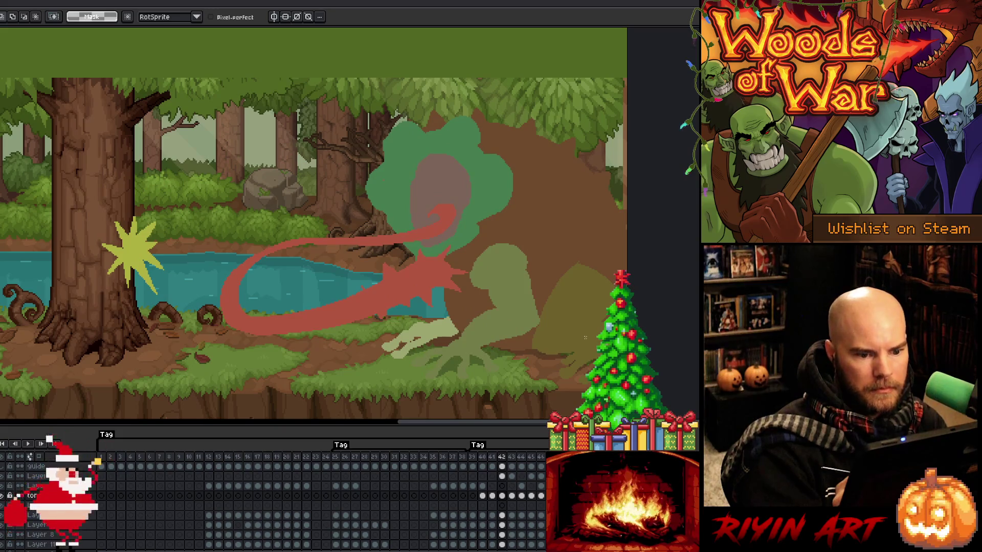
pyautogui.press('b')
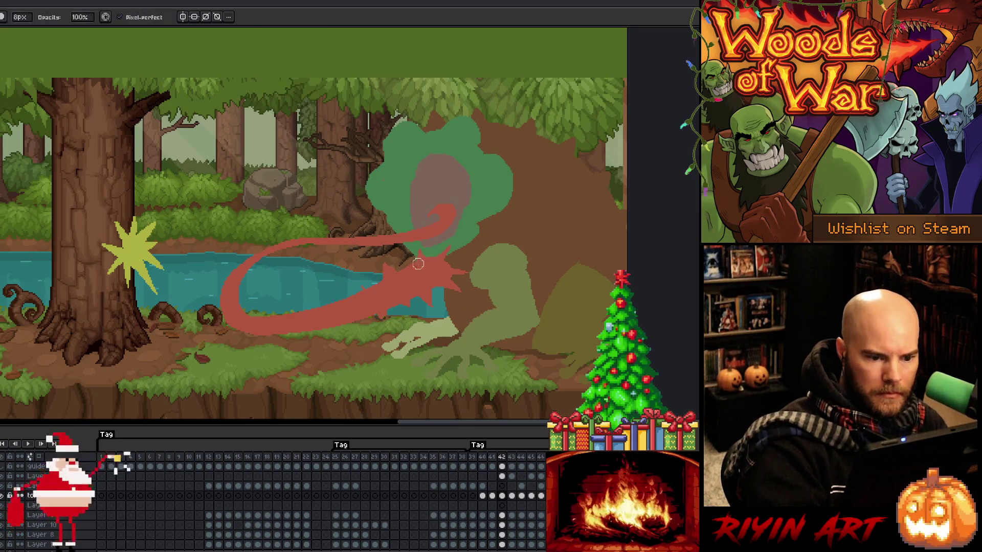
pyautogui.press('m')
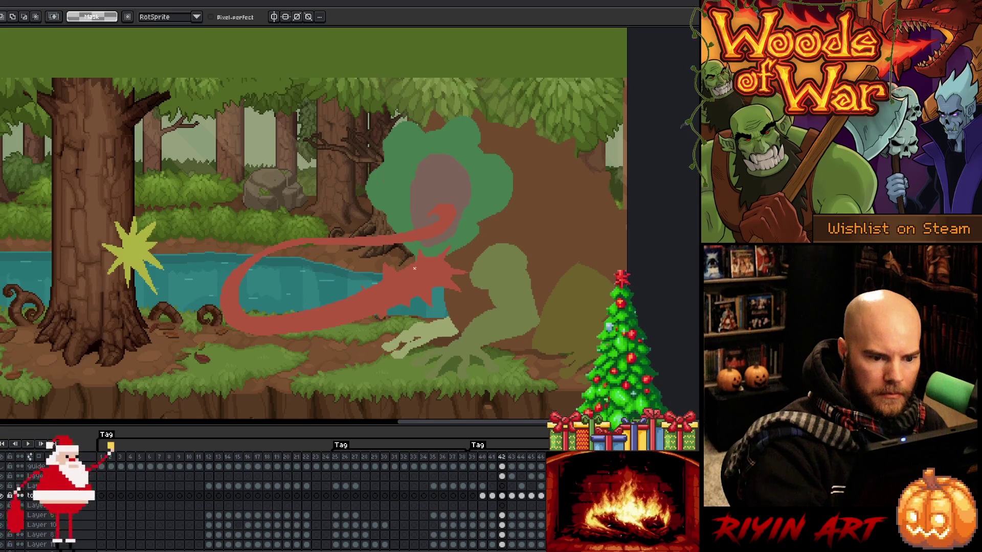
# - Lasso a bigger, spikier starburst at the tongue's end and fill it red
pyautogui.moveTo(428, 264); pyautogui.dragTo(456, 234)
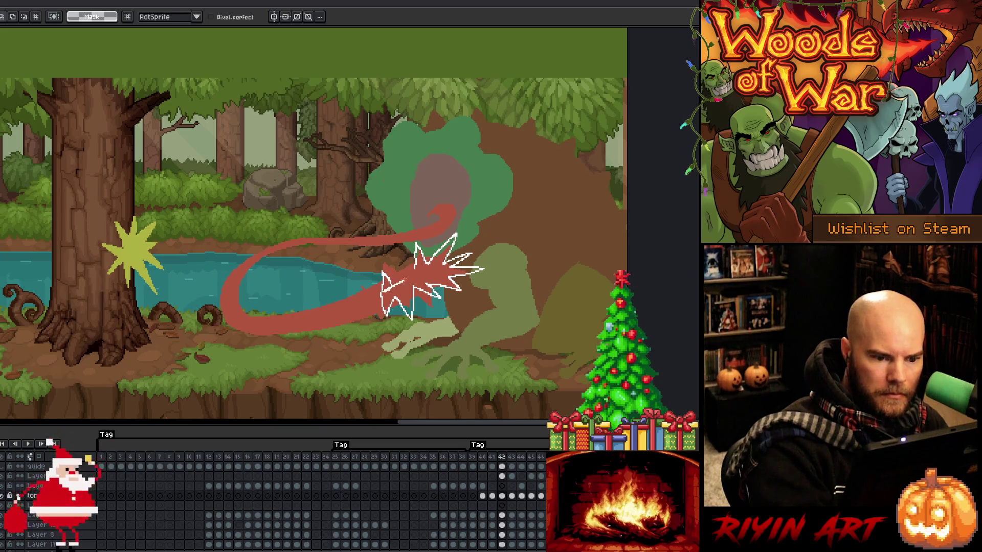
pyautogui.press('f')
pyautogui.moveTo(379, 299); pyautogui.dragTo(356, 279)
pyautogui.hotkey('ctrl', 'd')
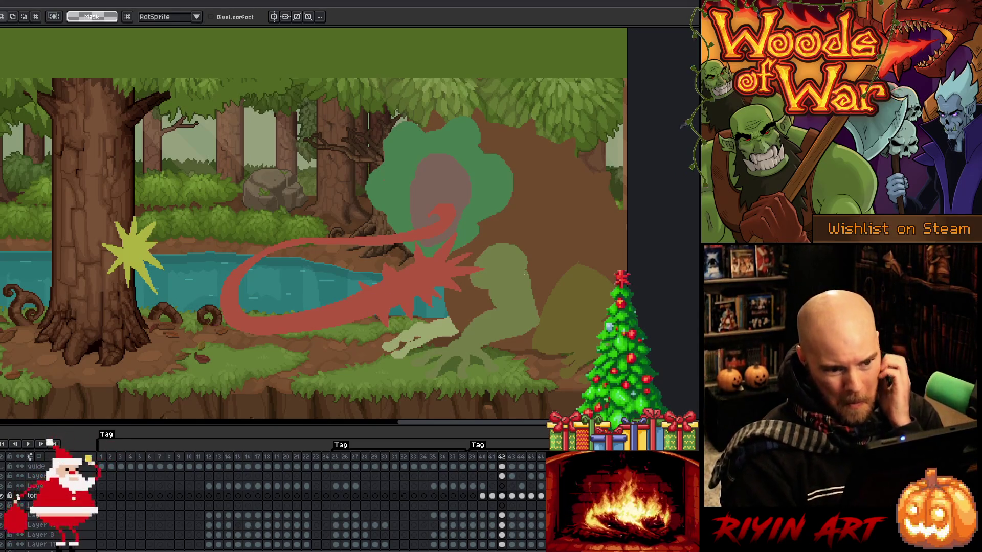
pyautogui.press('Right')
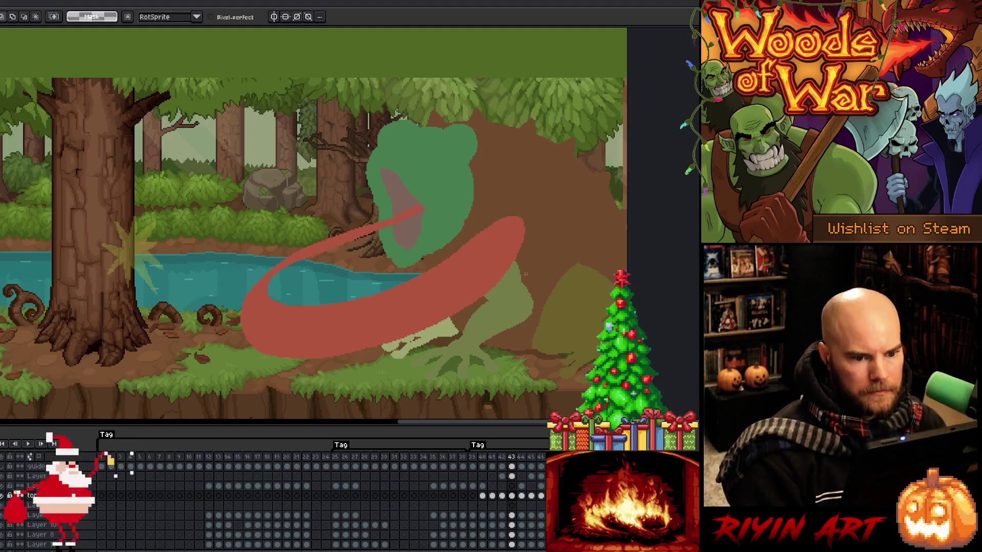
# - Preview the animation, then add a large red starburst at the tongue's end on frame 43
pyautogui.press('Return')
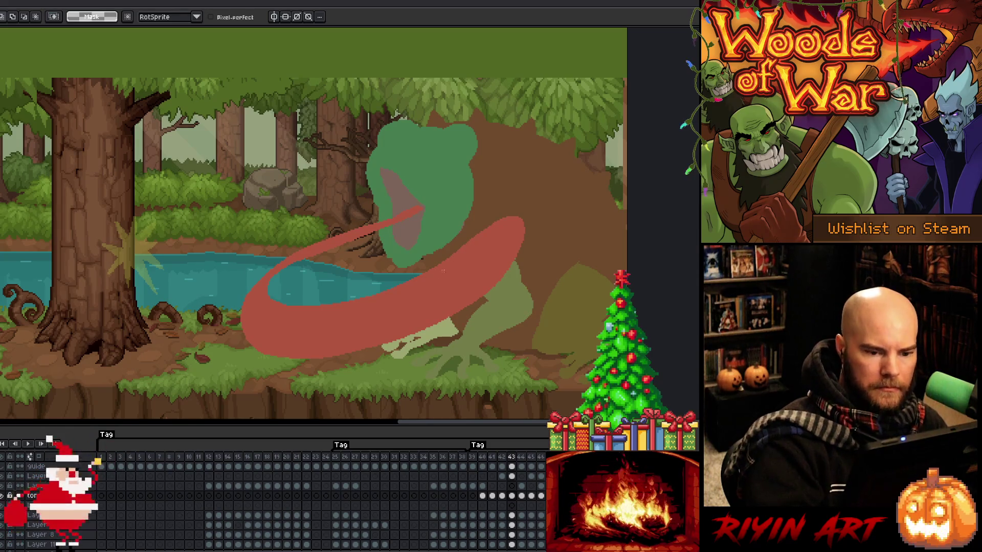
pyautogui.moveTo(456, 240)
pyautogui.mouseDown()
pyautogui.moveTo(475, 242)
pyautogui.moveTo(471, 199)
pyautogui.moveTo(505, 229)
pyautogui.moveTo(547, 208)
pyautogui.moveTo(517, 245)
pyautogui.moveTo(548, 274)
pyautogui.moveTo(502, 267)
pyautogui.moveTo(478, 319)
pyautogui.moveTo(453, 324)
pyautogui.moveTo(421, 311)
pyautogui.mouseUp()
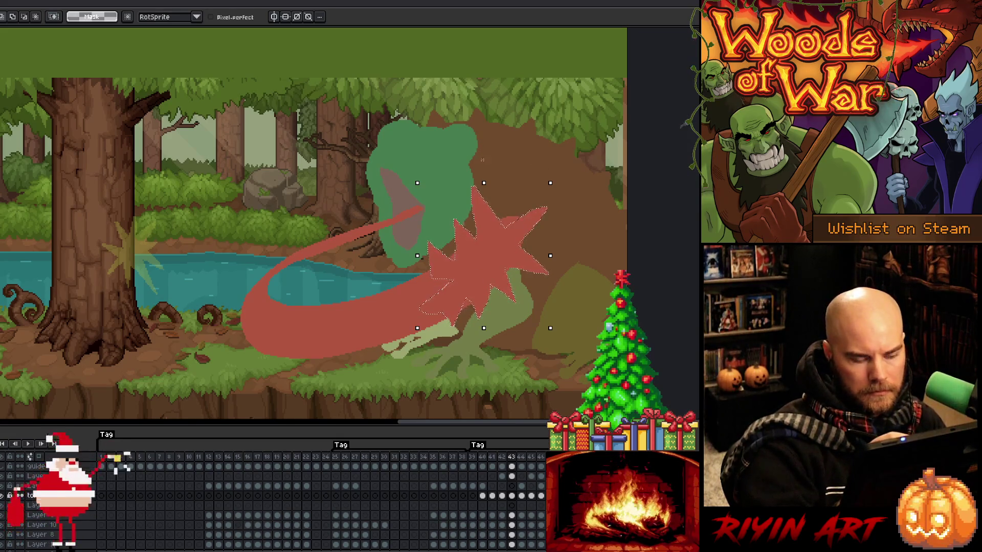
pyautogui.hotkey('ctrl', 'd')
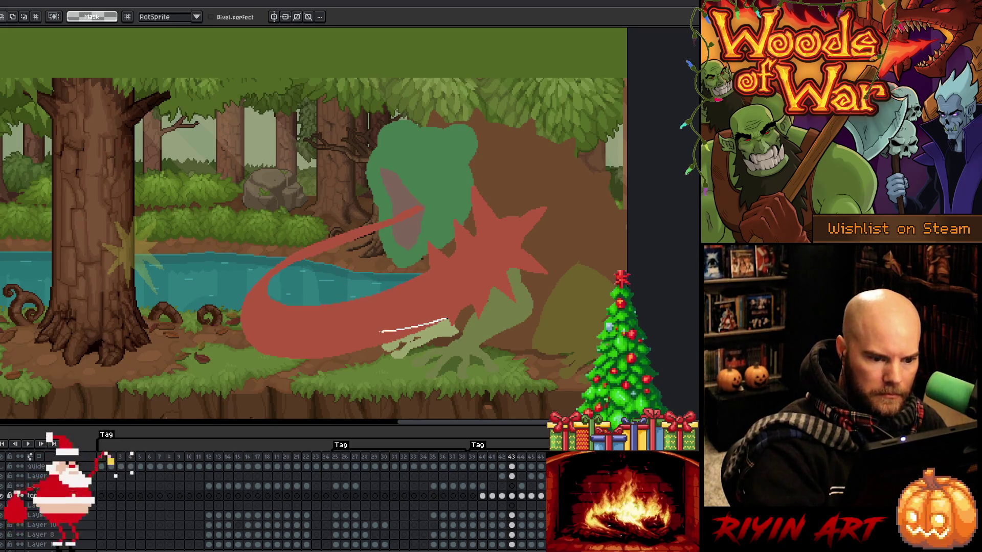
pyautogui.moveTo(428, 324)
pyautogui.mouseDown()
pyautogui.moveTo(356, 344)
pyautogui.moveTo(278, 348)
pyautogui.moveTo(242, 318)
pyautogui.moveTo(276, 241)
pyautogui.moveTo(323, 392)
pyautogui.moveTo(388, 378)
pyautogui.mouseUp()
pyautogui.hotkey('ctrl', 'd')
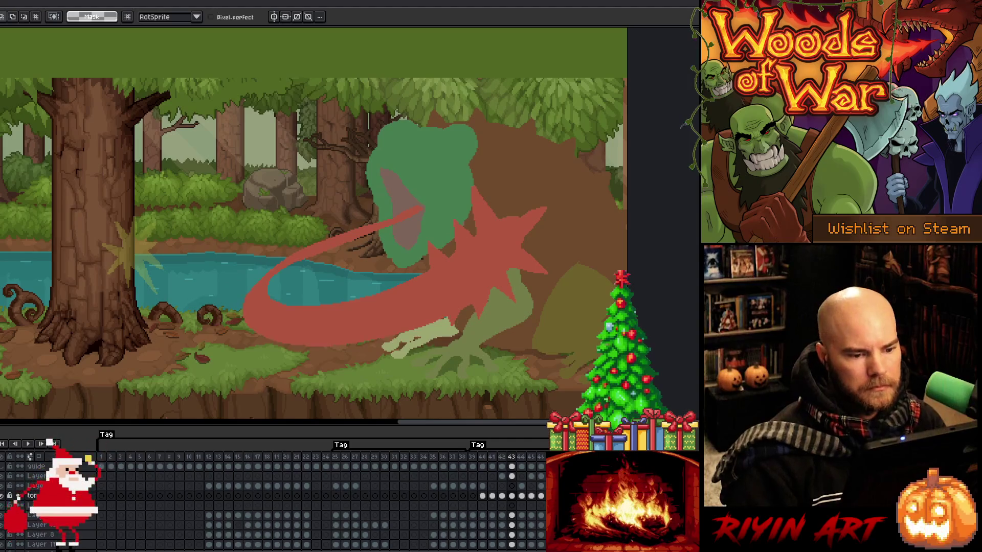
# - Compare against frame 42 by reselecting the thin tongue stretch near the mouth, then advance
pyautogui.press('Left')
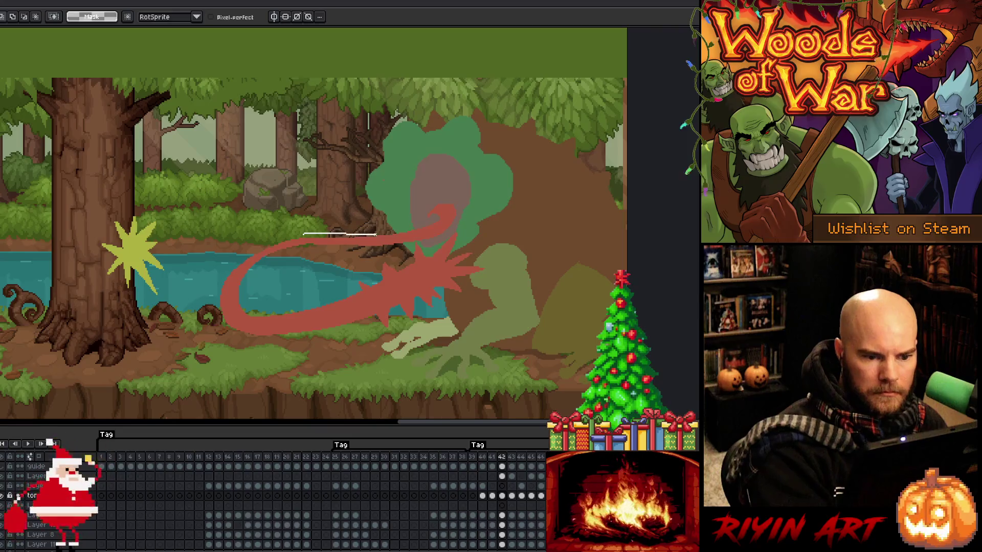
pyautogui.moveTo(356, 238)
pyautogui.mouseDown()
pyautogui.moveTo(410, 235)
pyautogui.moveTo(398, 228)
pyautogui.mouseUp()
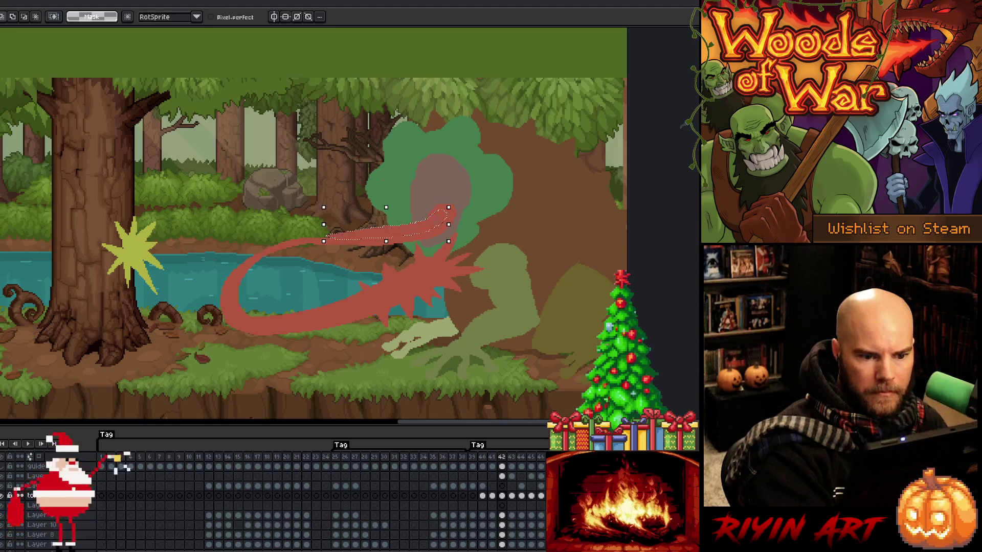
pyautogui.hotkey('ctrl', 'd')
pyautogui.press('Right')
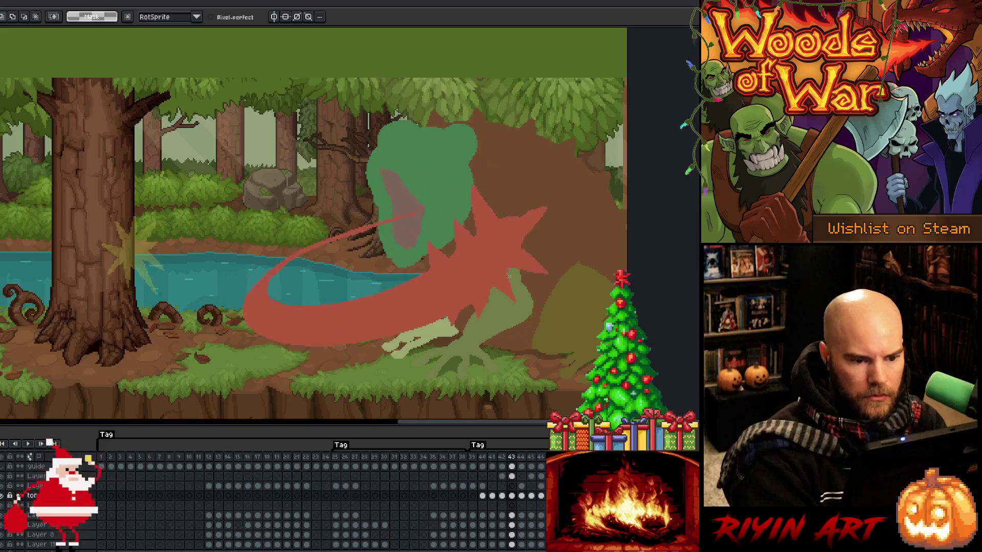
pyautogui.moveTo(348, 234); pyautogui.dragTo(430, 209)
pyautogui.moveTo(311, 247); pyautogui.dragTo(422, 208)
pyautogui.press('.')
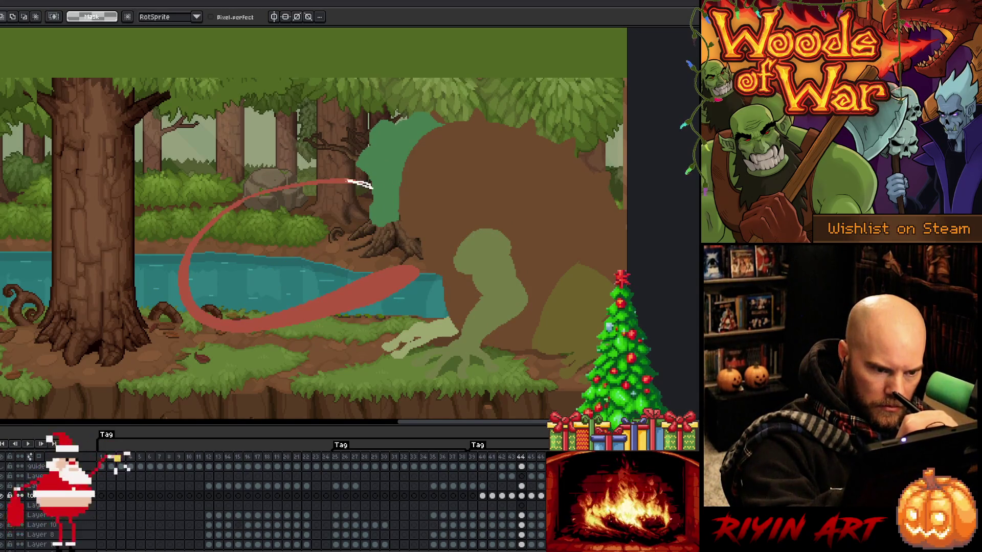
# - Lasso a spiky burst outline across the tongue's end on frame 44
pyautogui.press('b')
pyautogui.press('e')
pyautogui.press('m')
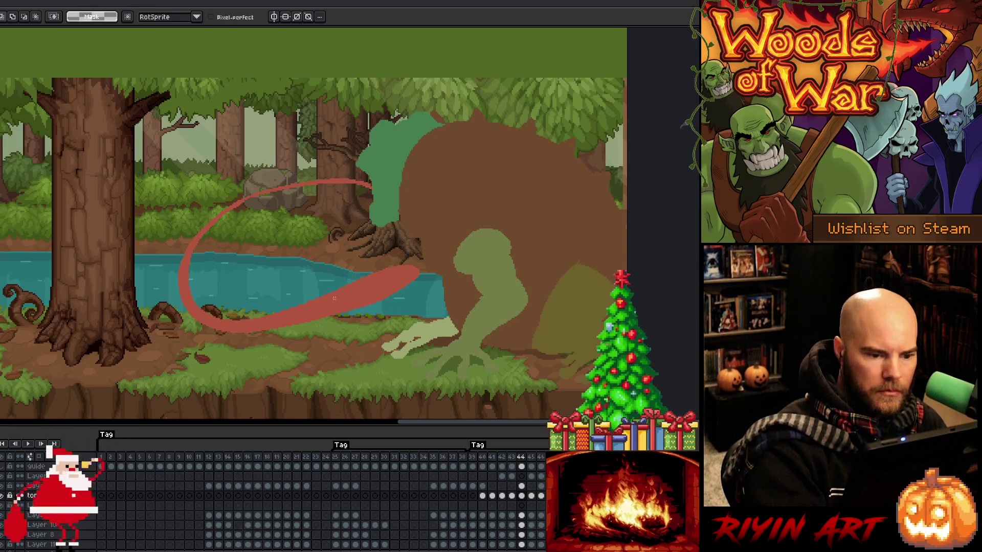
pyautogui.moveTo(337, 279)
pyautogui.mouseDown()
pyautogui.moveTo(360, 258)
pyautogui.moveTo(378, 281)
pyautogui.moveTo(437, 251)
pyautogui.moveTo(431, 288)
pyautogui.moveTo(315, 300)
pyautogui.mouseUp()
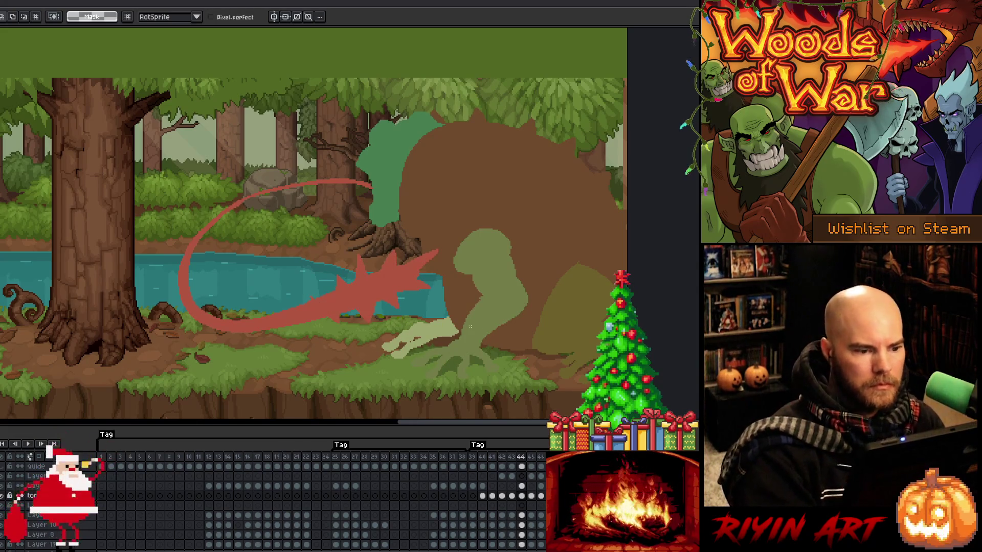
# - Set the brush to 1px, go back to the 8px brush, and play the animation
pyautogui.press('b')
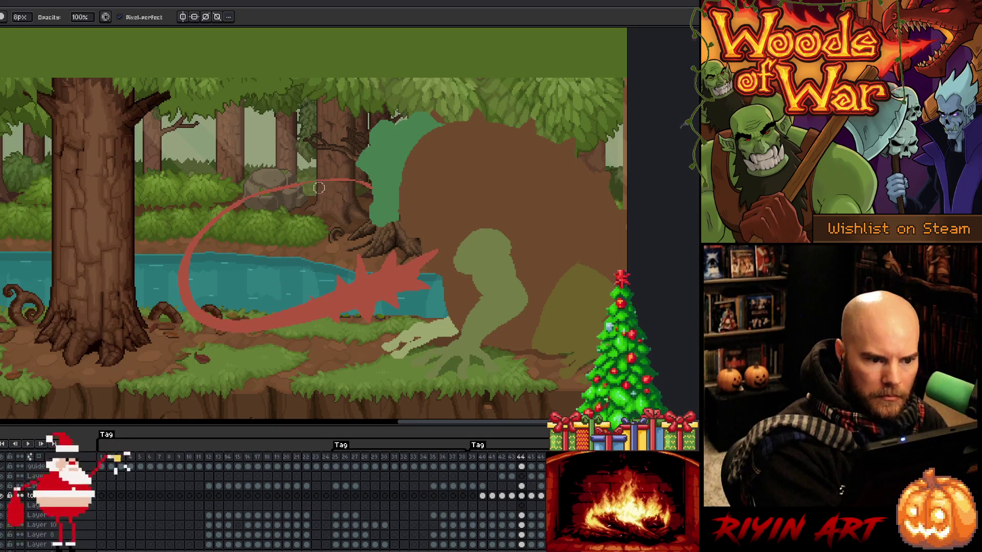
pyautogui.hotkey('ctrl', 'b')
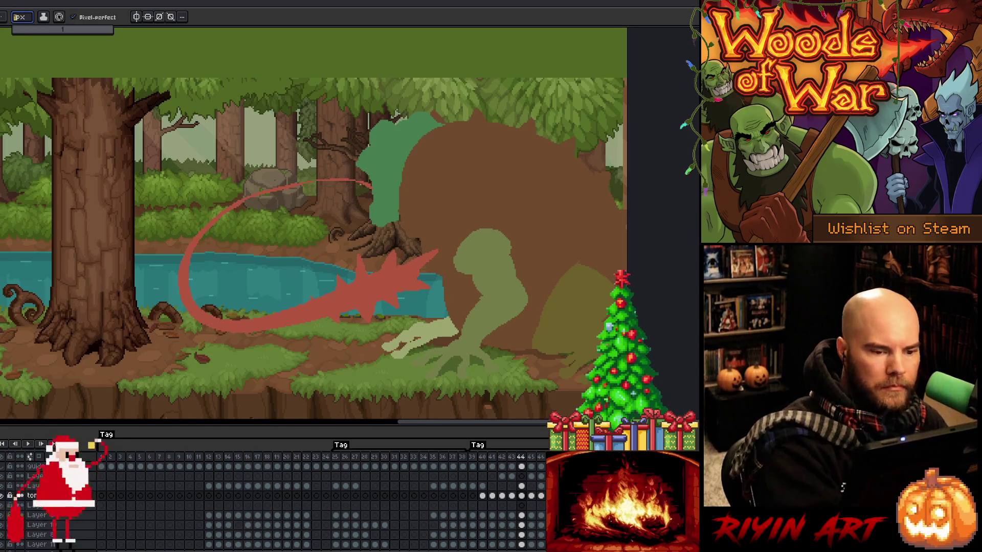
pyautogui.press('Return')
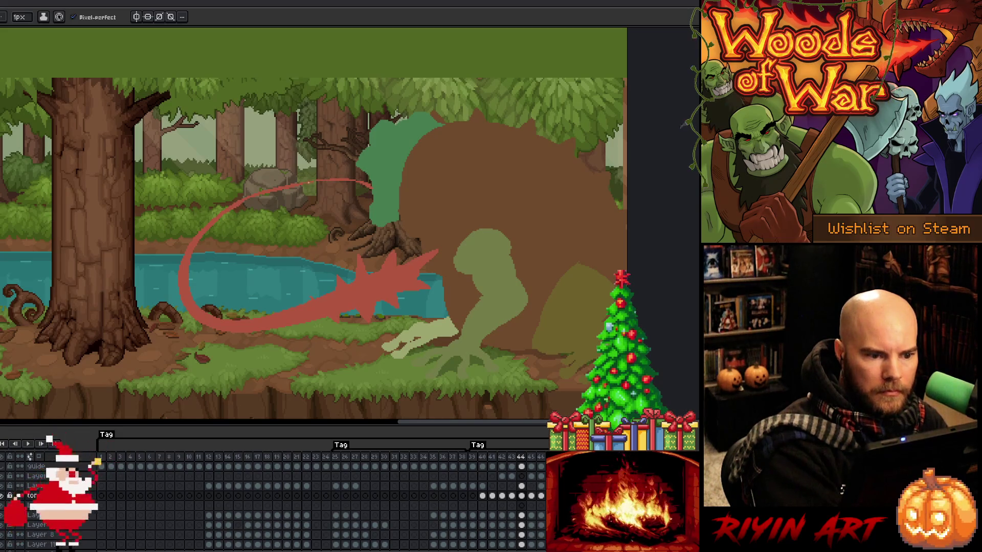
pyautogui.press('b')
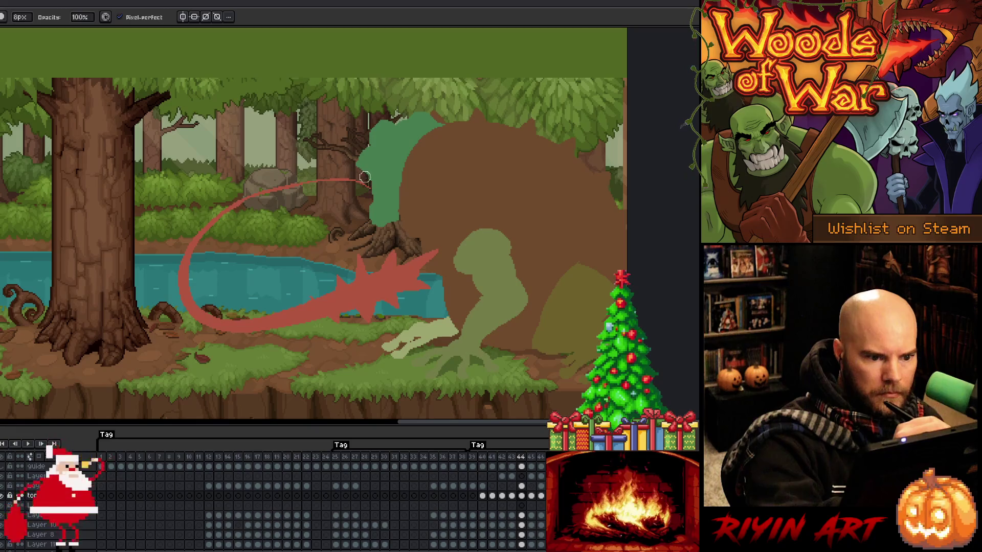
pyautogui.press('Return')
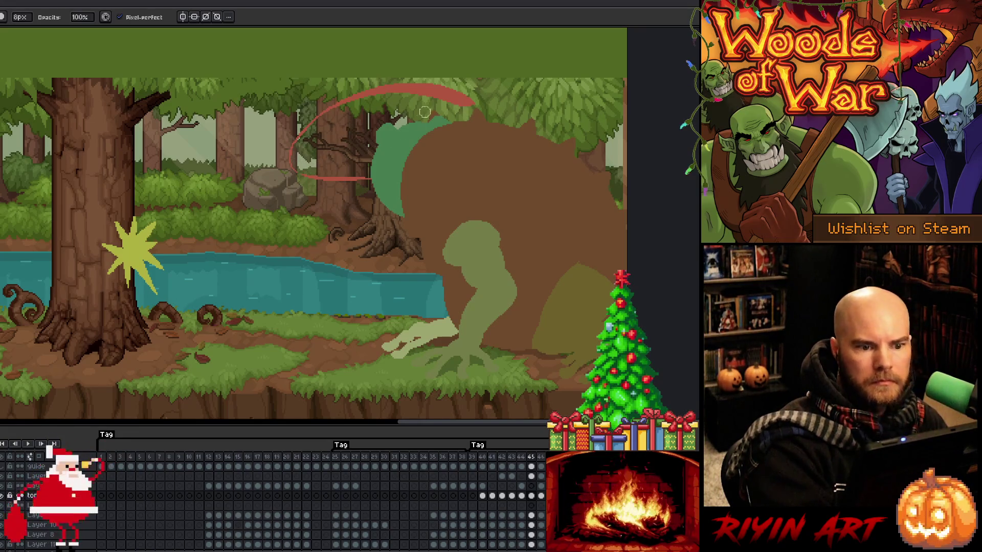
# - Fill a red star at the end of the tongue arc on frame 45
pyautogui.press('m')
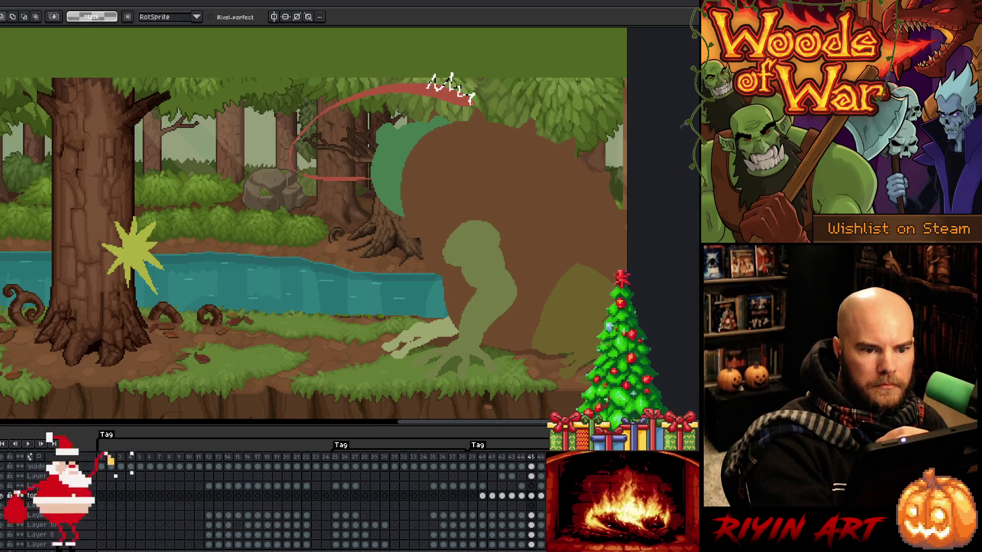
pyautogui.click(422, 91)
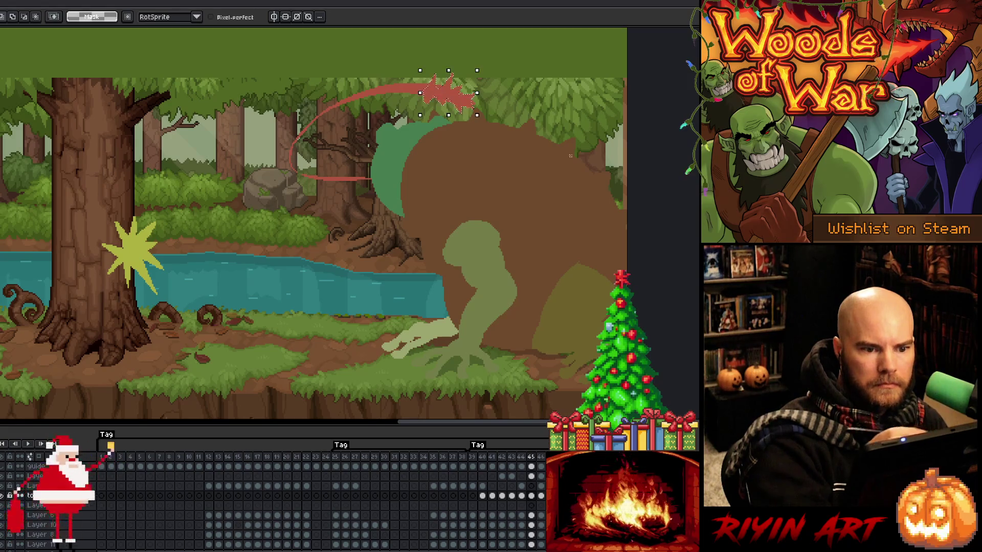
pyautogui.press('.')
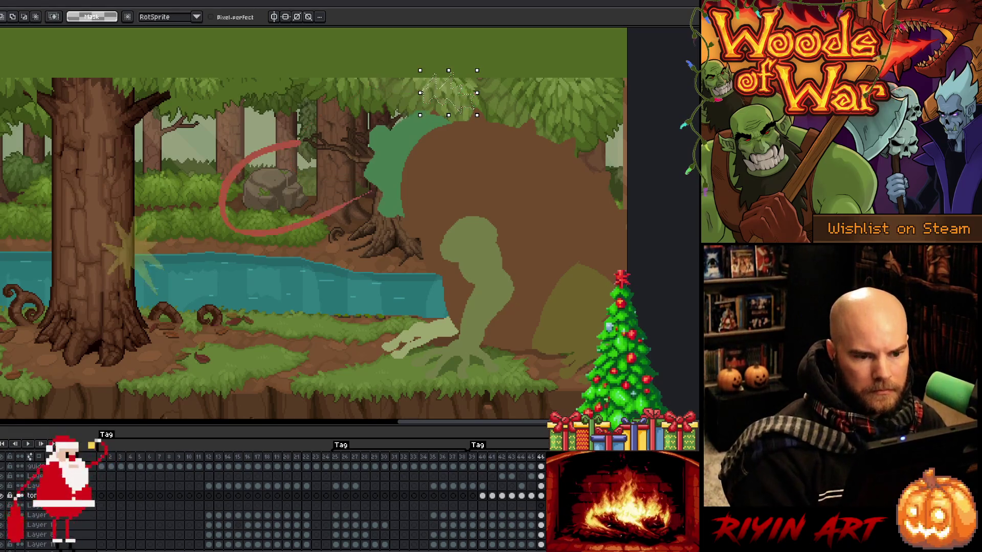
# - On frame 46, lasso a spike at the tongue tip and fill it red
pyautogui.moveTo(272, 146)
pyautogui.mouseDown()
pyautogui.moveTo(300, 132)
pyautogui.moveTo(311, 140)
pyautogui.moveTo(302, 149)
pyautogui.moveTo(276, 147)
pyautogui.mouseUp()
pyautogui.press('f')
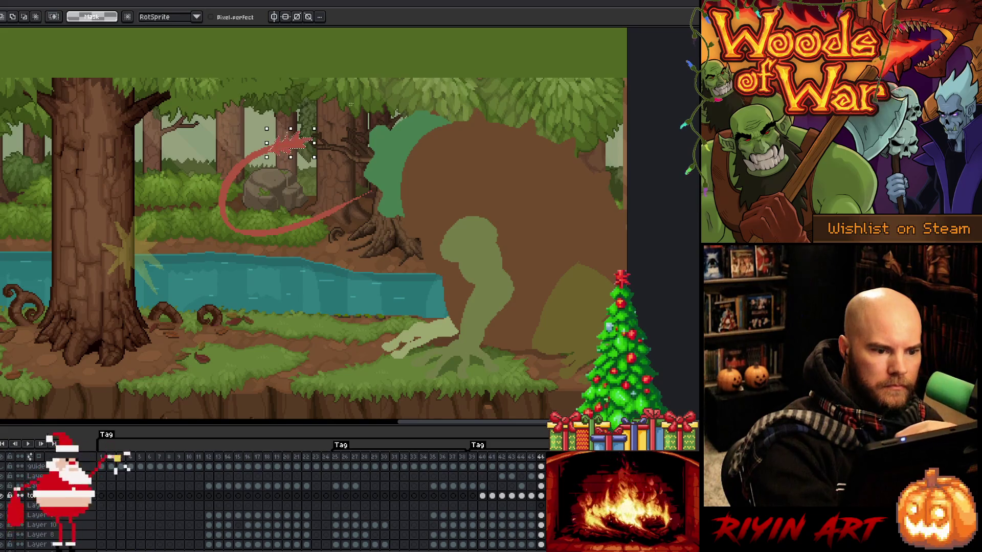
pyautogui.press('b')
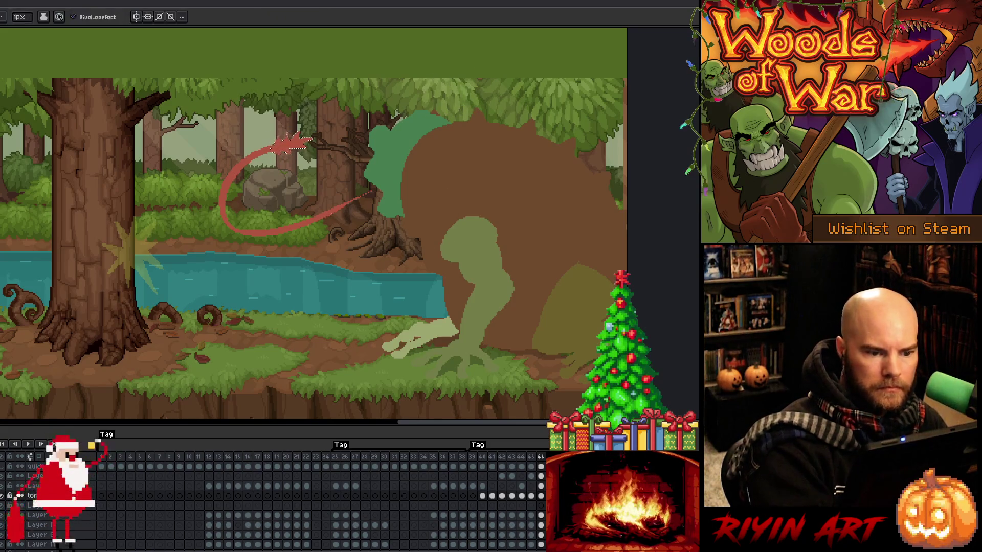
pyautogui.hotkey('ctrl', 'z')
pyautogui.hotkey('ctrl', 'z')
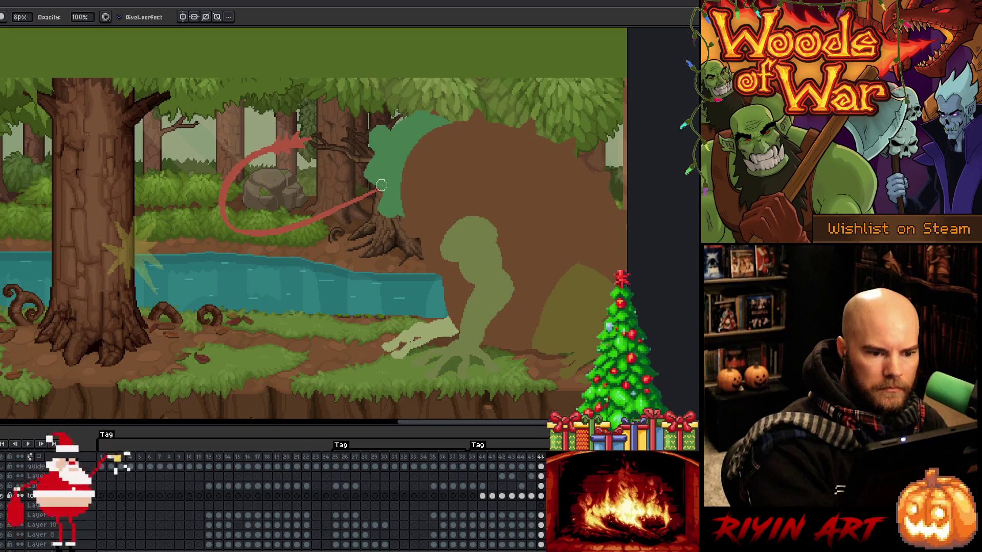
pyautogui.press('e')
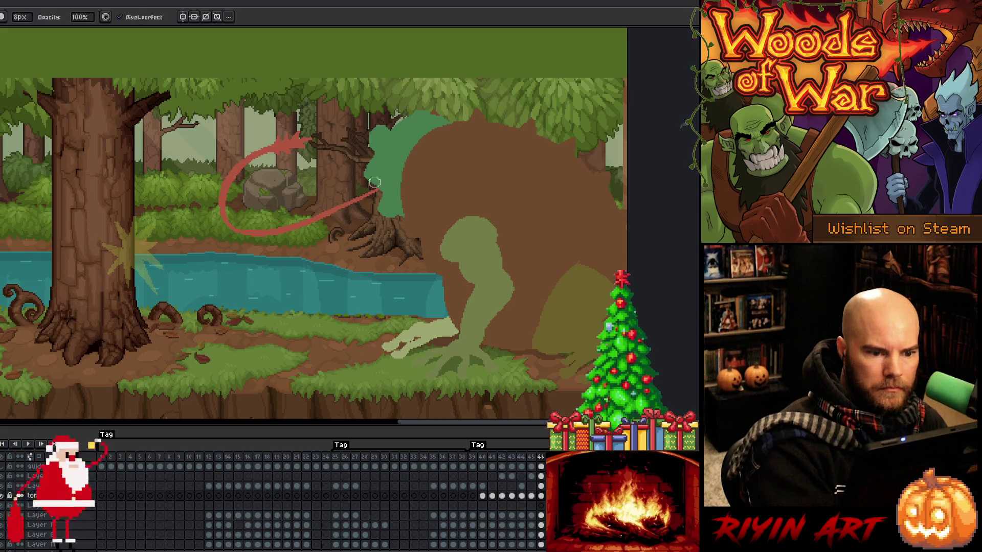
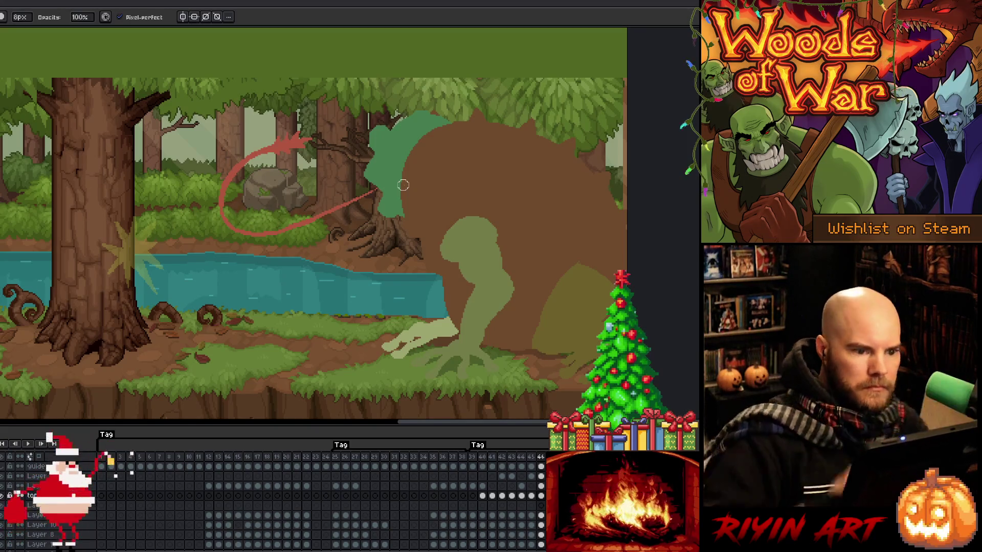
# - Copy the tor layer's cels from frames 41 to 45
pyautogui.press('Right')
pyautogui.press('Right')
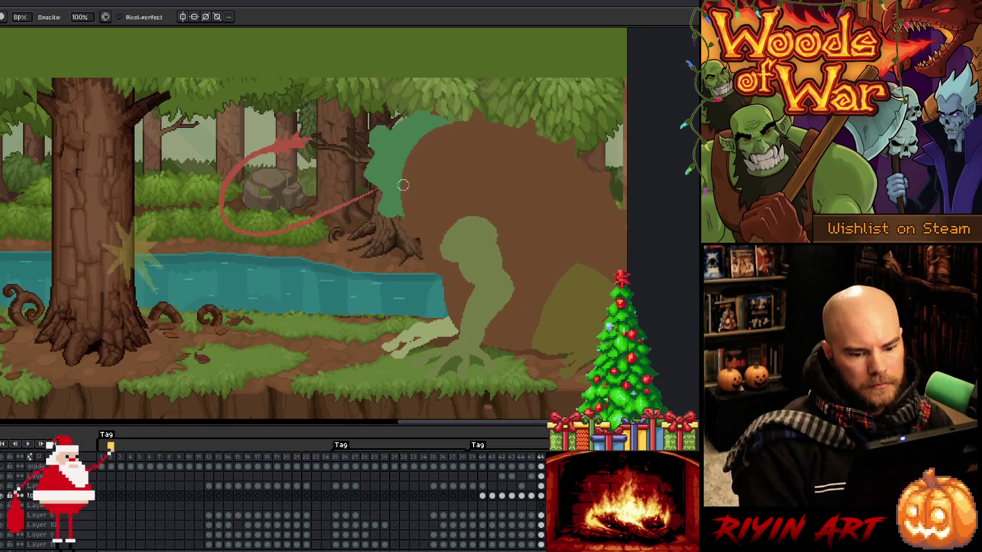
pyautogui.click(484, 496)
pyautogui.press('Right')
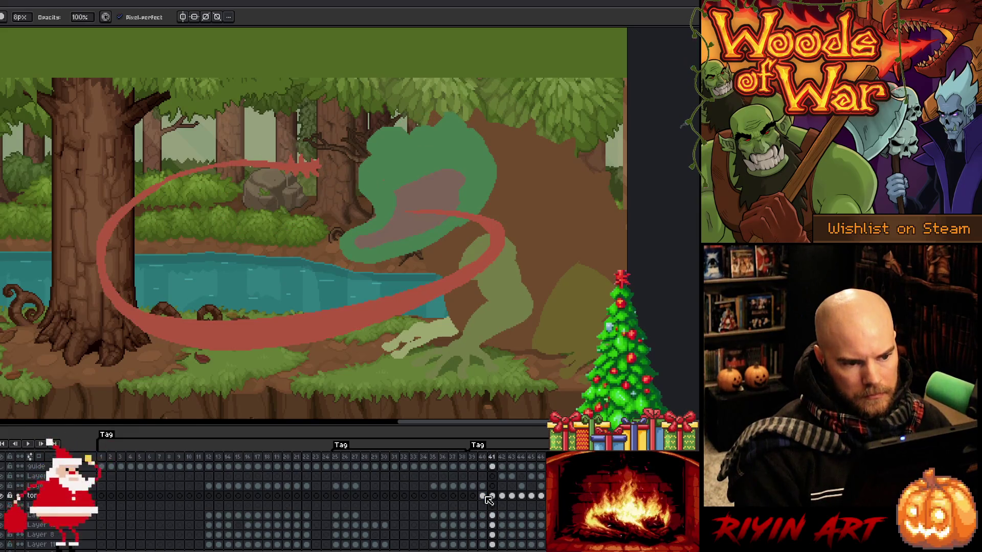
pyautogui.moveTo(488, 500); pyautogui.dragTo(534, 500)
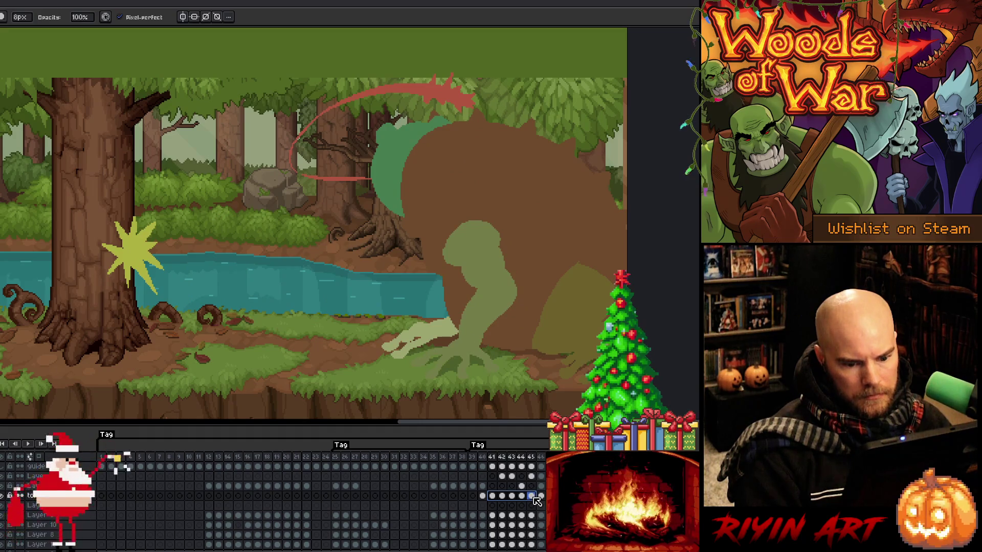
pyautogui.hotkey('ctrl', 'c')
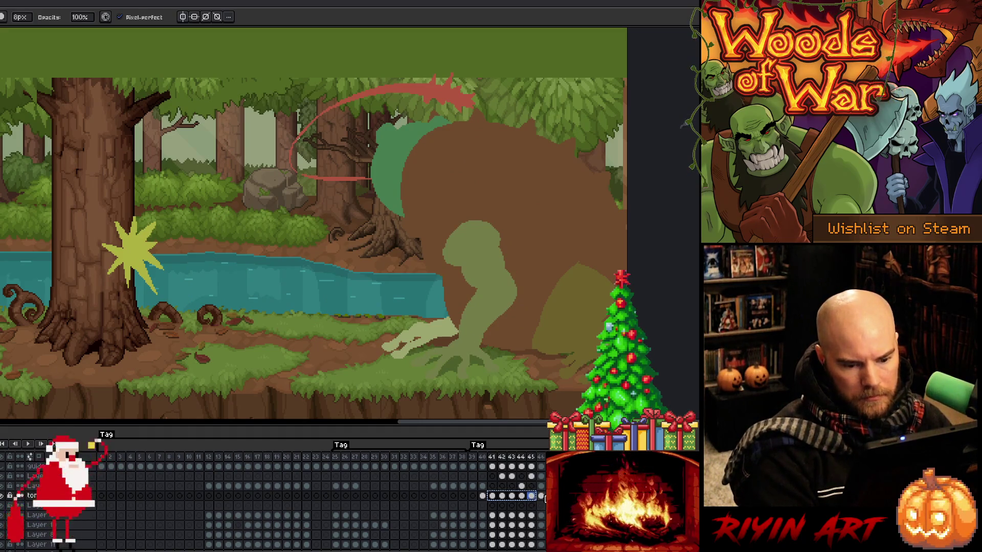
# - Compare frames 41 and 46, then preview the animation loop
pyautogui.click(494, 496)
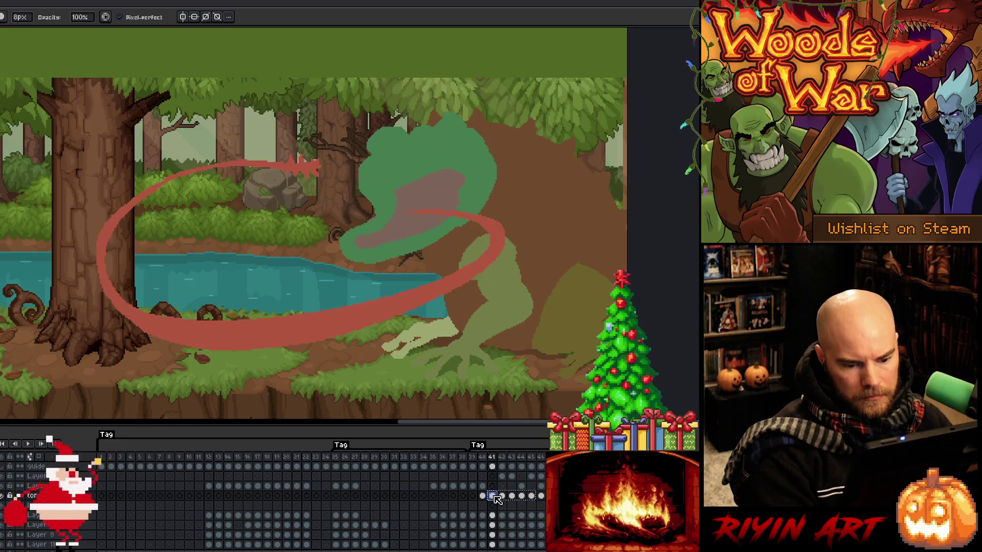
pyautogui.click(541, 496)
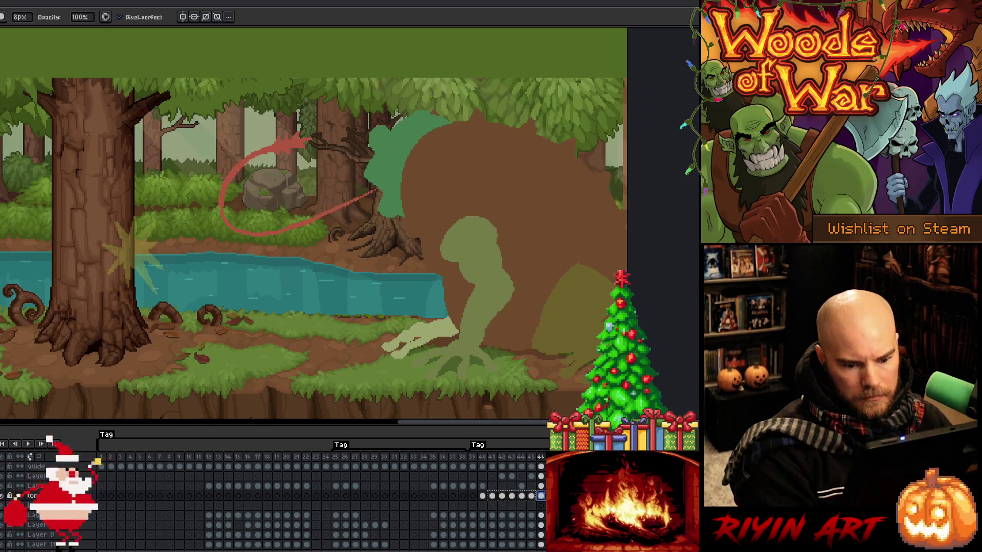
pyautogui.press('Return')
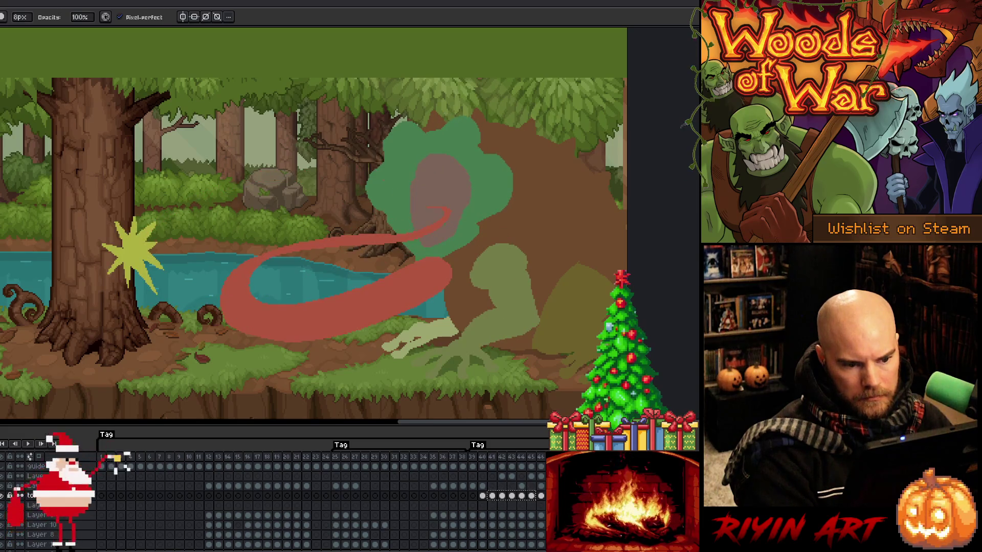
pyautogui.click(494, 496)
pyautogui.press('Return')
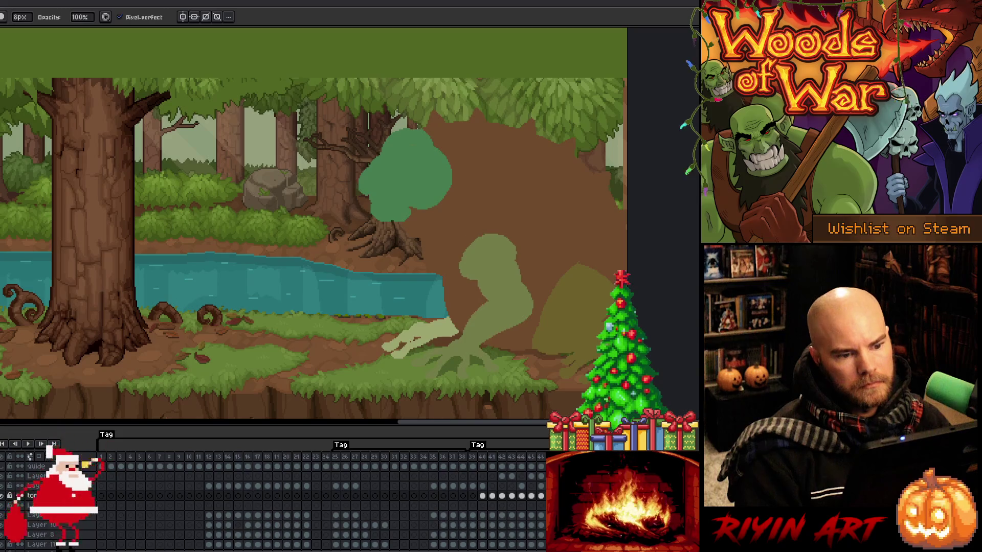
pyautogui.press('Return')
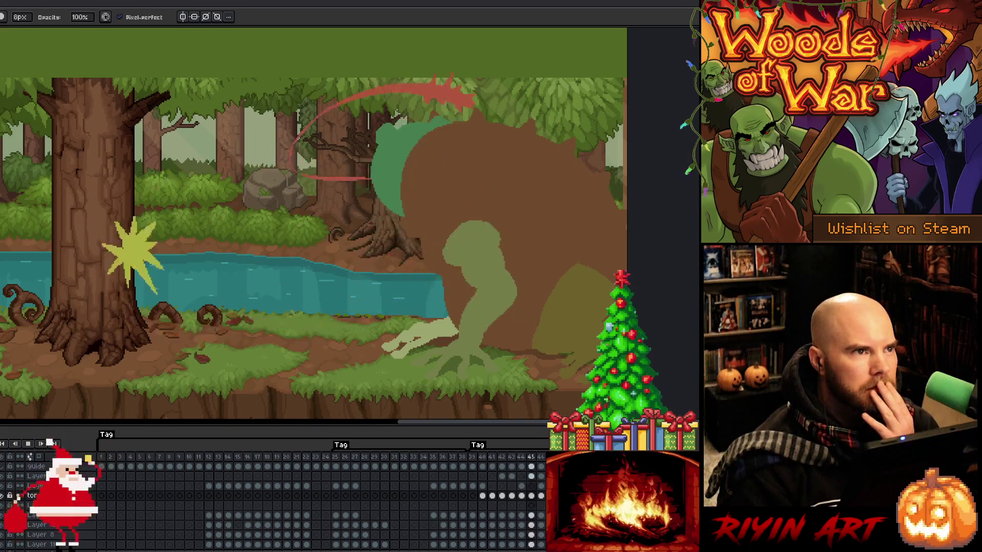
pyautogui.press('Return')
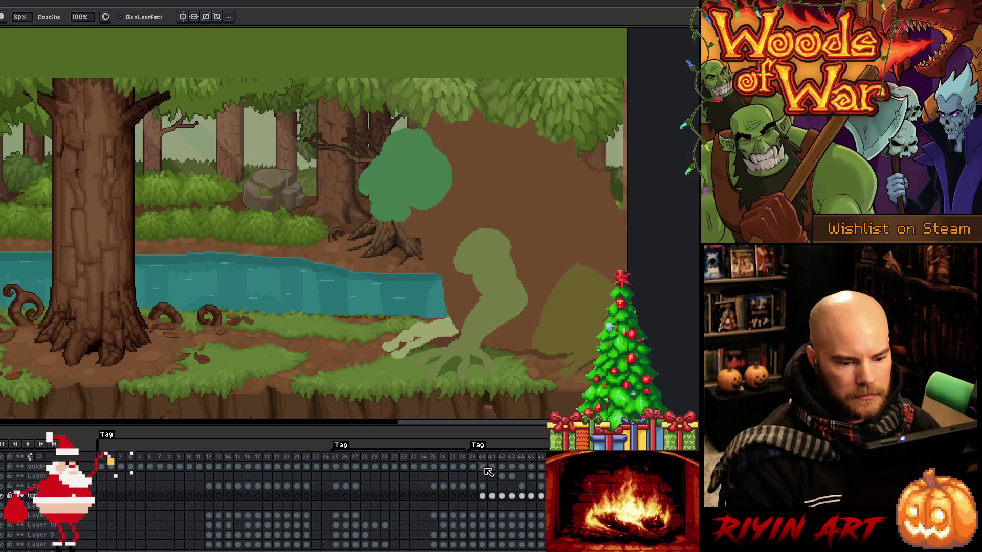
# - Step between frames 39, 40 and 41 to check the sequence
pyautogui.click(480, 460)
pyautogui.press('Left')
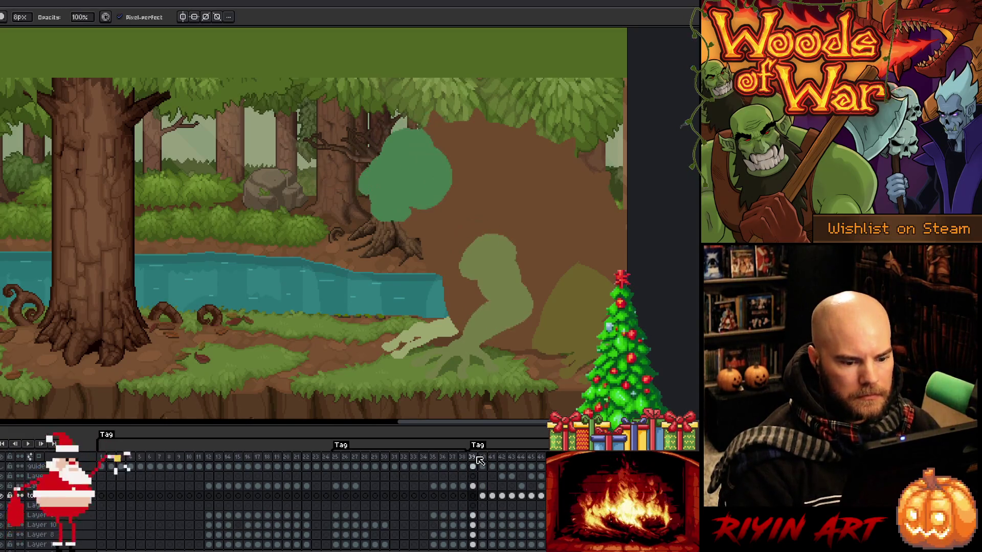
pyautogui.press('Right')
pyautogui.press('Right')
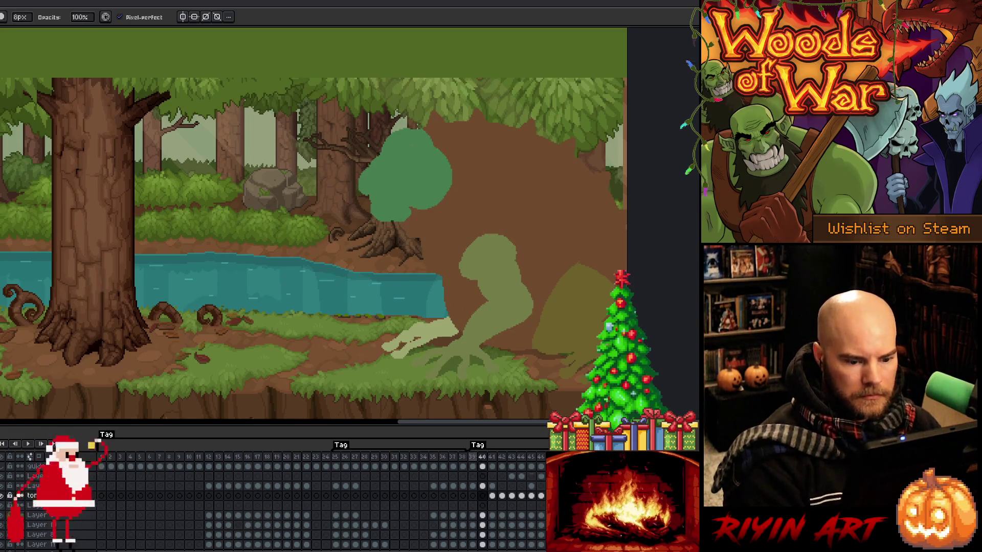
pyautogui.press('Left')
pyautogui.press('Left')
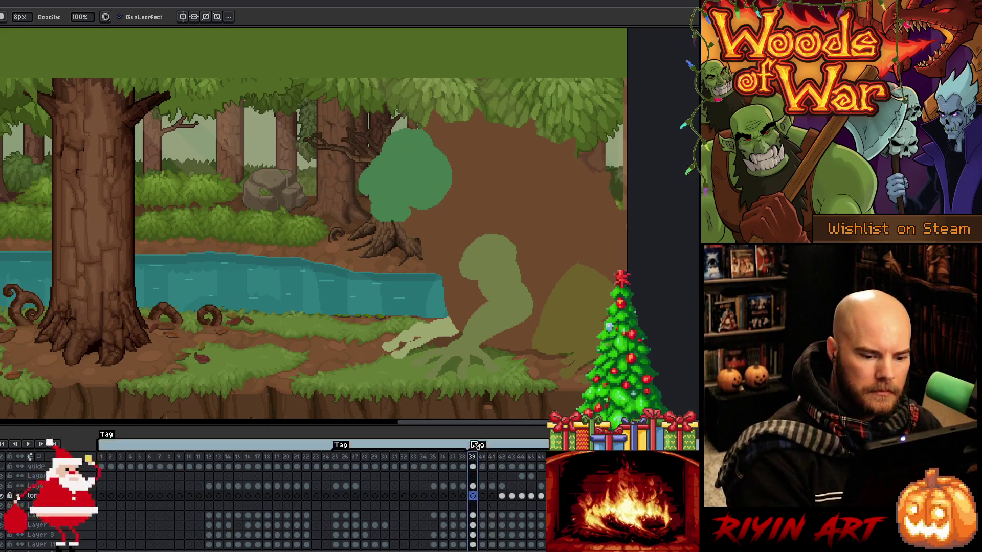
pyautogui.click(438, 458)
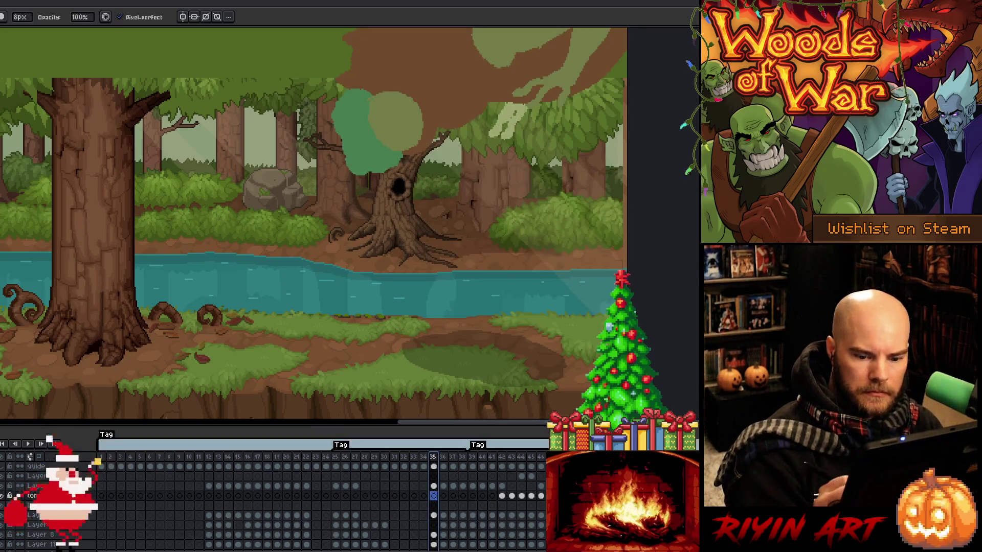
# - Sample a colour from the finished toad artwork and return to frame 39
pyautogui.press('Home')
pyautogui.press('i')
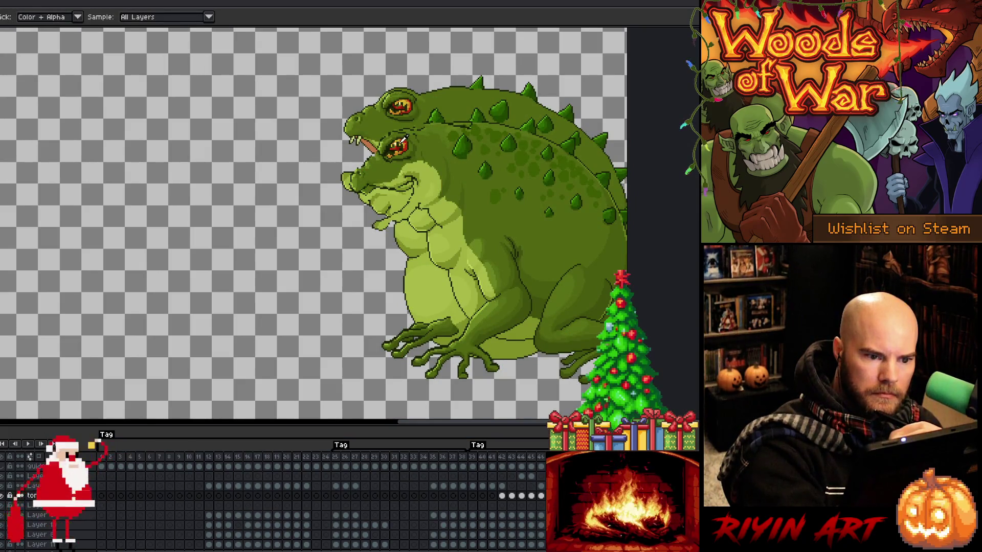
pyautogui.press('b')
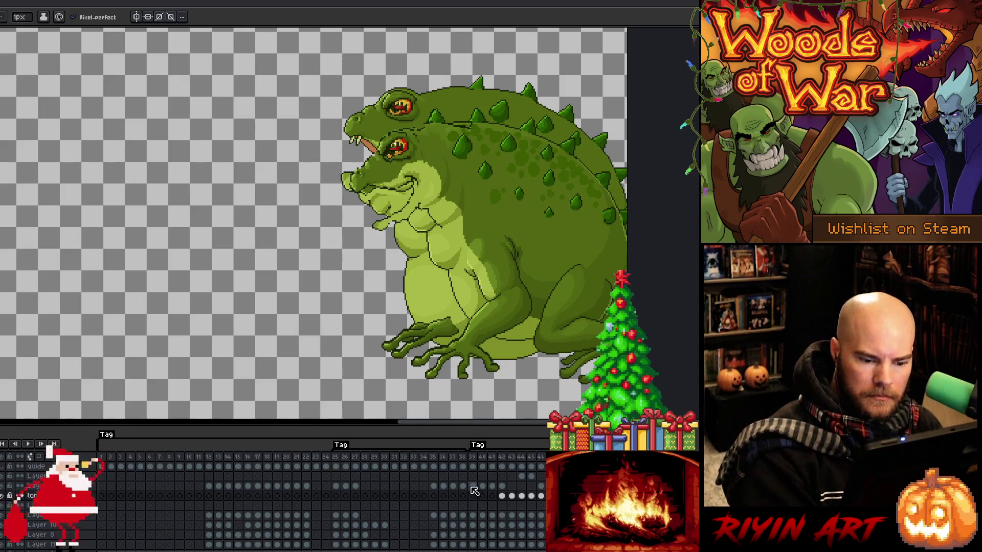
pyautogui.click(473, 486)
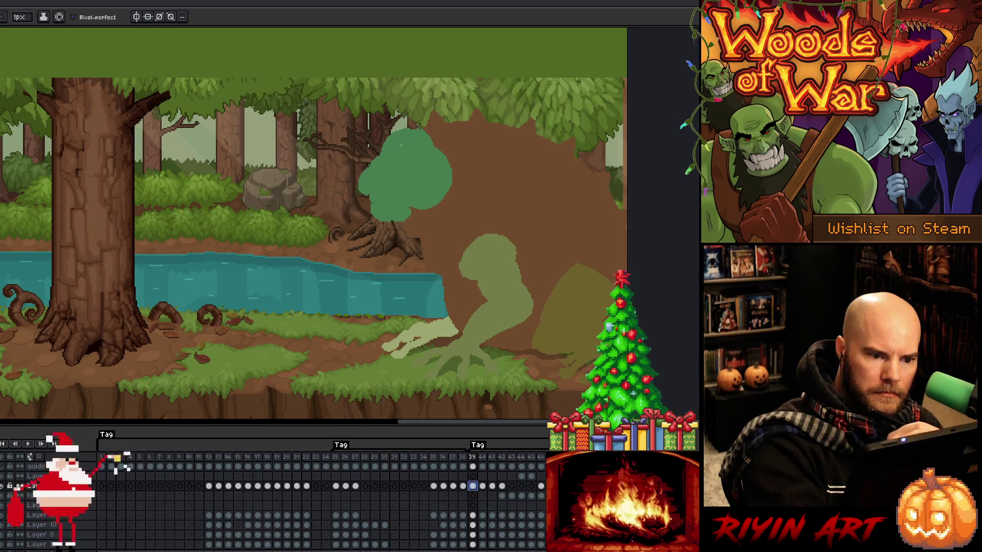
# - Draw a yellow eye outline on the head on frame 39 and fill it
pyautogui.moveTo(394, 149); pyautogui.dragTo(419, 150)
pyautogui.hotkey('ctrl', 'z')
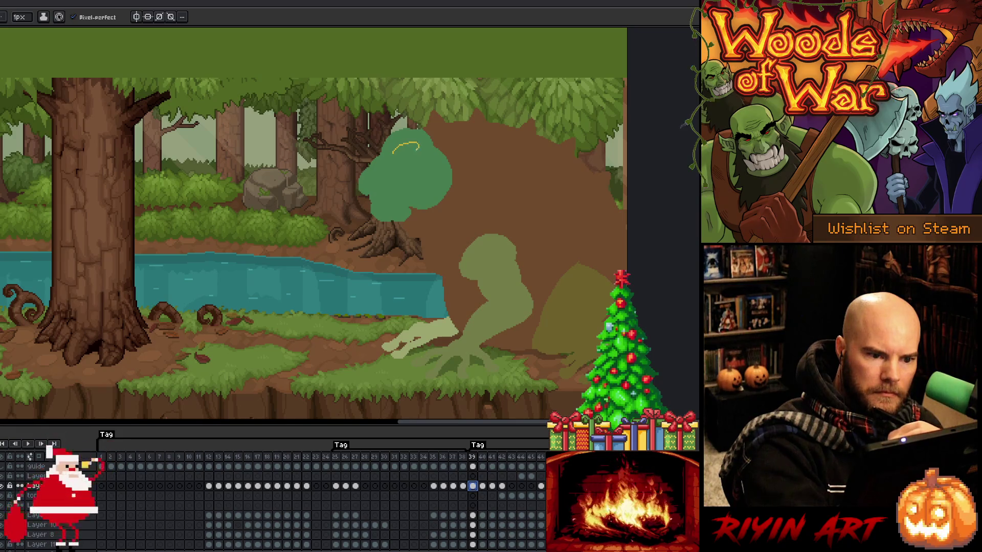
pyautogui.press('g')
pyautogui.click(406, 149)
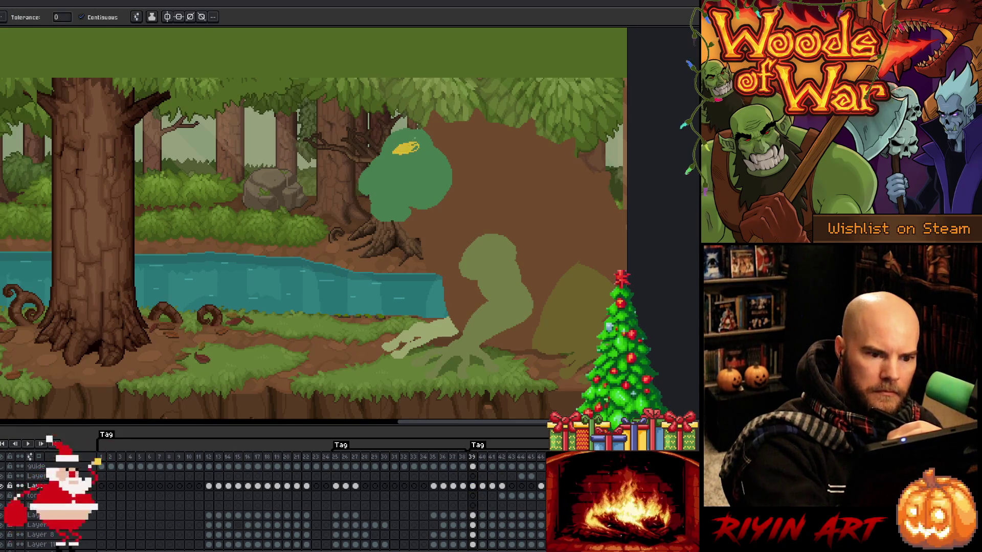
pyautogui.press('b')
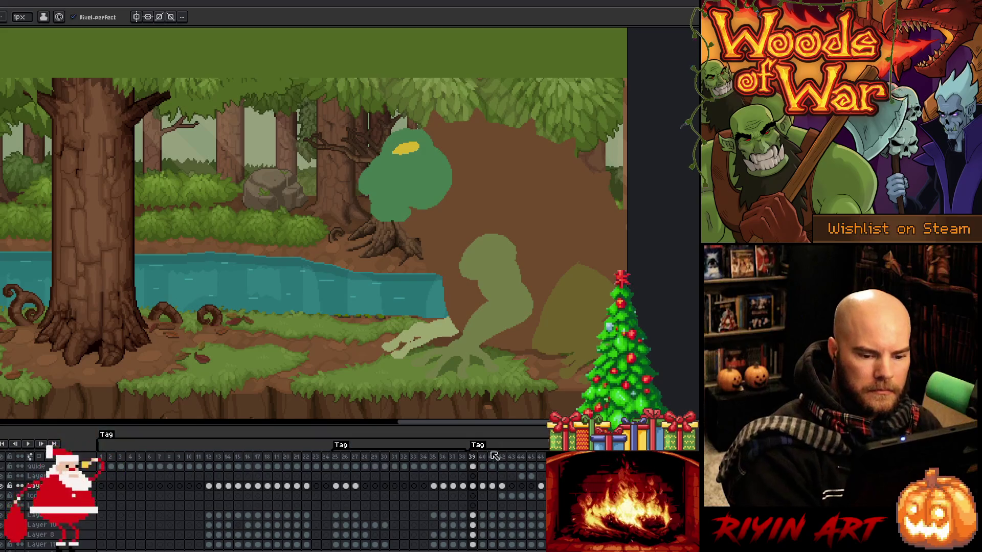
# - Draw and fill the yellow eye on frame 40
pyautogui.click(482, 486)
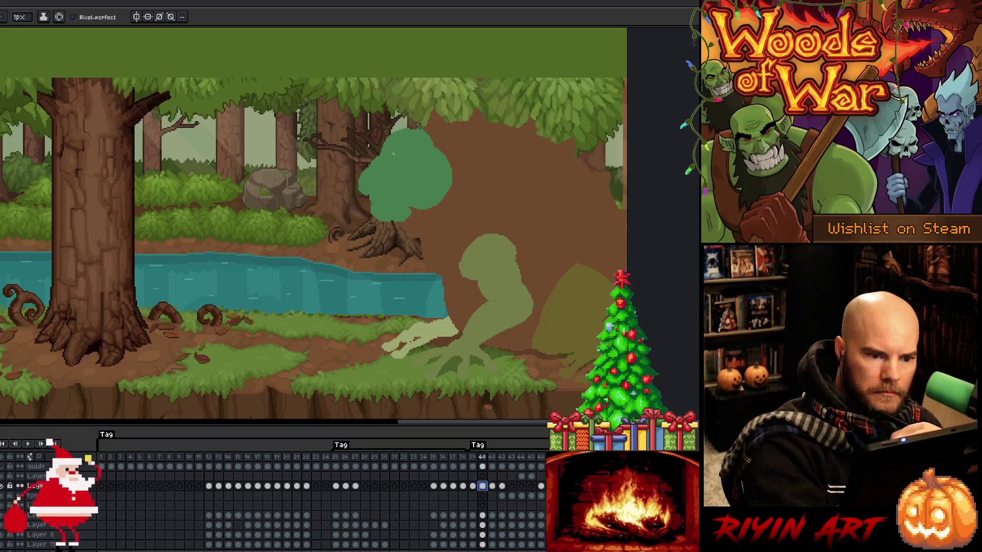
pyautogui.moveTo(393, 153); pyautogui.dragTo(422, 155)
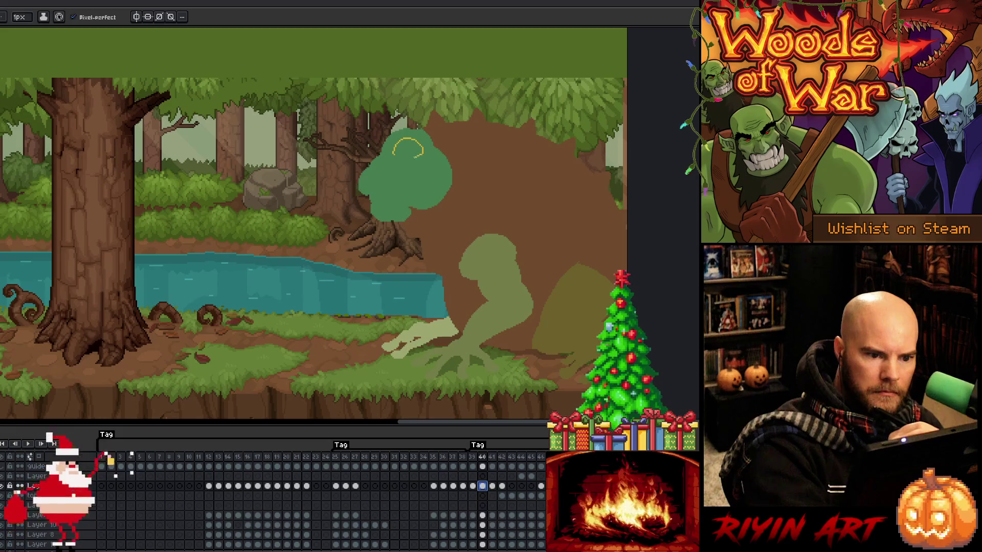
pyautogui.press('g')
pyautogui.click(407, 147)
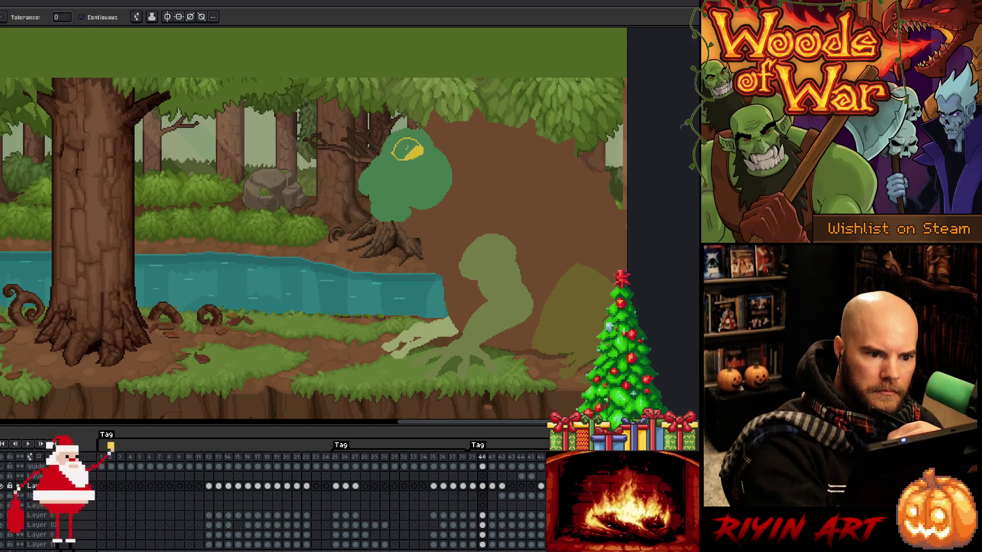
pyautogui.click(405, 150)
pyautogui.press('b')
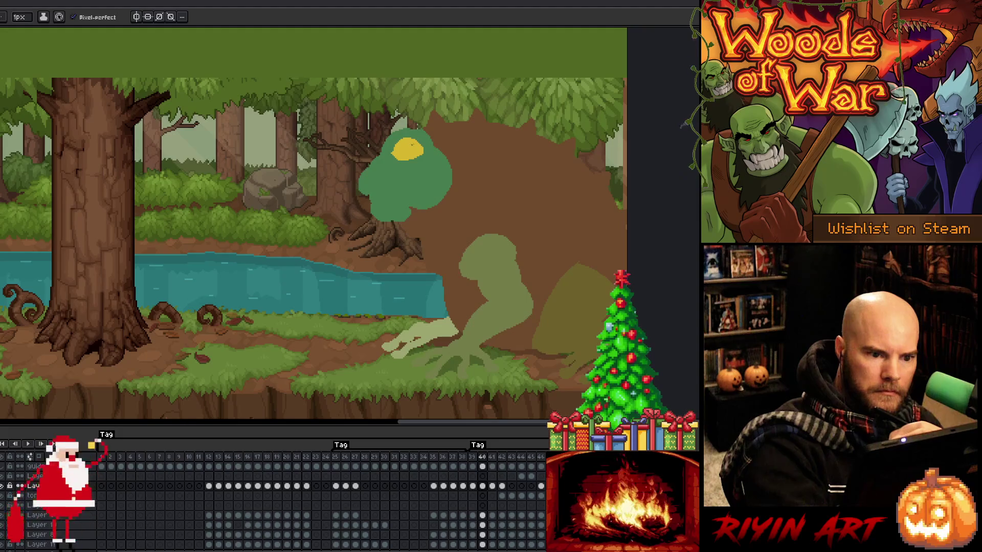
# - Draw and fill the yellow eye on frame 41
pyautogui.press('.')
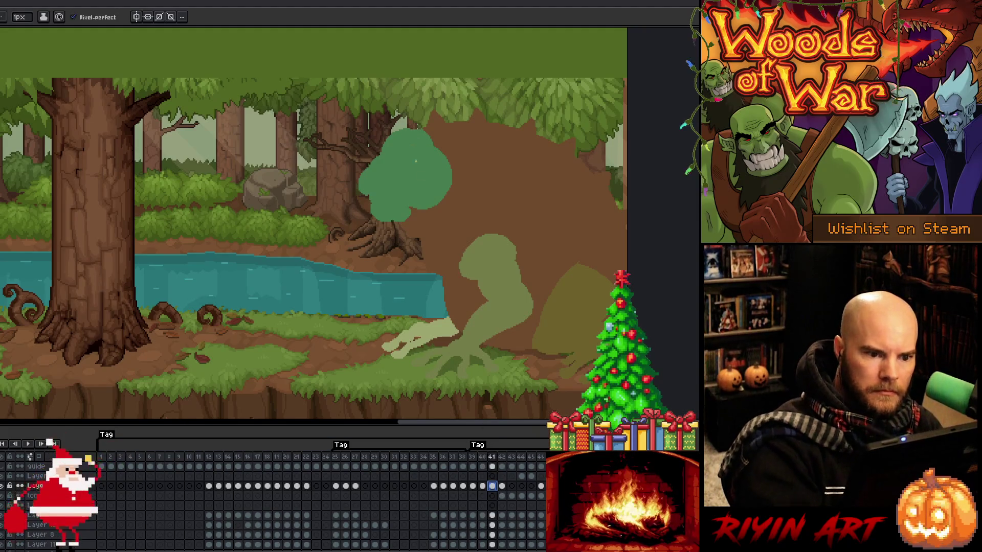
pyautogui.moveTo(389, 143); pyautogui.dragTo(422, 147)
pyautogui.press('g')
pyautogui.click(404, 153)
pyautogui.click(415, 154)
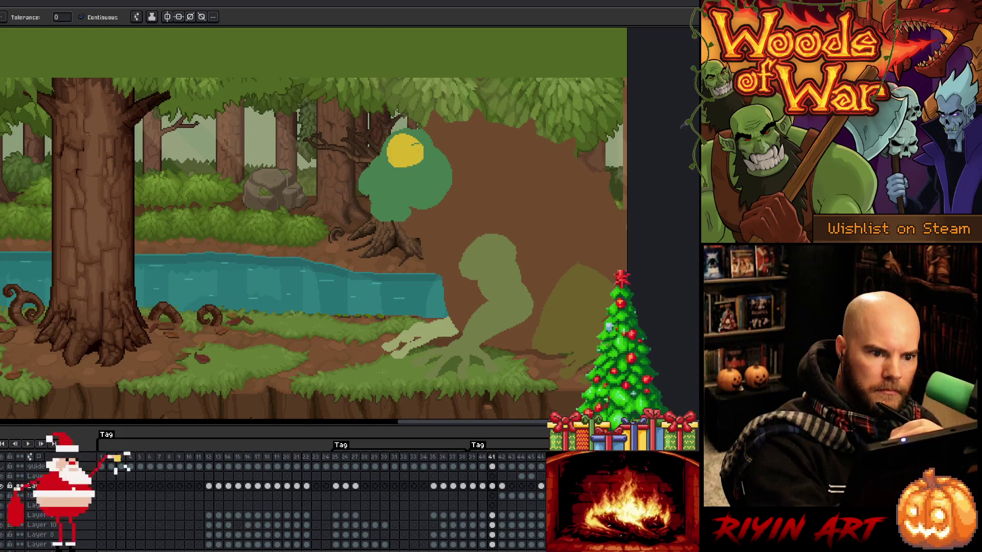
pyautogui.press('b')
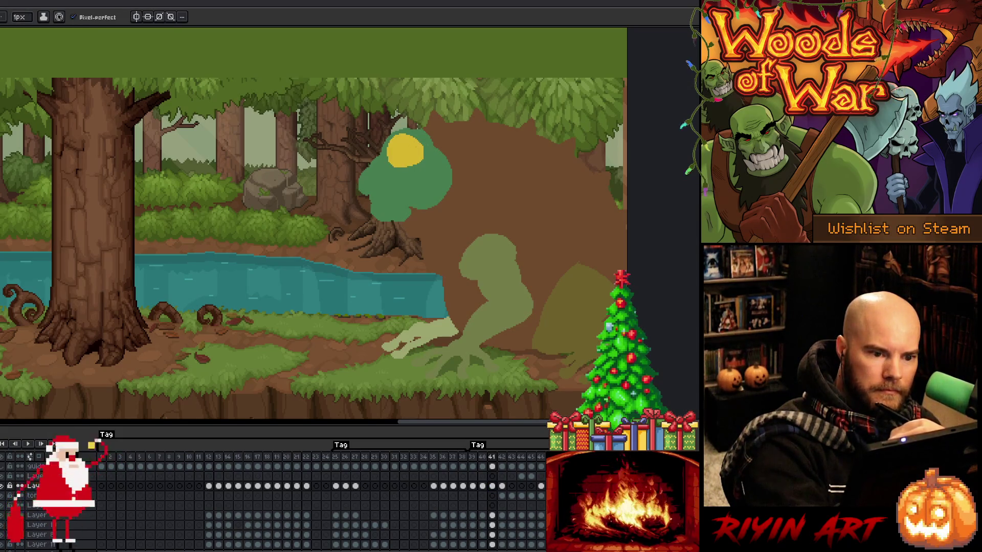
pyautogui.click(503, 486)
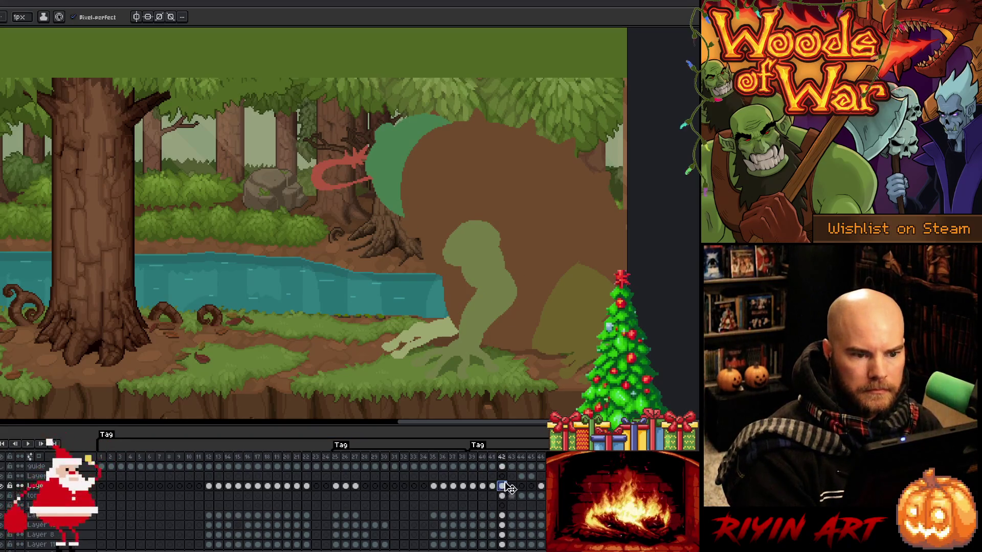
# - Play from frame 39, compare the eye on frames 39–41, and replay the animation
pyautogui.click(472, 458)
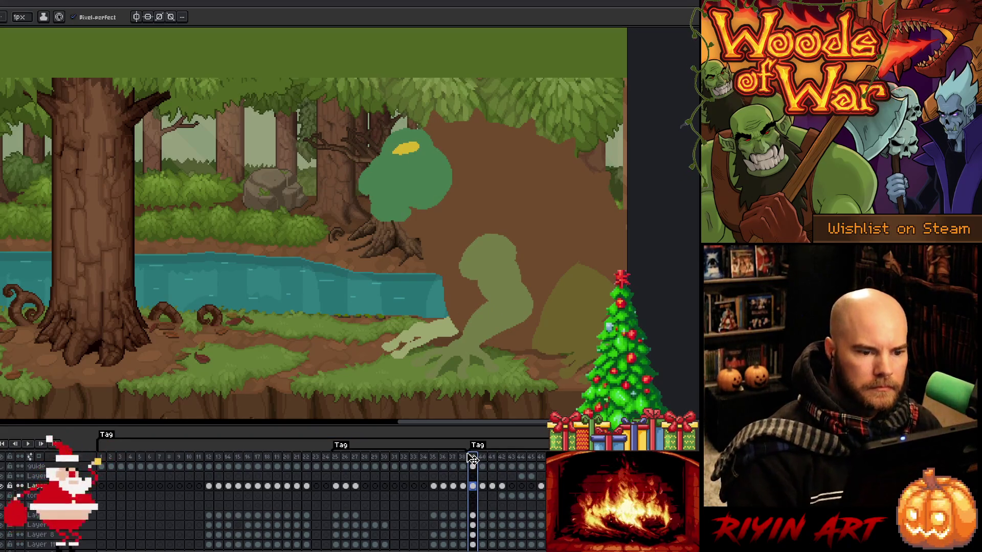
pyautogui.press('Return')
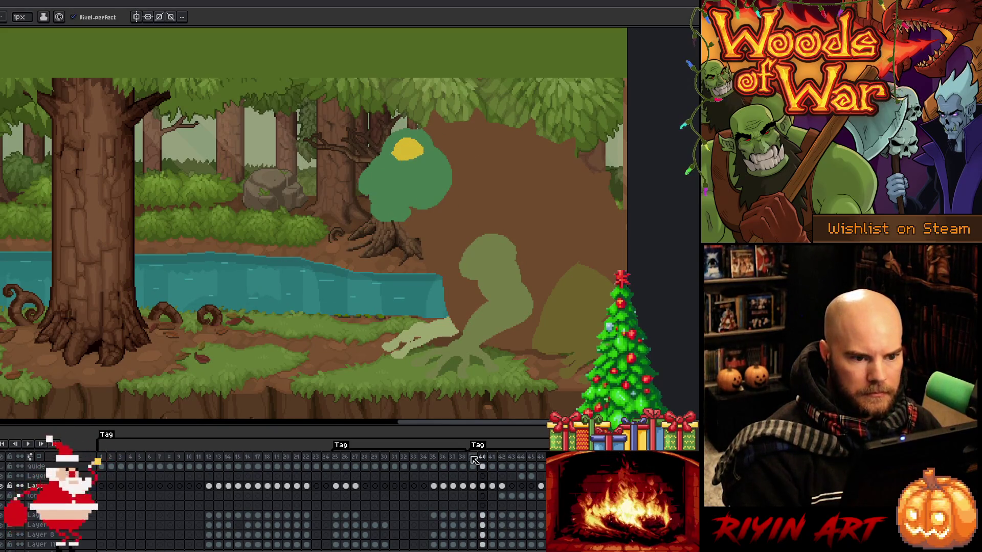
pyautogui.click(491, 469)
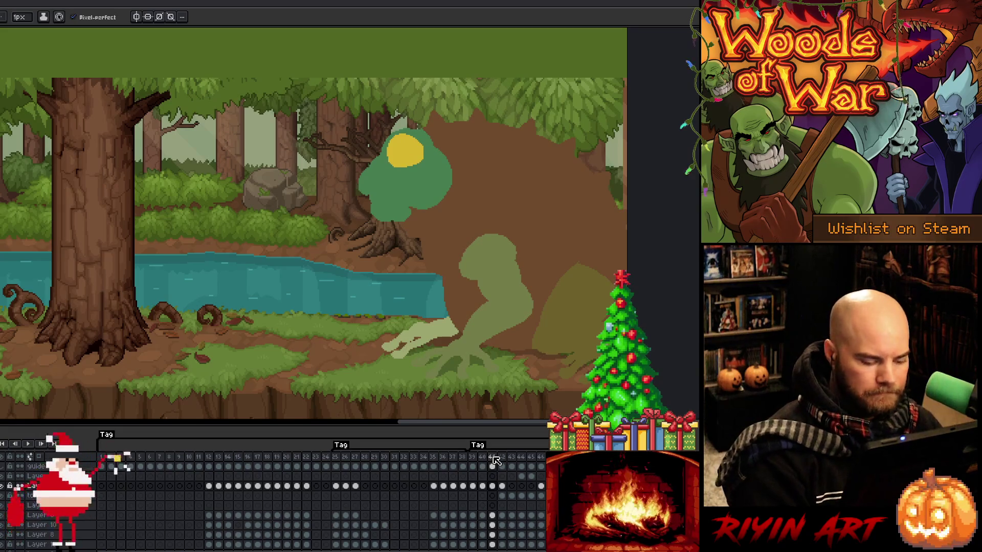
pyautogui.click(485, 458)
pyautogui.click(491, 458)
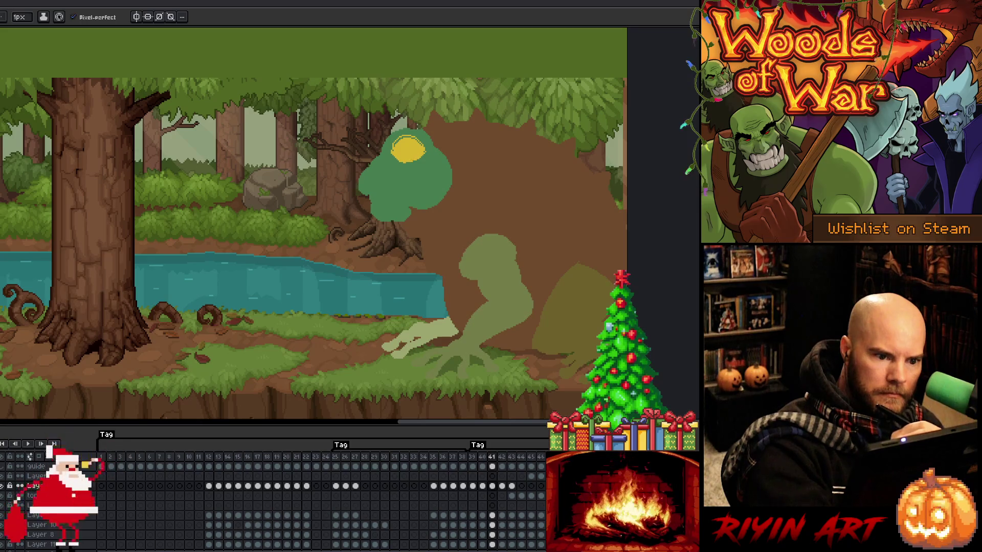
pyautogui.press('g')
pyautogui.press('b')
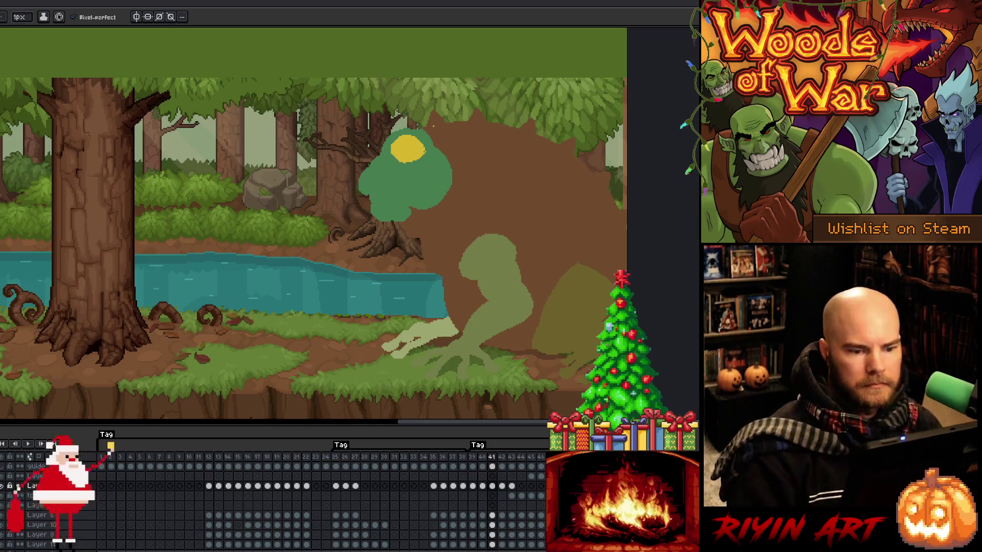
pyautogui.press('e')
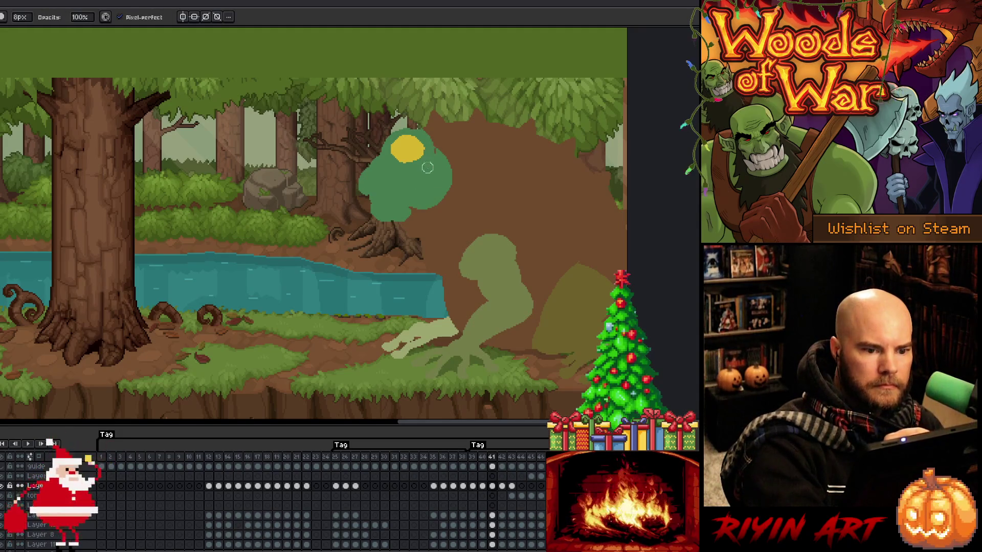
pyautogui.press('b')
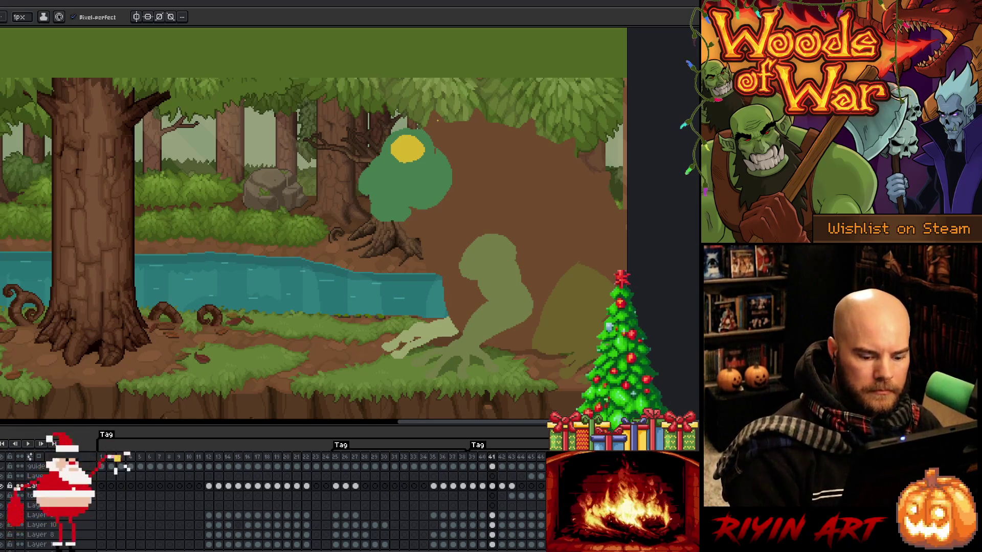
pyautogui.press(',')
pyautogui.press(',')
pyautogui.press('.')
pyautogui.press('Return')
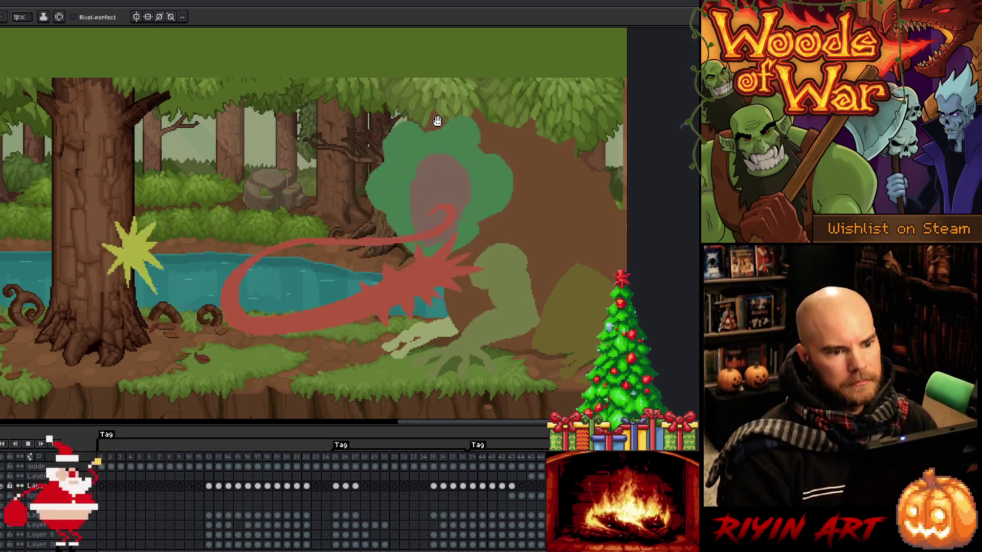
# - Add a new layer for the eyes and fill frame 44's eye outlines yellow
pyautogui.press('Return')
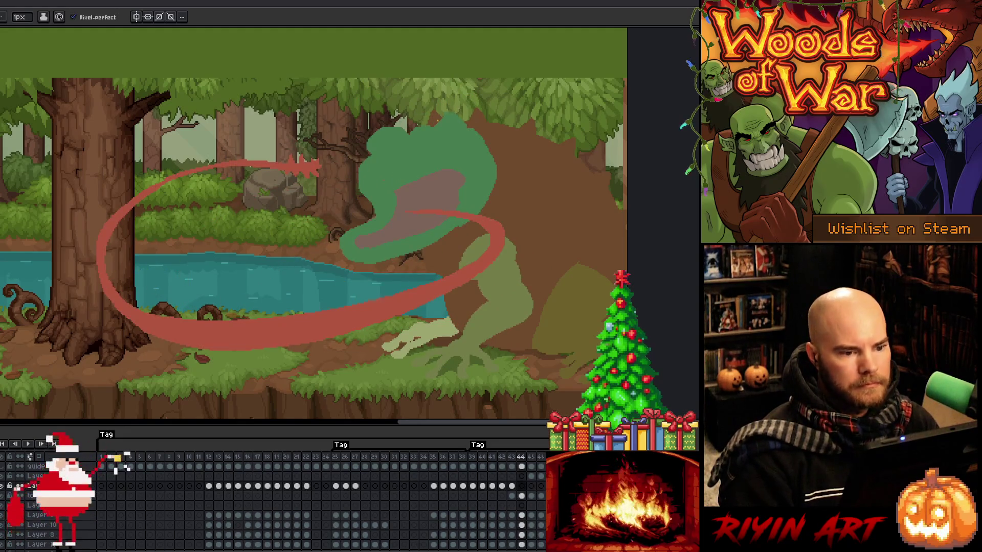
pyautogui.press(',')
pyautogui.press(',')
pyautogui.press('.')
pyautogui.press('.')
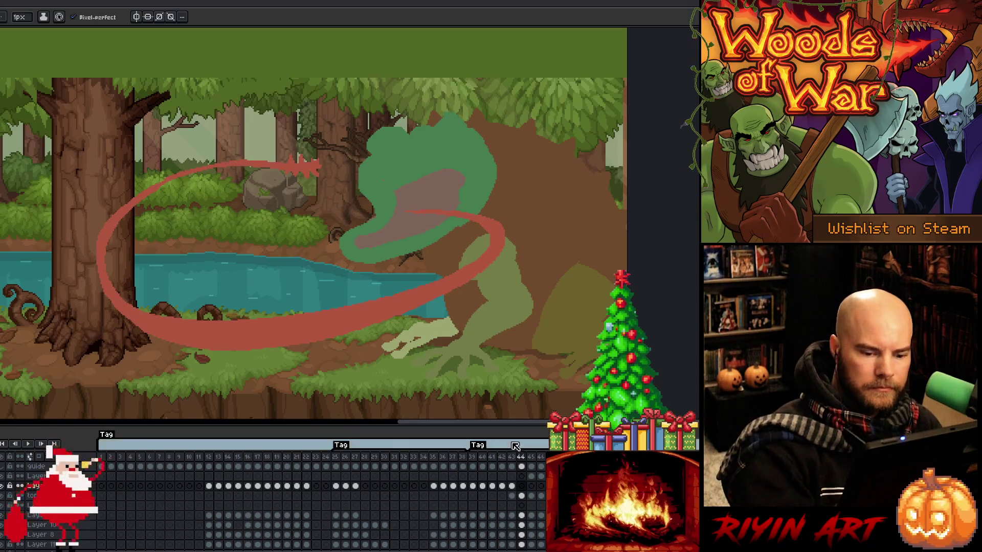
pyautogui.hotkey('shift', 'n')
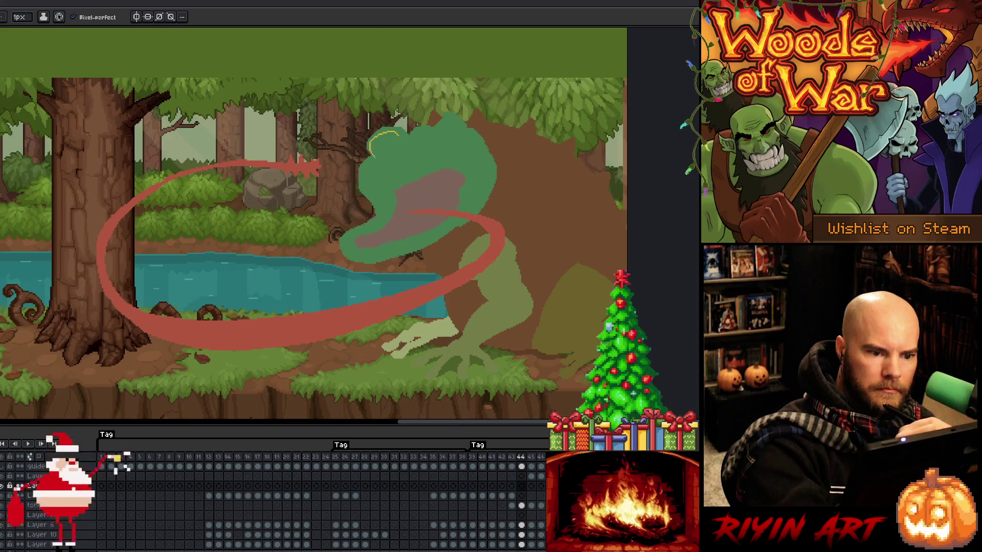
pyautogui.press('f')
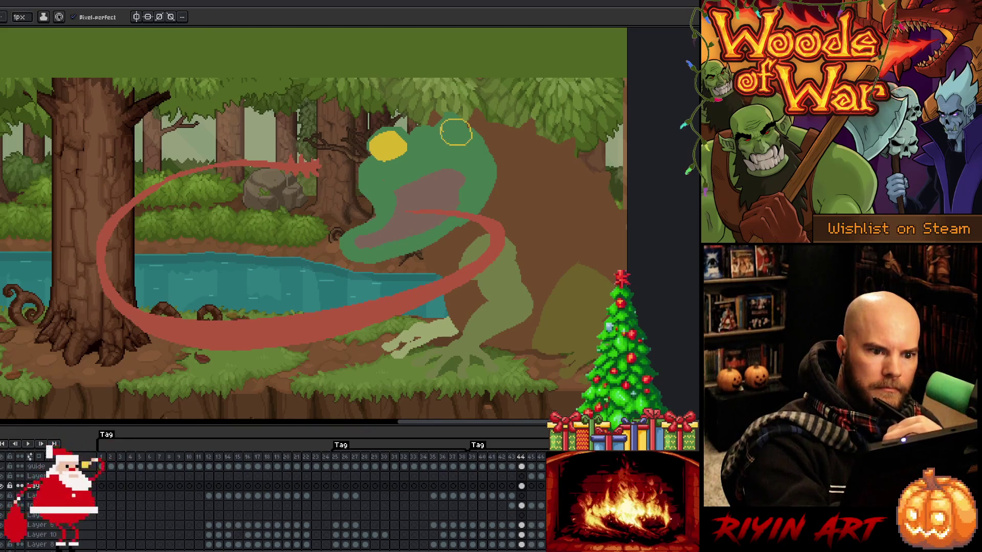
pyautogui.press('g')
pyautogui.click(455, 132)
# - Fill both eye outlines solid yellow on frame 45
pyautogui.press('.')
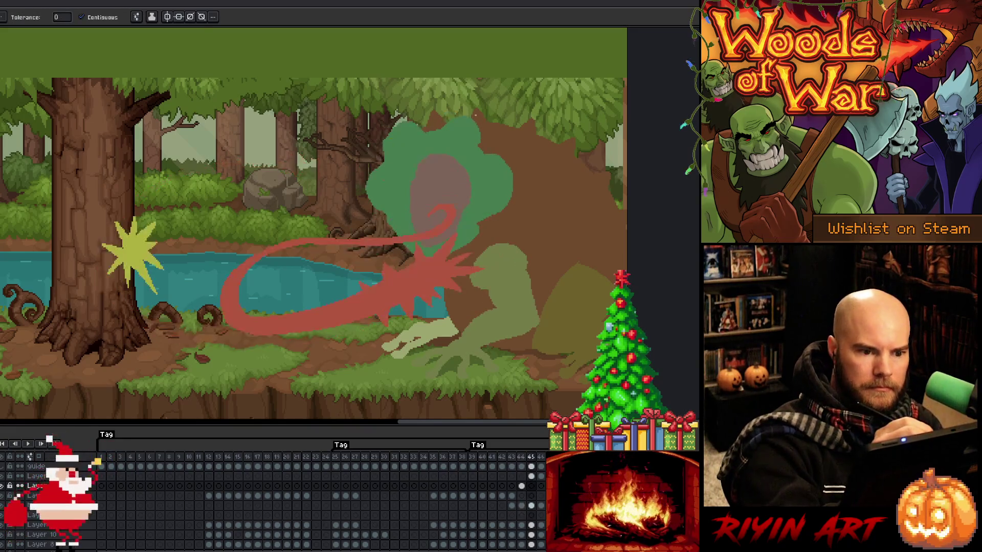
pyautogui.press('b')
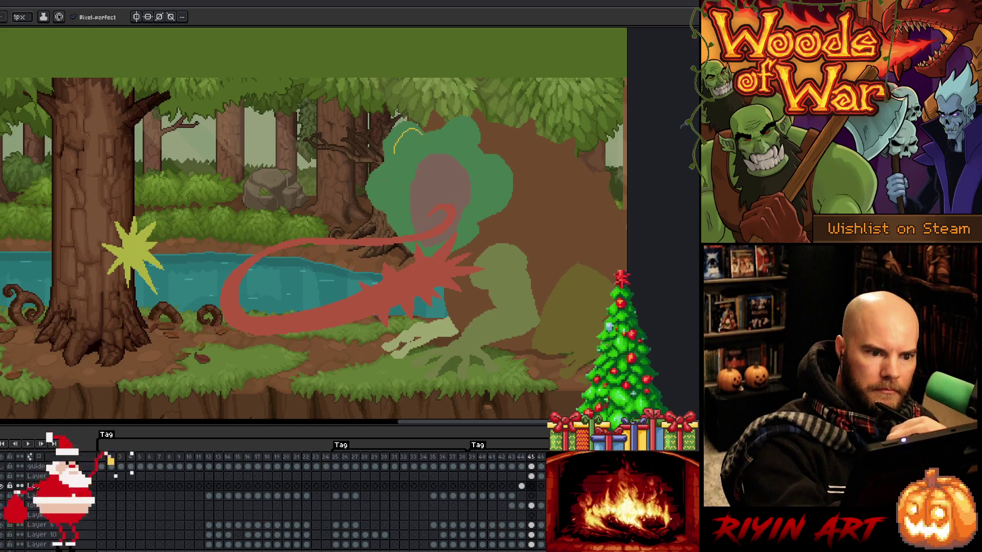
pyautogui.press('g')
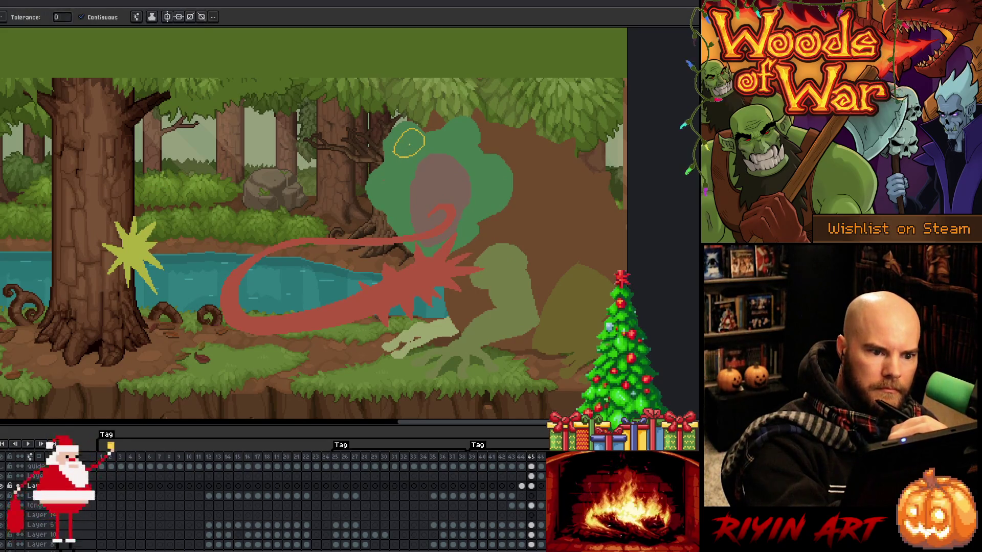
pyautogui.click(408, 142)
pyautogui.press('b')
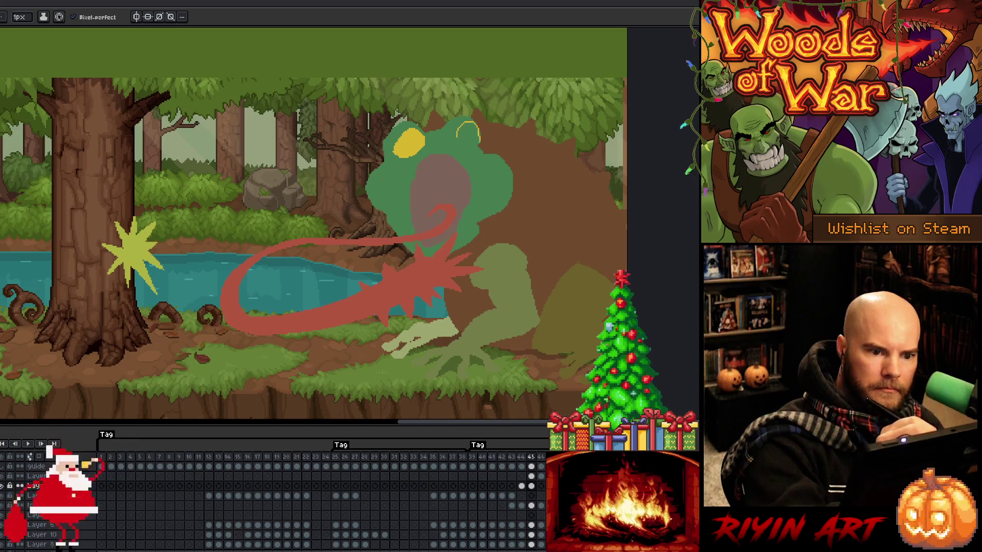
pyautogui.press('g')
pyautogui.click(467, 135)
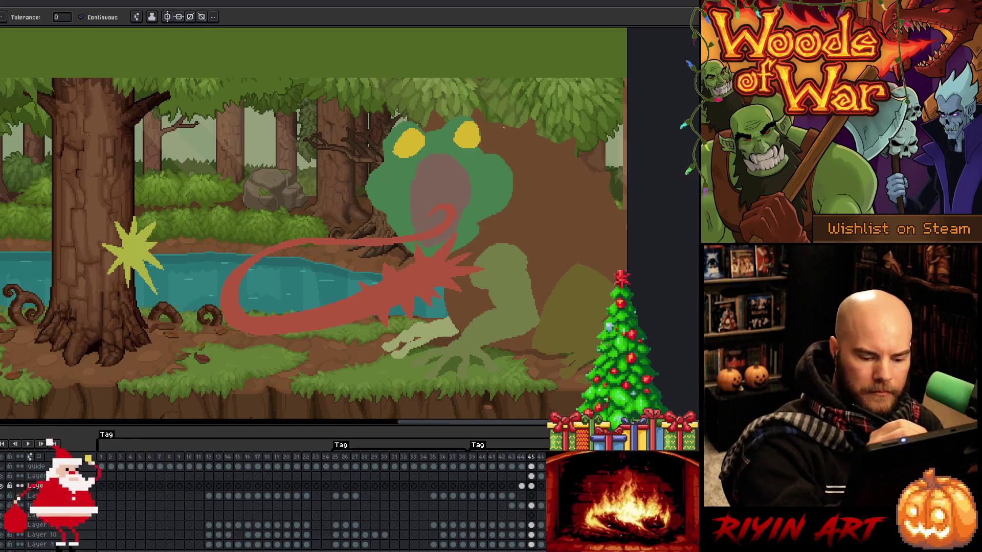
# - Fill both eye outlines solid yellow on frame 46
pyautogui.press('.')
pyautogui.press('b')
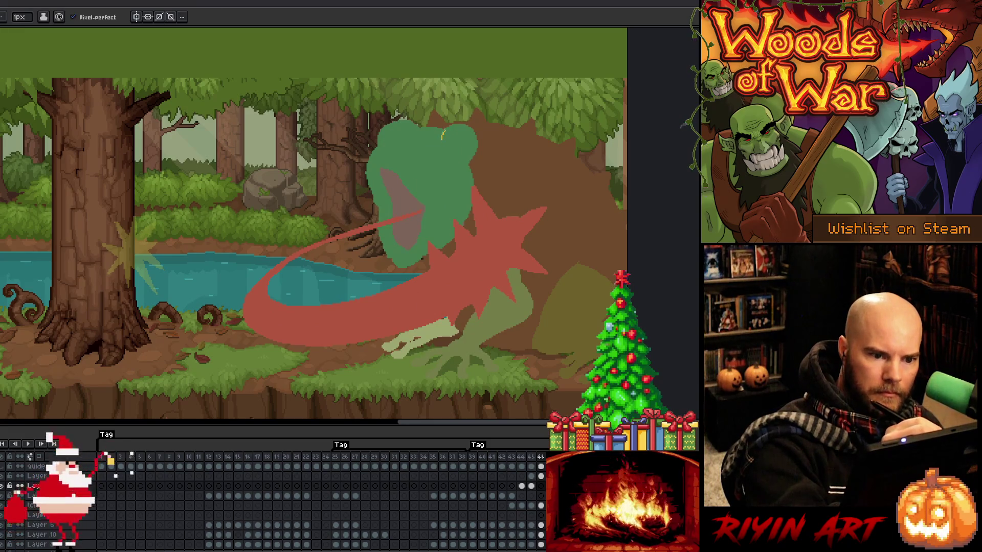
pyautogui.press('g')
pyautogui.click(455, 143)
pyautogui.press('b')
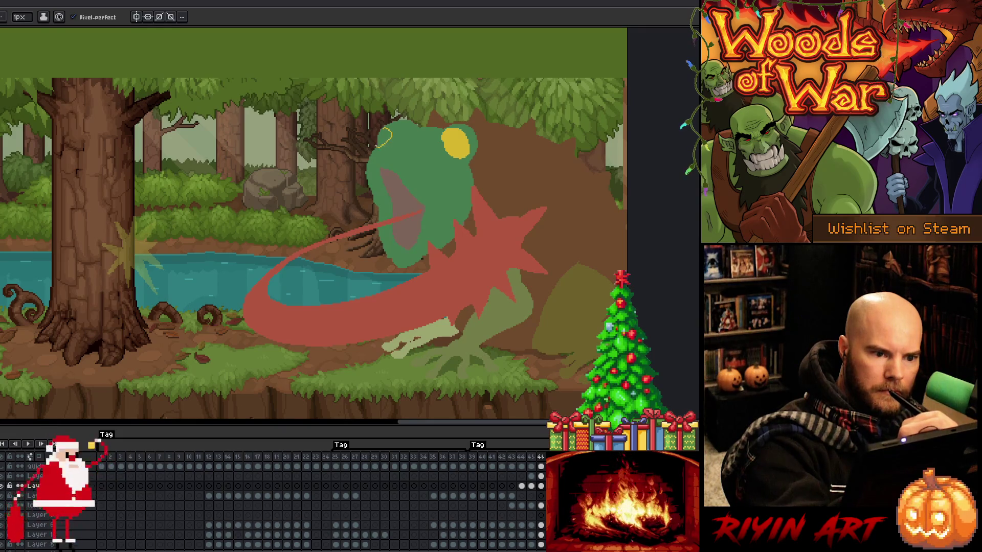
pyautogui.press('g')
pyautogui.click(384, 137)
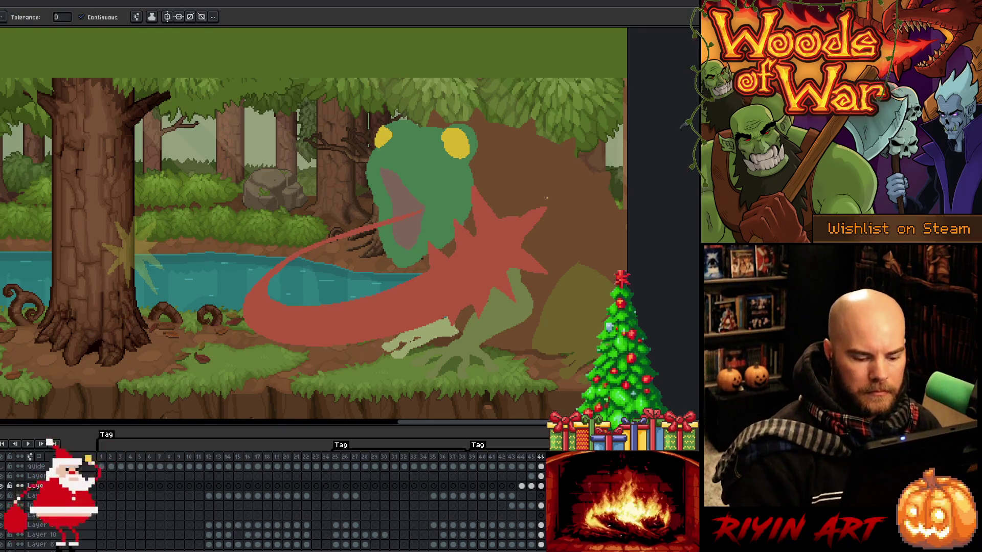
# - Undo an accidental yellow canvas flood, then loop frames 44 to 46
pyautogui.press('.')
pyautogui.press('b')
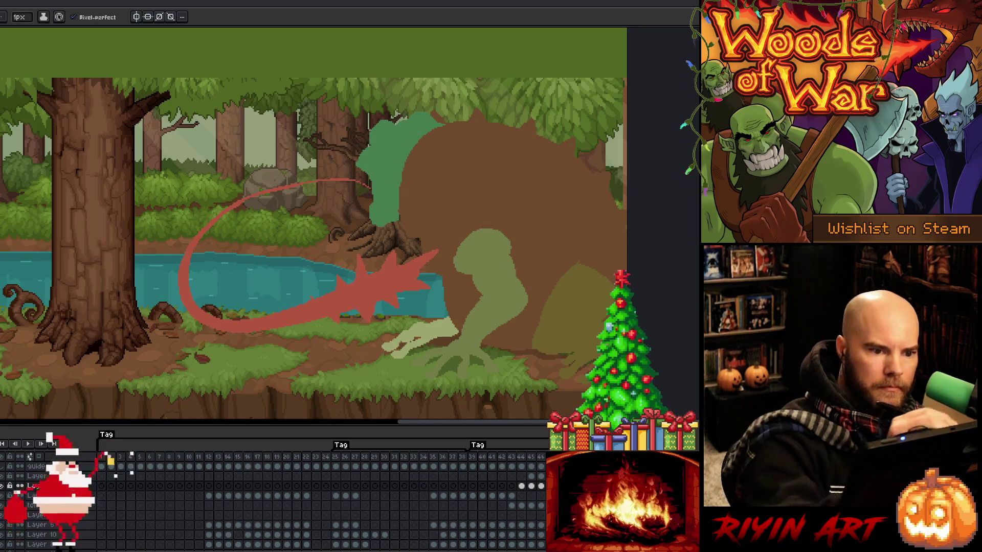
pyautogui.press('g')
pyautogui.click(371, 138)
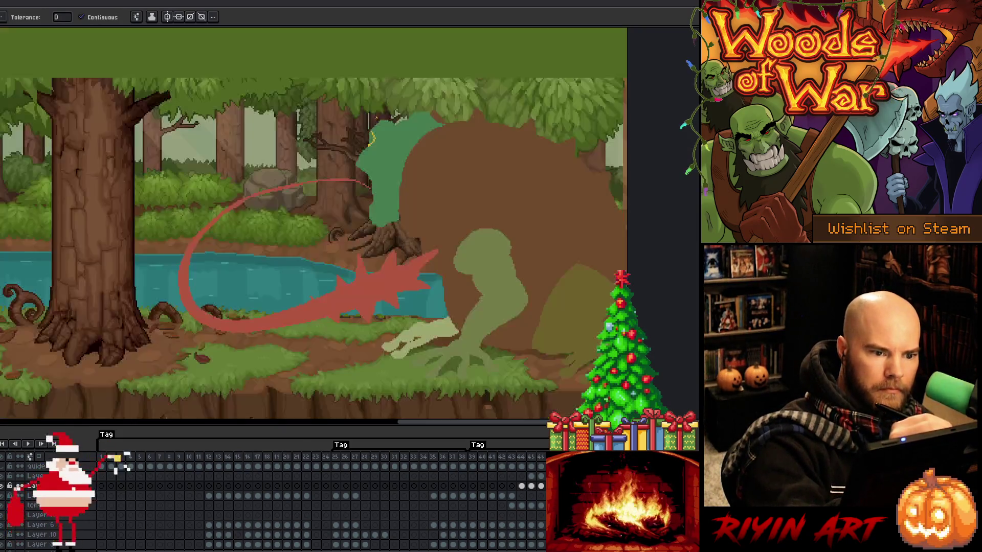
pyautogui.hotkey('ctrl', 'z')
pyautogui.press('b')
pyautogui.press('g')
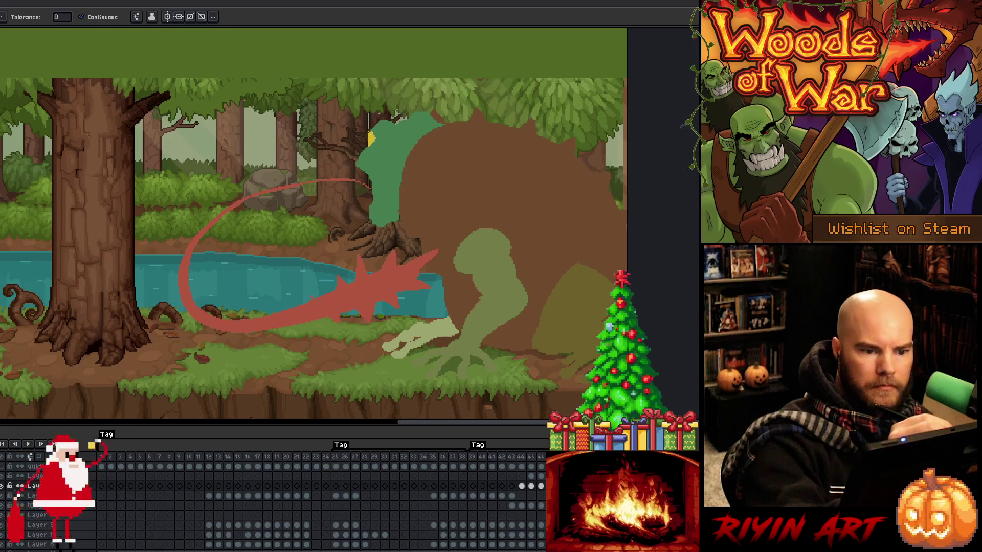
pyautogui.press('e')
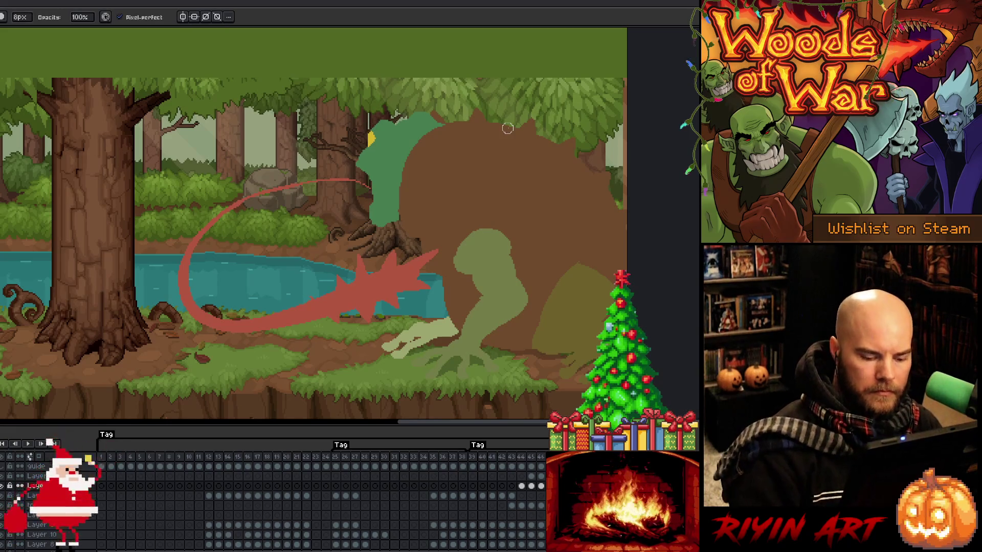
pyautogui.press('Right')
pyautogui.press('Right')
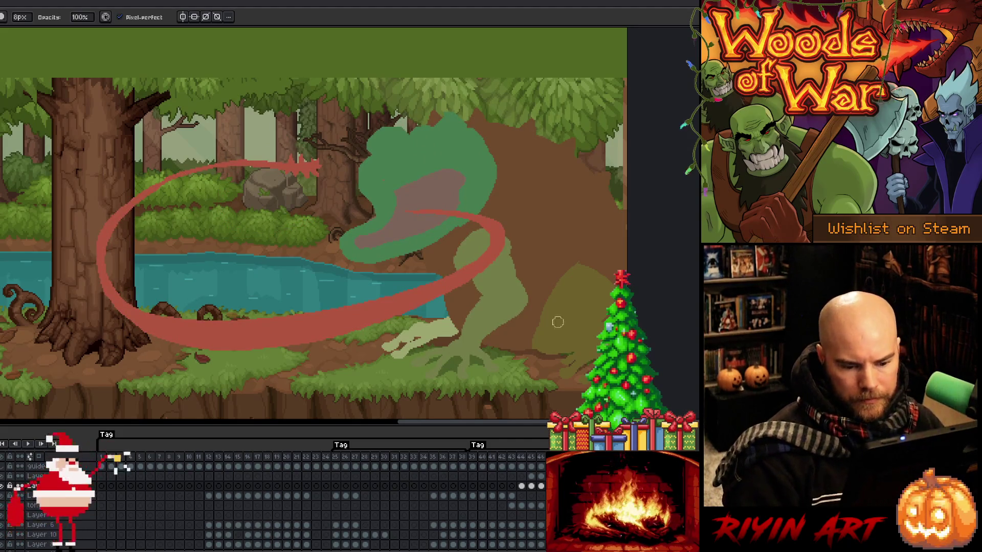
pyautogui.moveTo(519, 488); pyautogui.dragTo(541, 488)
pyautogui.press('Return')
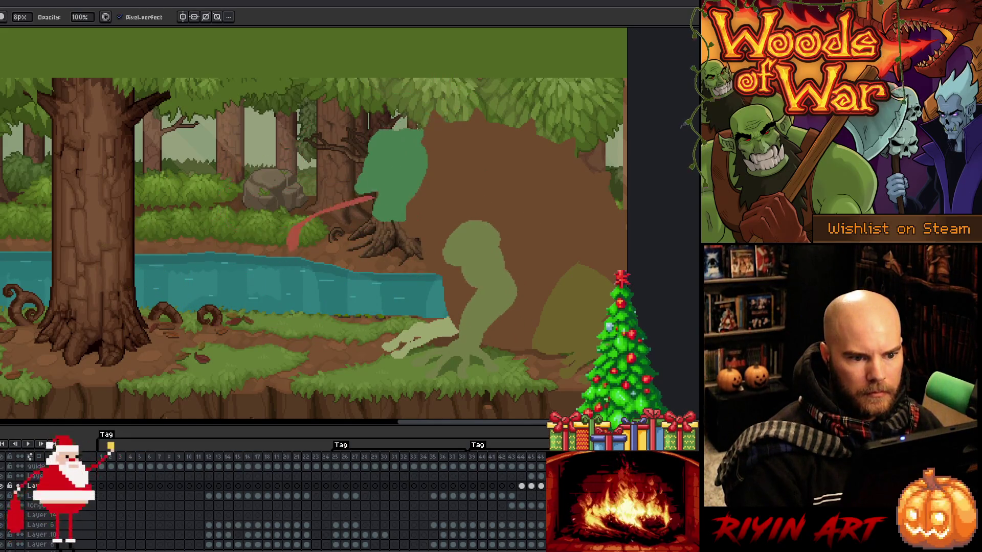
# - Bucket-fill the toad's head eye outline solid yellow and play the animation to check it
pyautogui.press('e')
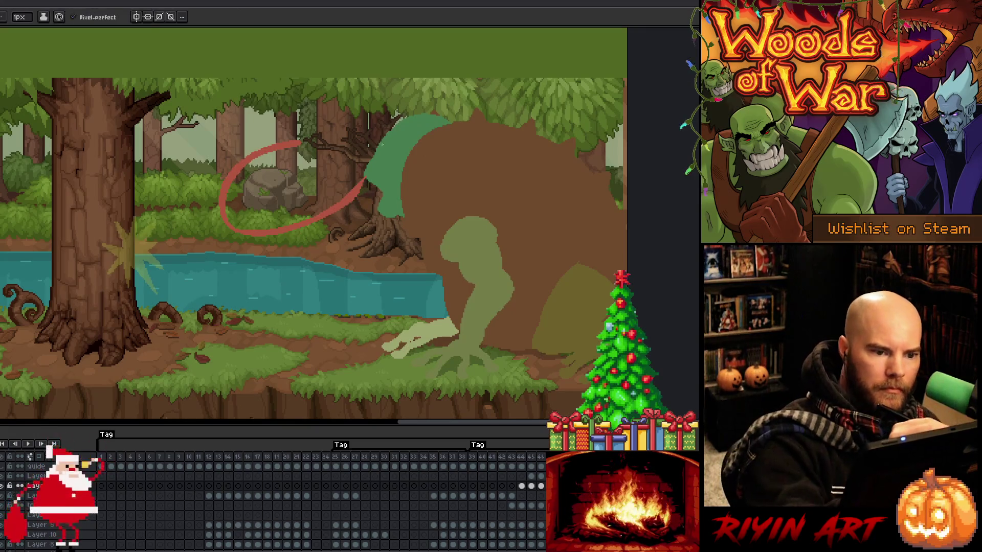
pyautogui.press('g')
pyautogui.click(386, 139)
pyautogui.press('e')
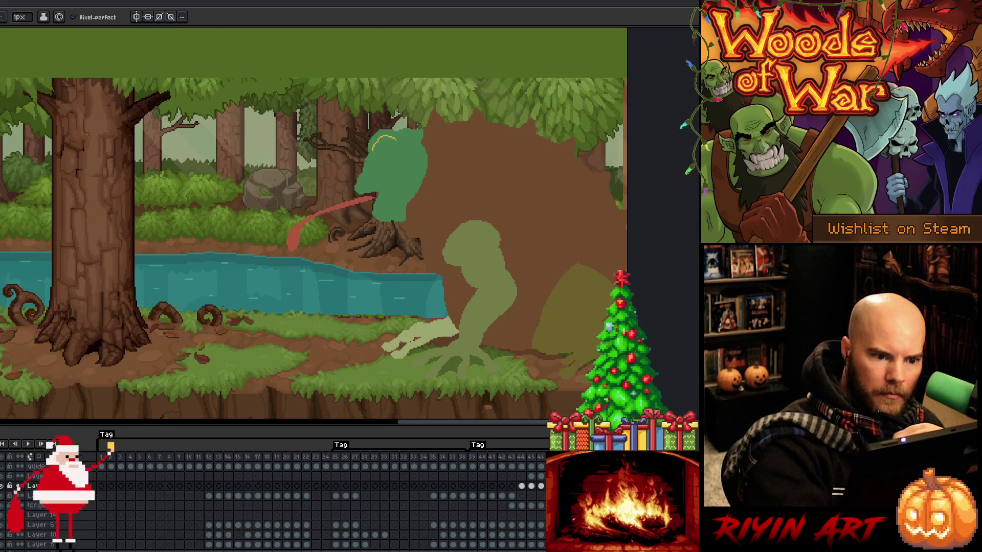
pyautogui.press('g')
pyautogui.click(384, 144)
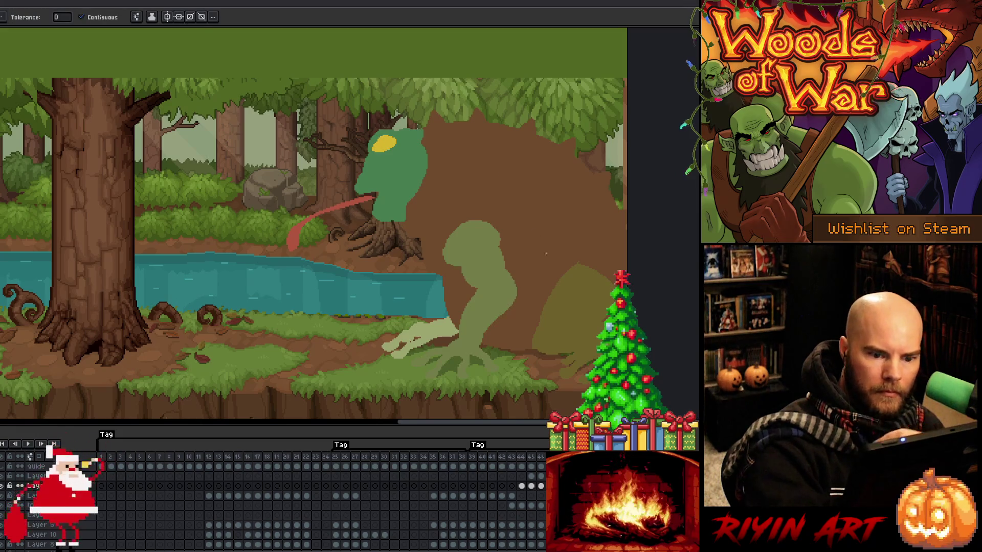
pyautogui.press('b')
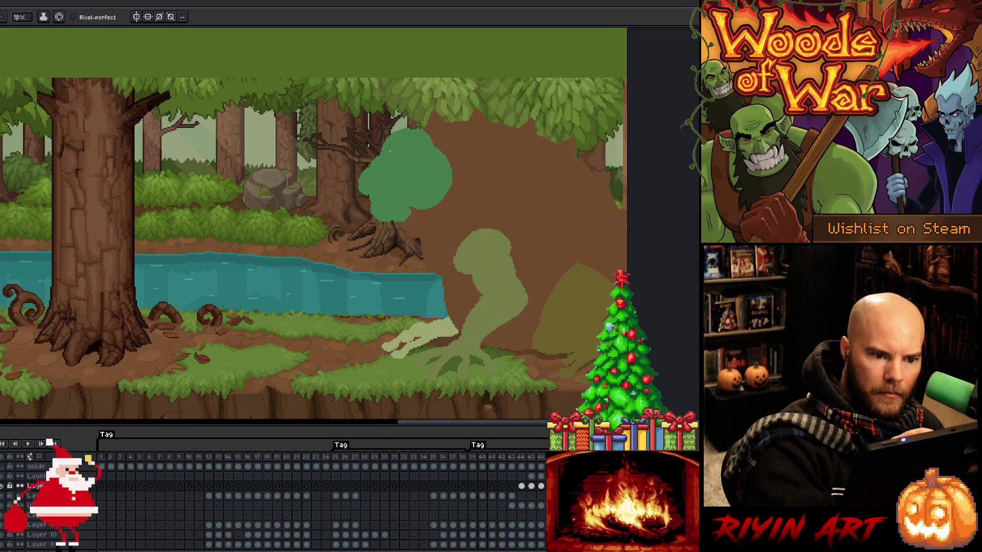
pyautogui.press('g')
pyautogui.click(404, 148)
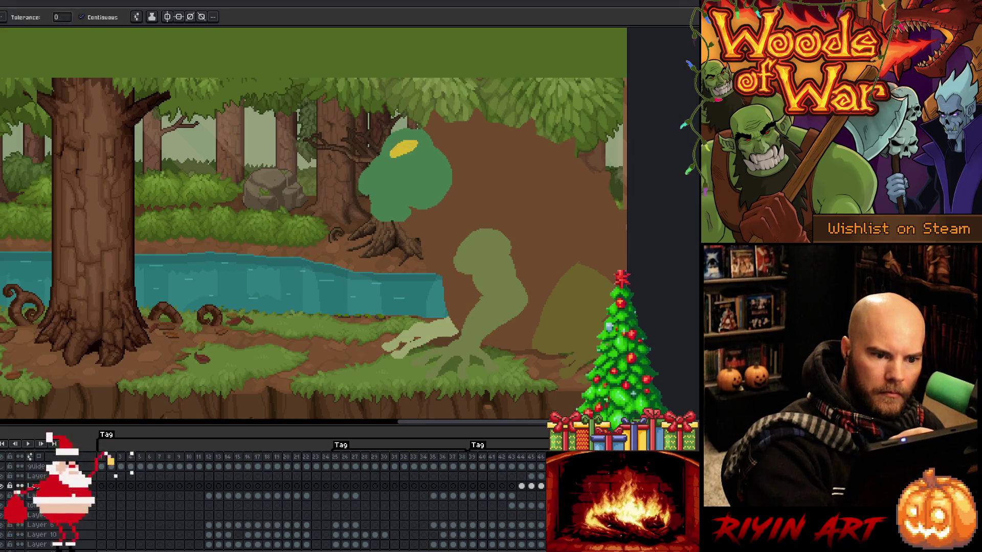
pyautogui.press('Return')
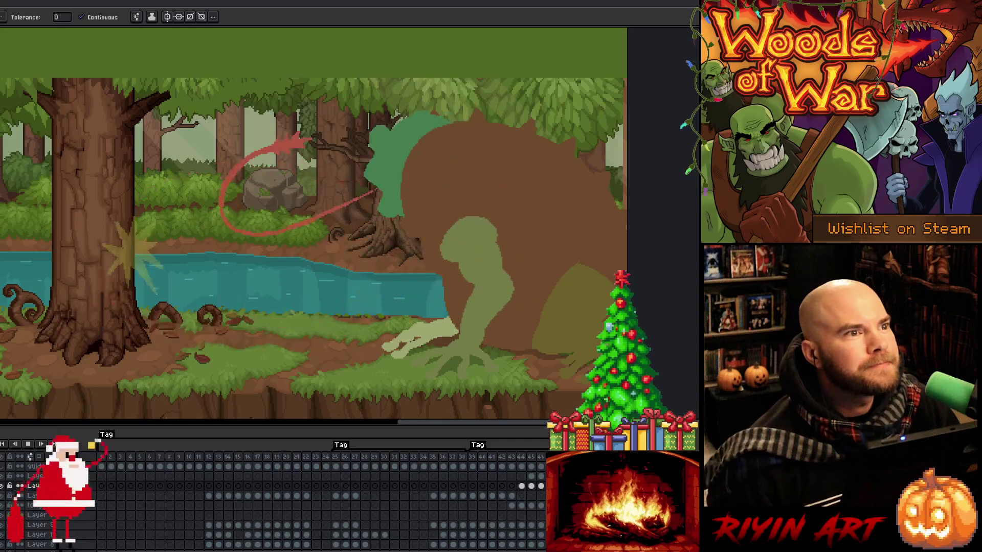
pyautogui.press('Return')
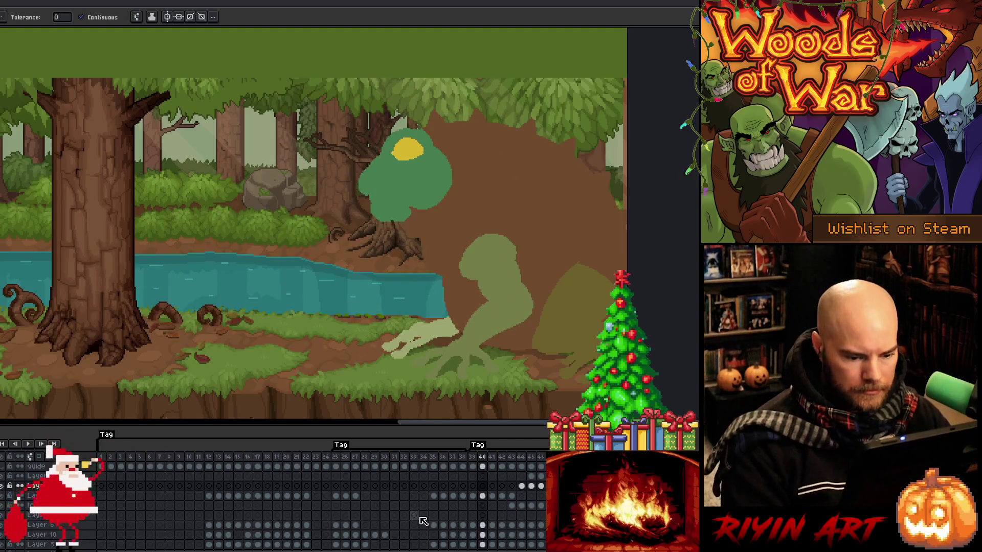
# - Check frames 35 and 39, save with Ctrl+S, resume playback, and select frame 43's cel
pyautogui.click(435, 517)
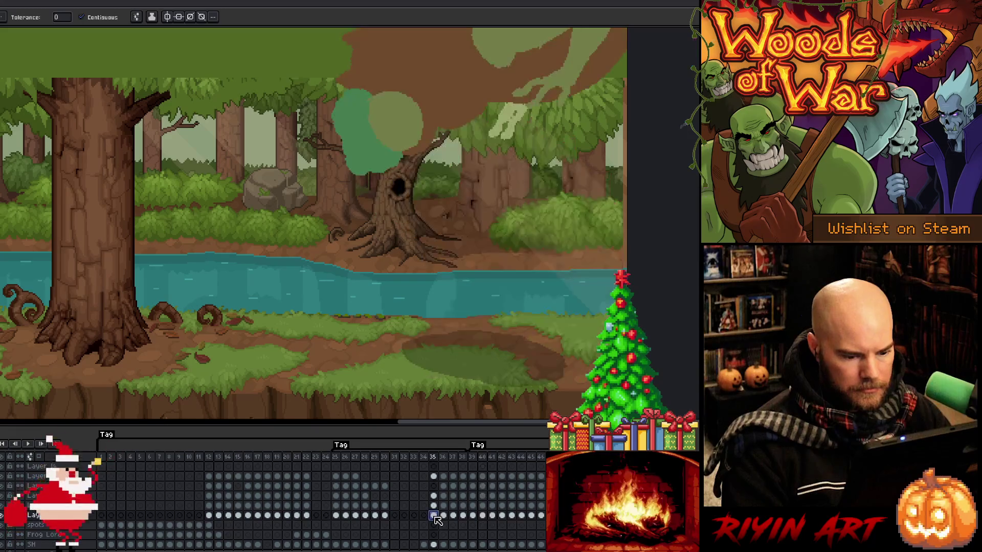
pyautogui.click(472, 515)
pyautogui.hotkey('ctrl', 's')
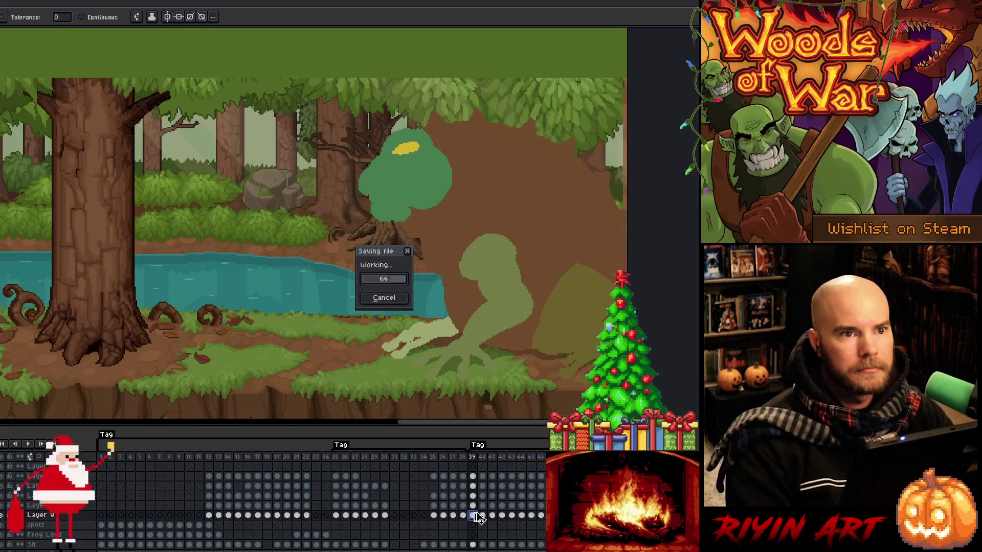
pyautogui.press('Return')
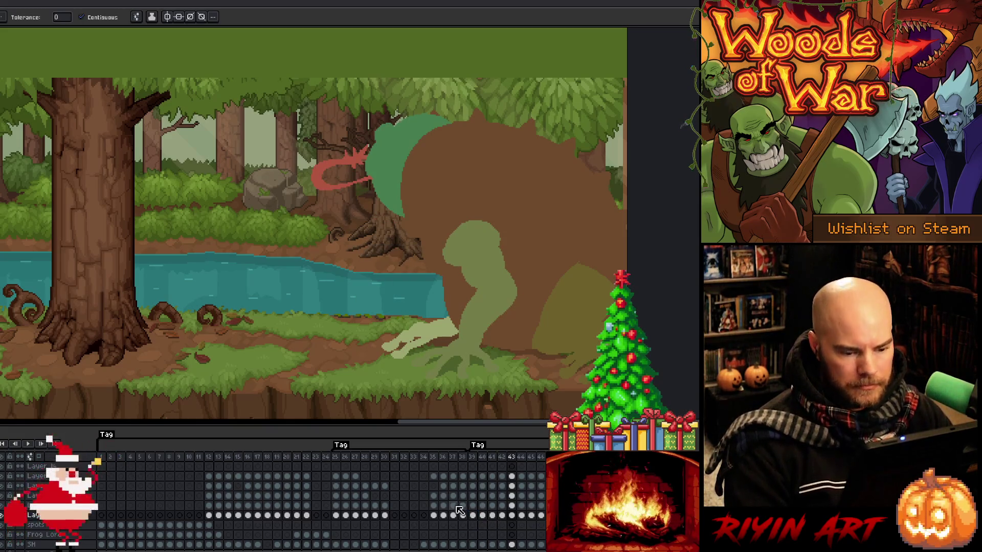
pyautogui.click(515, 517)
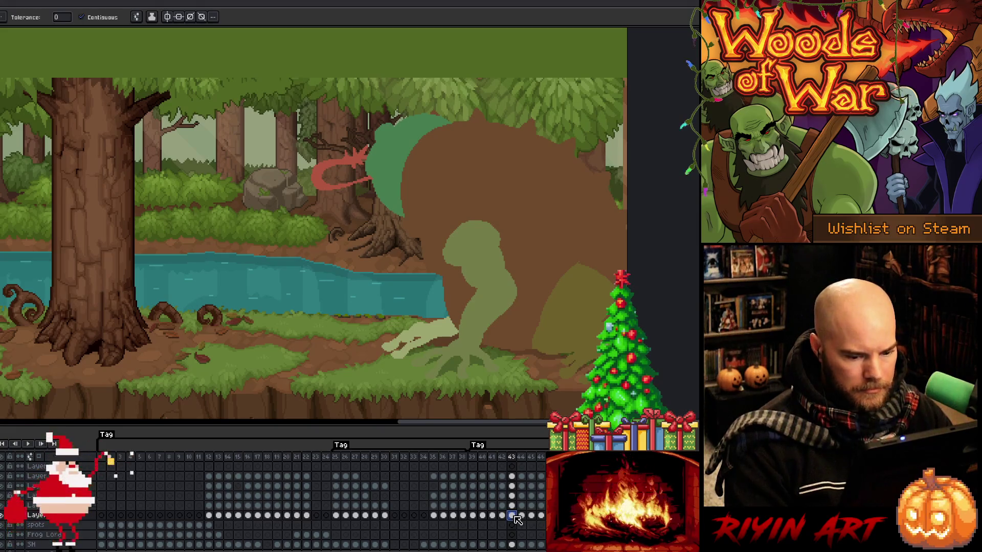
pyautogui.press('m')
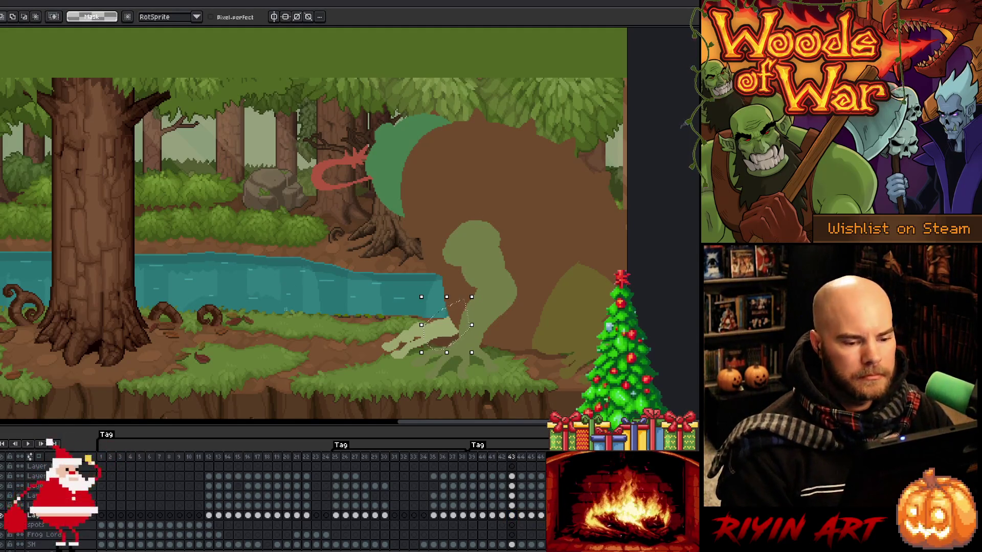
# - Tilt the pale hand about 7.5° and nudge it up two pixels and left one
pyautogui.moveTo(478, 294); pyautogui.dragTo(482, 297)
pyautogui.press('Up')
pyautogui.press('Up')
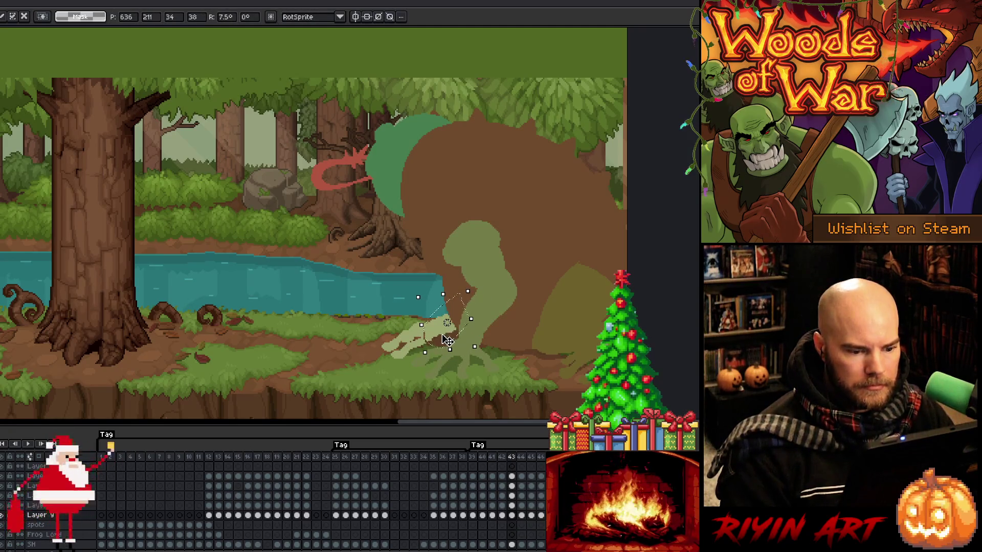
pyautogui.press('Left')
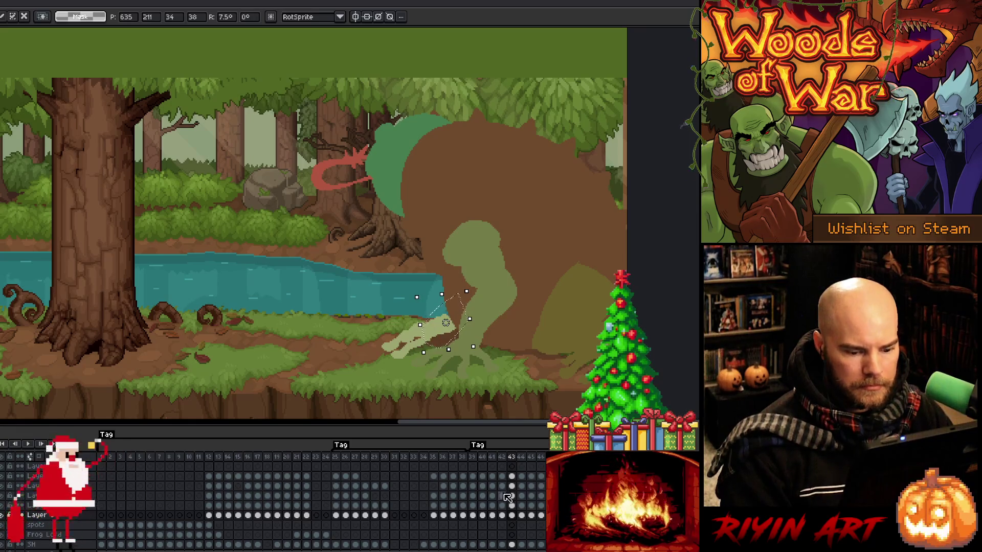
pyautogui.click(522, 517)
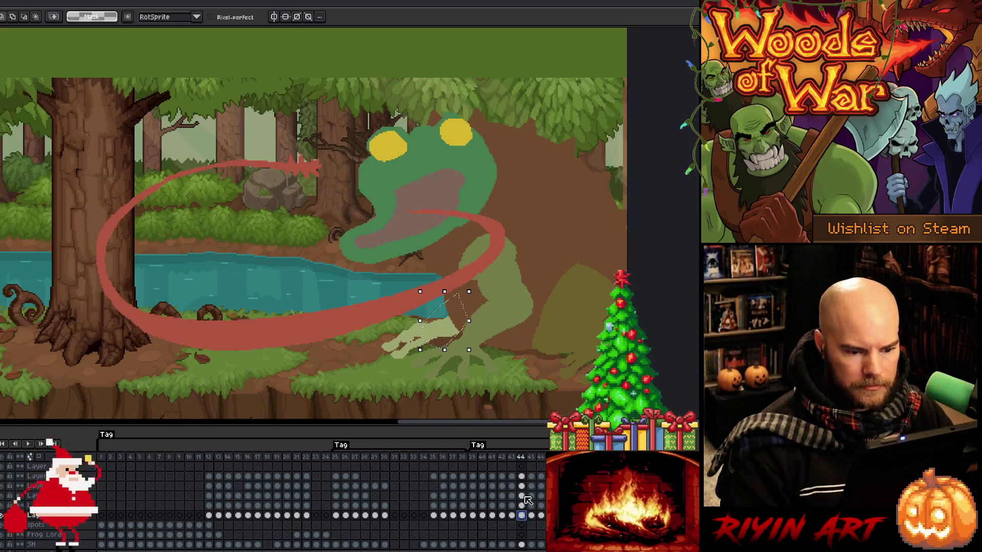
pyautogui.press('Return')
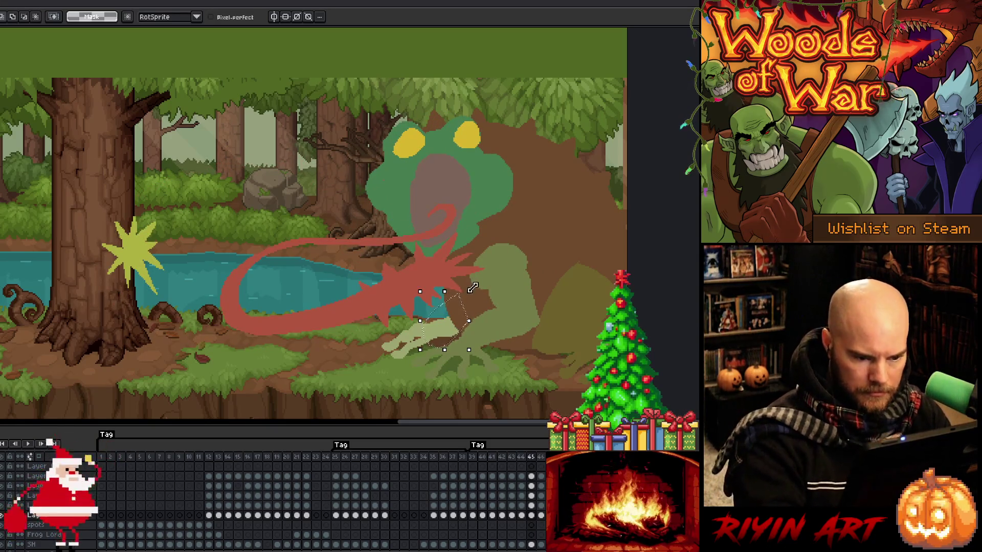
# - Rotate the hand back about 8°, shift it slightly down-right, and check frames 43–46
pyautogui.moveTo(476, 287); pyautogui.dragTo(485, 299)
pyautogui.moveTo(449, 336); pyautogui.dragTo(452, 340)
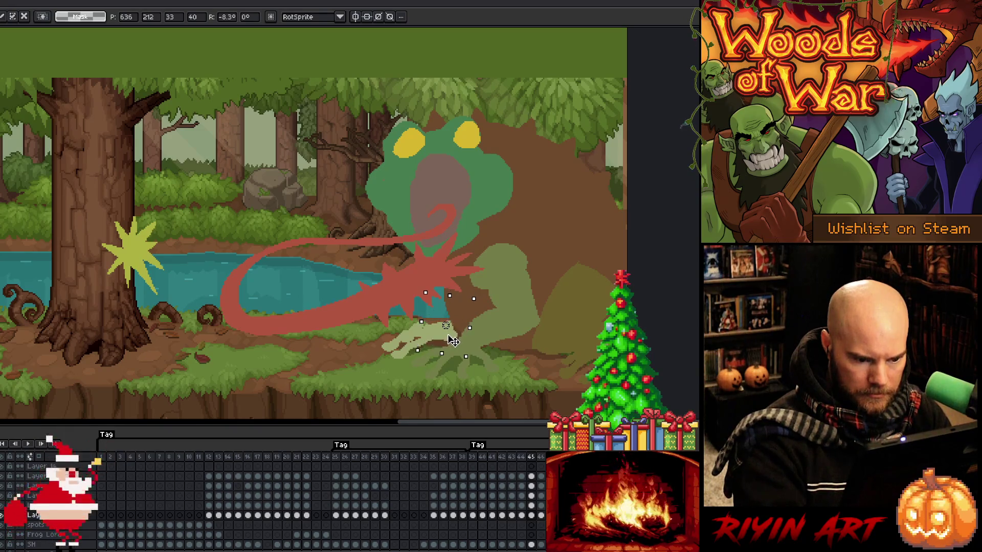
pyautogui.press('.')
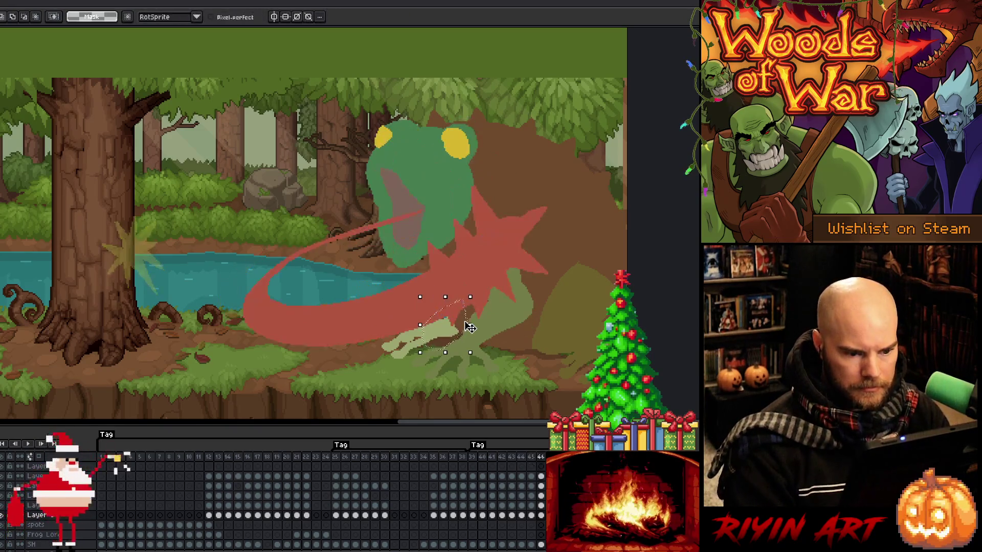
pyautogui.press(',')
pyautogui.press('.')
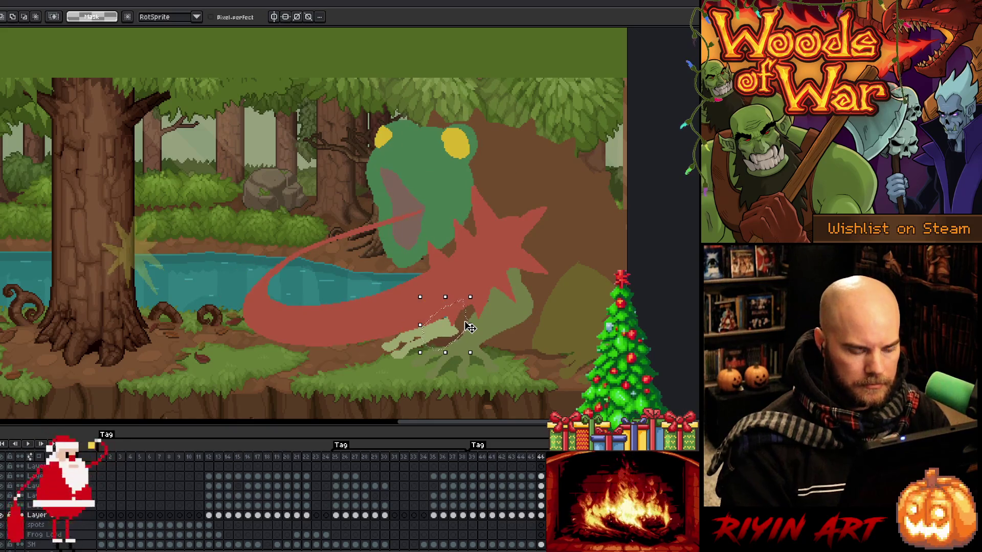
pyautogui.press('.')
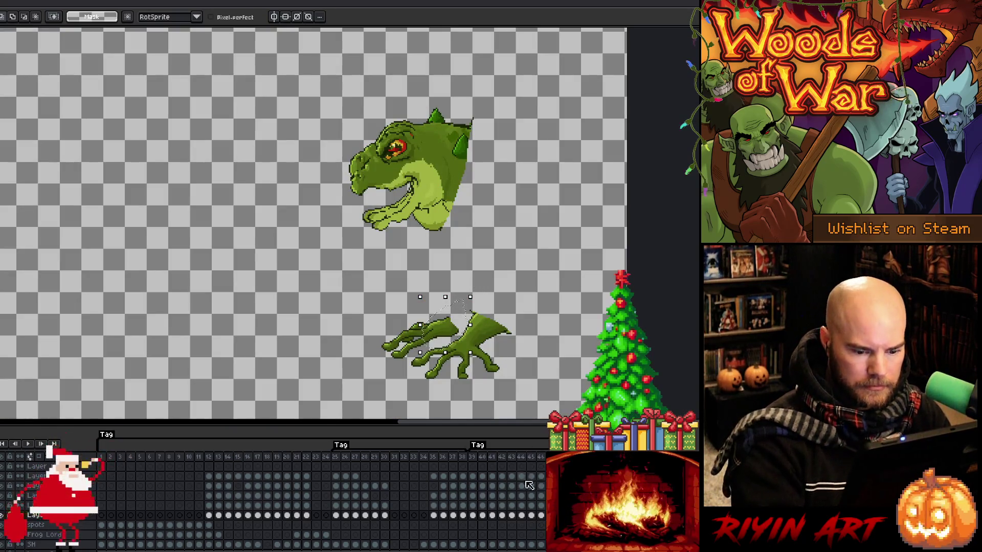
pyautogui.press(',')
pyautogui.press(',')
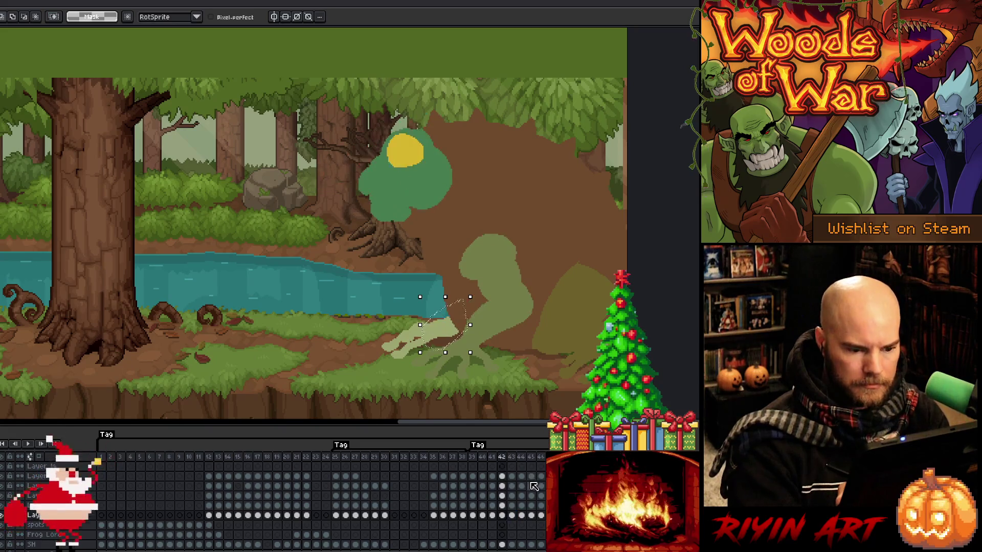
pyautogui.press('.')
pyautogui.press('.')
pyautogui.press('.')
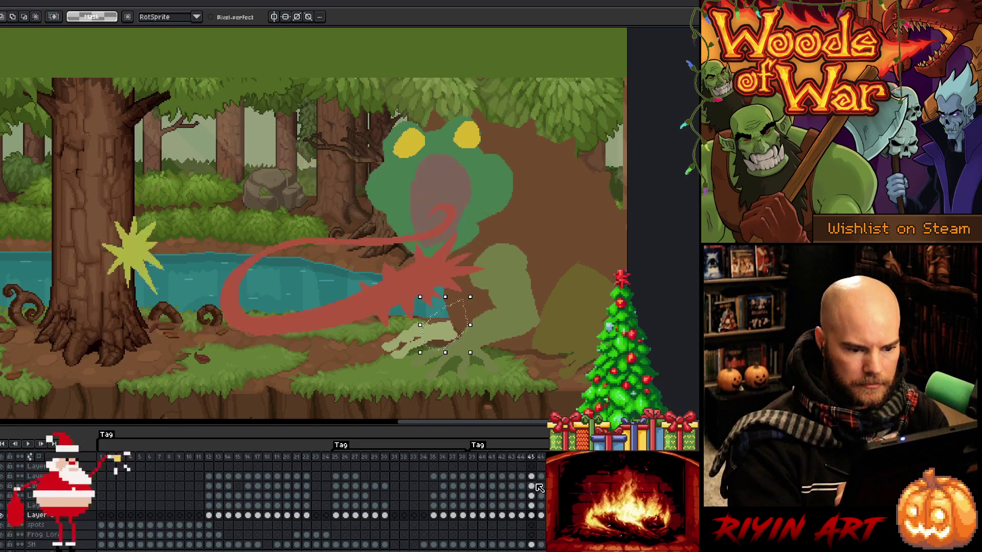
pyautogui.press('.')
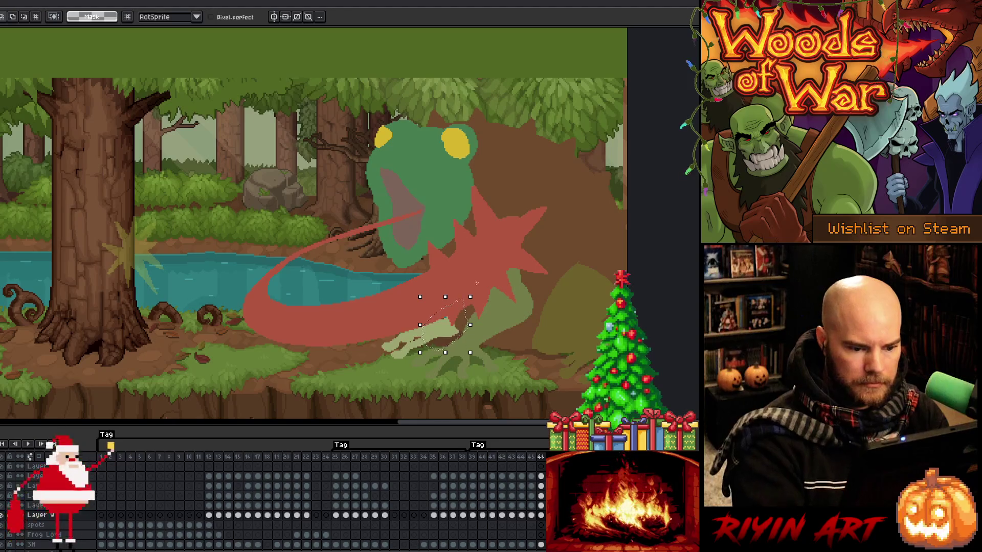
# - Rotate the hand -2.7°, 6.5°, 7.9° and 7.6° on successive frames, committing each
pyautogui.moveTo(475, 289); pyautogui.dragTo(485, 298)
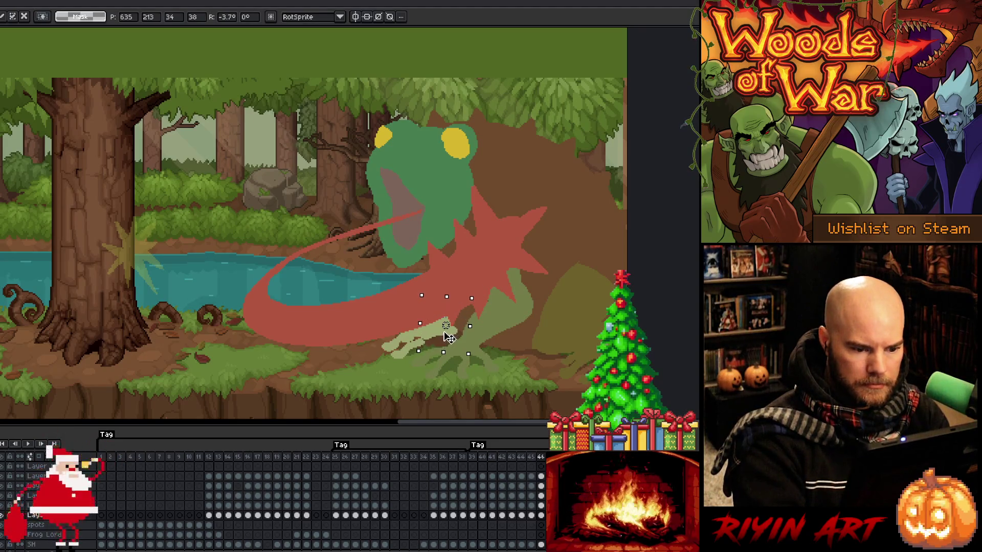
pyautogui.press('Return')
pyautogui.press('Return')
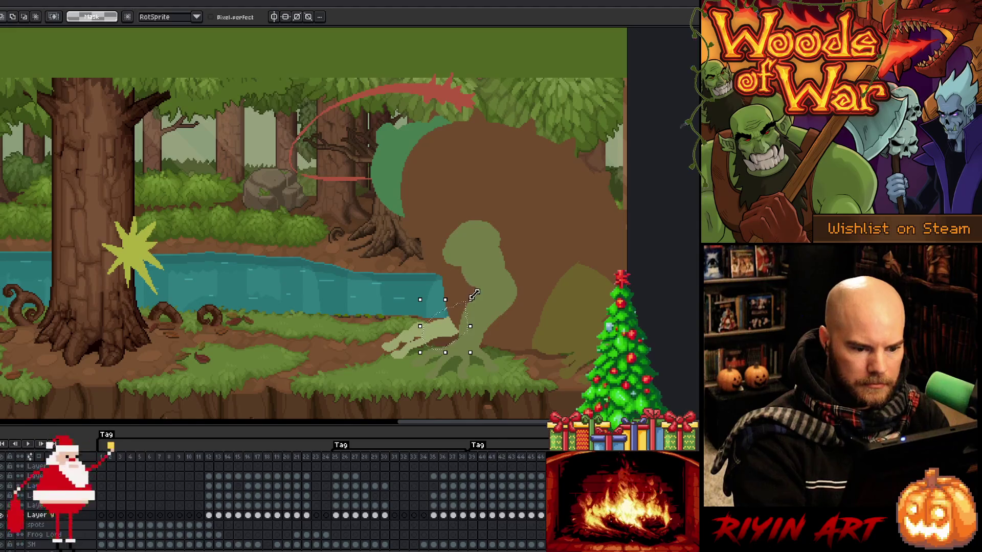
pyautogui.moveTo(478, 295); pyautogui.dragTo(482, 296)
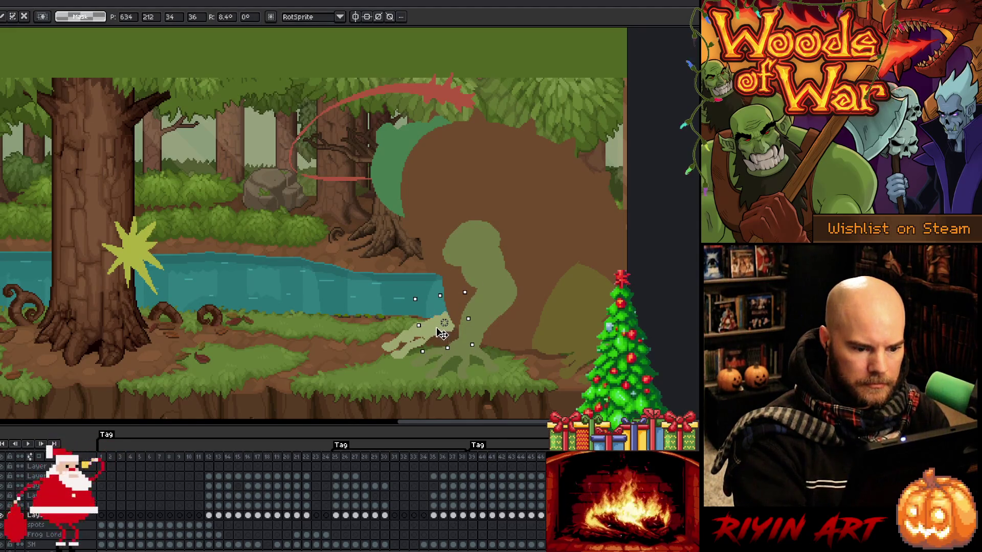
pyautogui.press('Return')
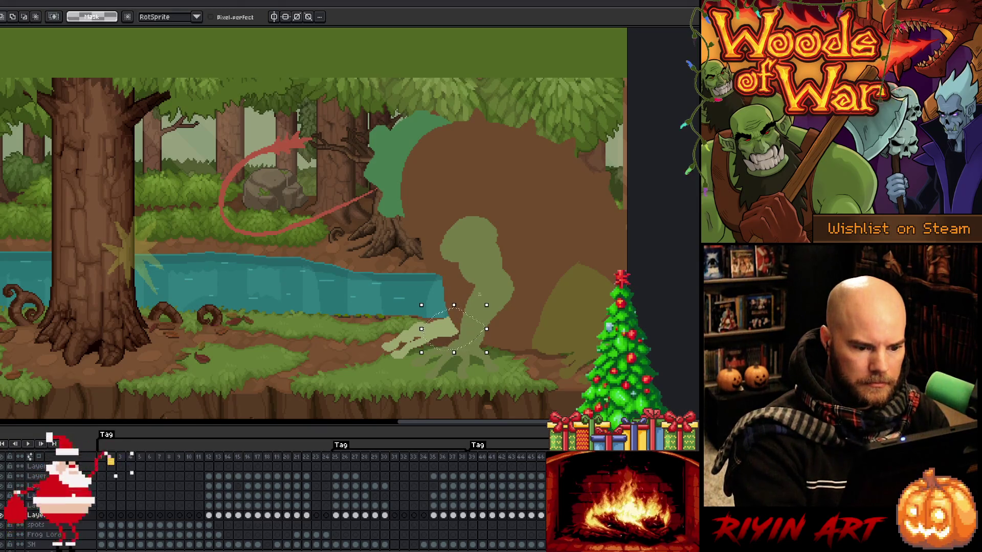
pyautogui.moveTo(491, 301); pyautogui.dragTo(462, 303)
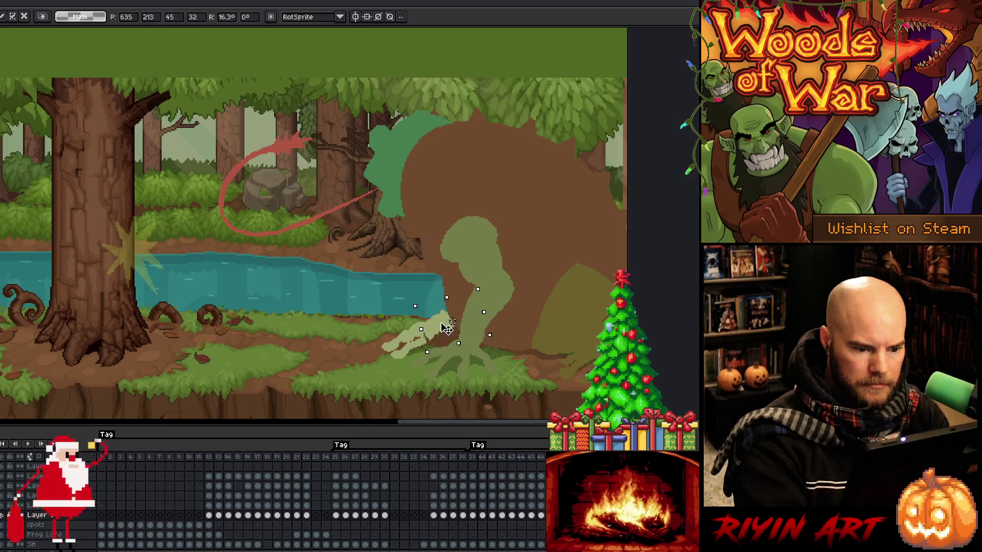
pyautogui.press('Return')
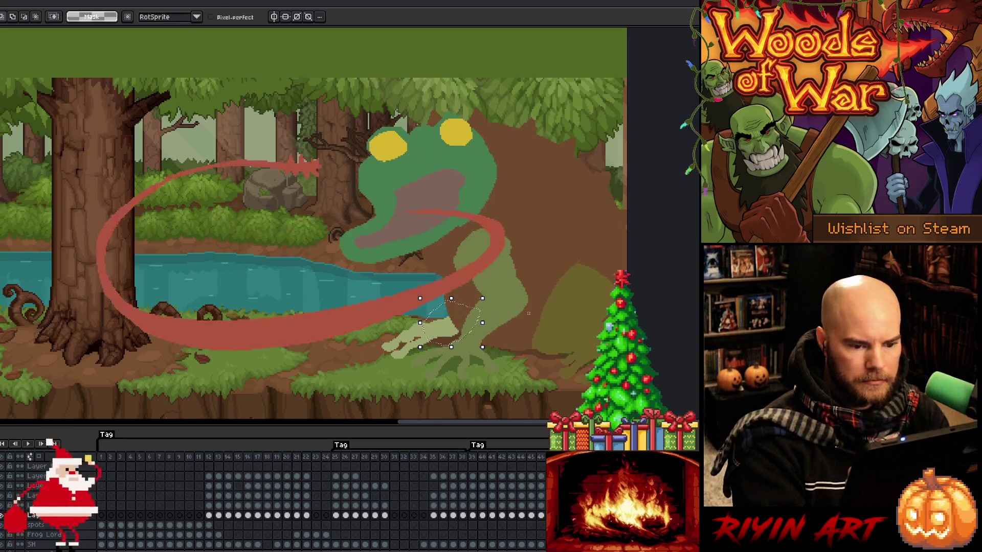
pyautogui.moveTo(491, 291); pyautogui.dragTo(486, 297)
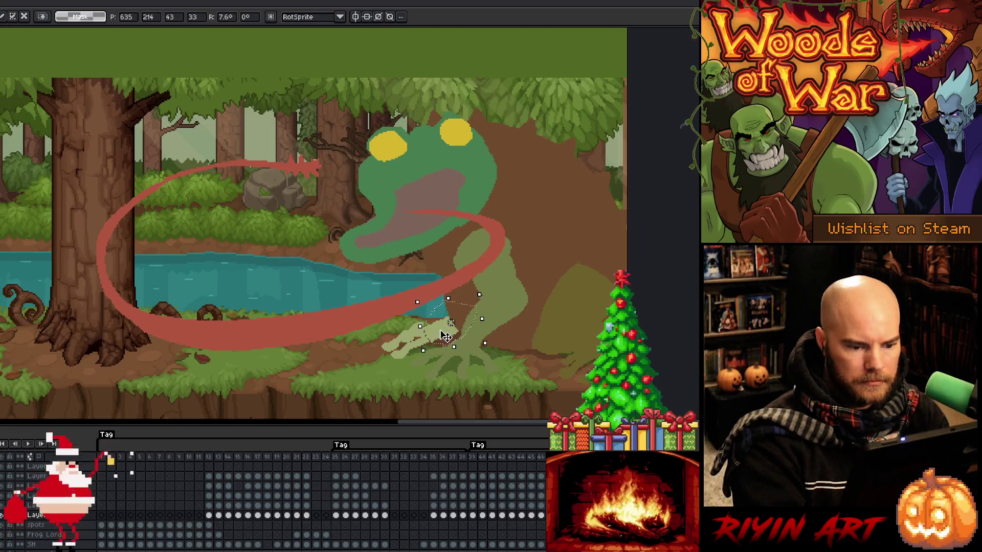
pyautogui.press('Return')
pyautogui.press('Left')
pyautogui.press('Right')
pyautogui.press('Right')
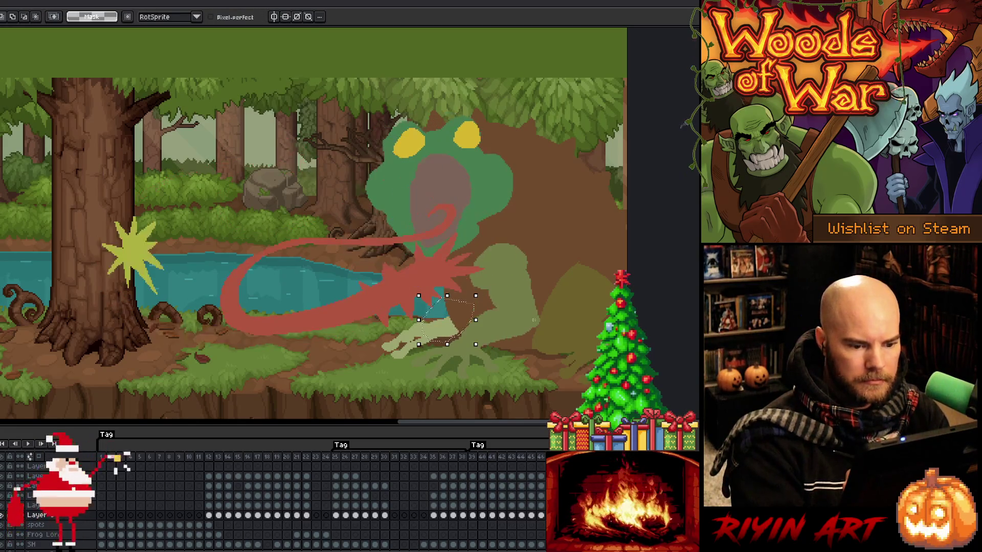
# - Tilt the hand about 3.3° on one frame and slightly again on the next
pyautogui.moveTo(486, 294); pyautogui.dragTo(484, 291)
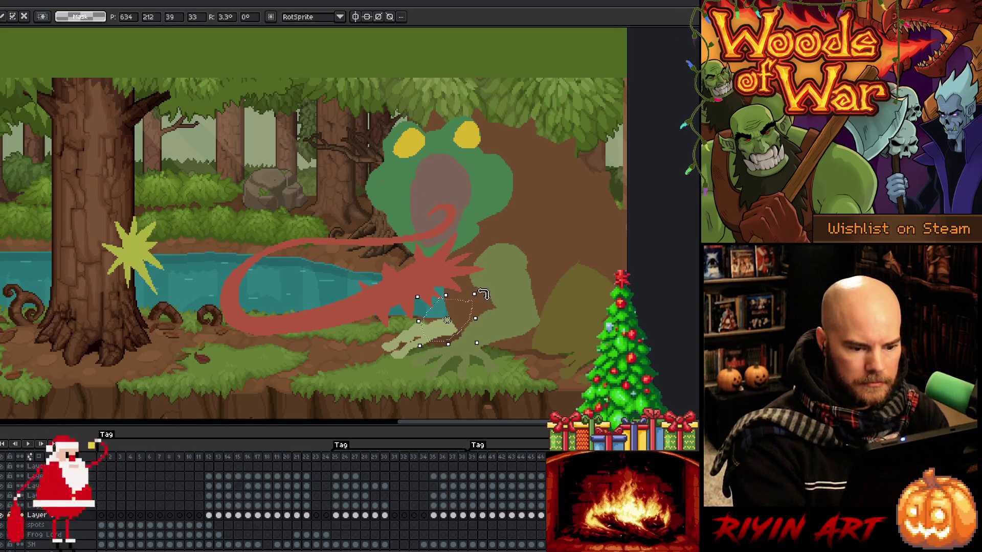
pyautogui.press('Return')
pyautogui.press('Right')
pyautogui.press('Right')
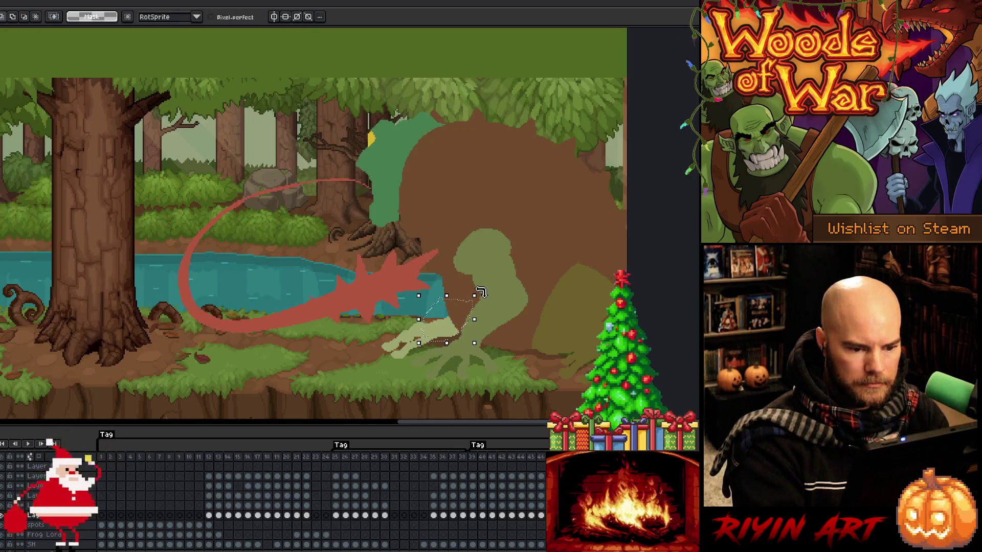
pyautogui.moveTo(482, 292); pyautogui.dragTo(489, 302)
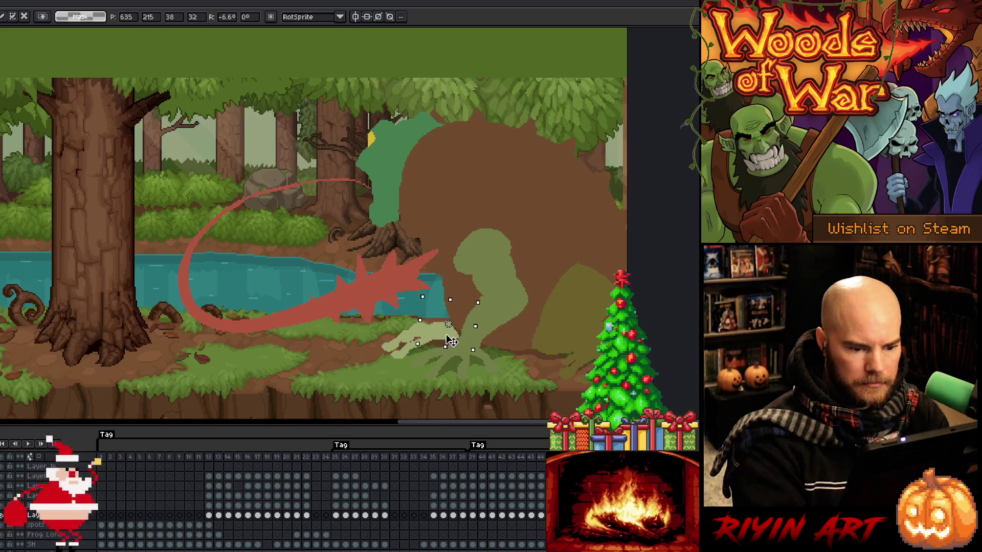
pyautogui.press('Return')
pyautogui.press('Right')
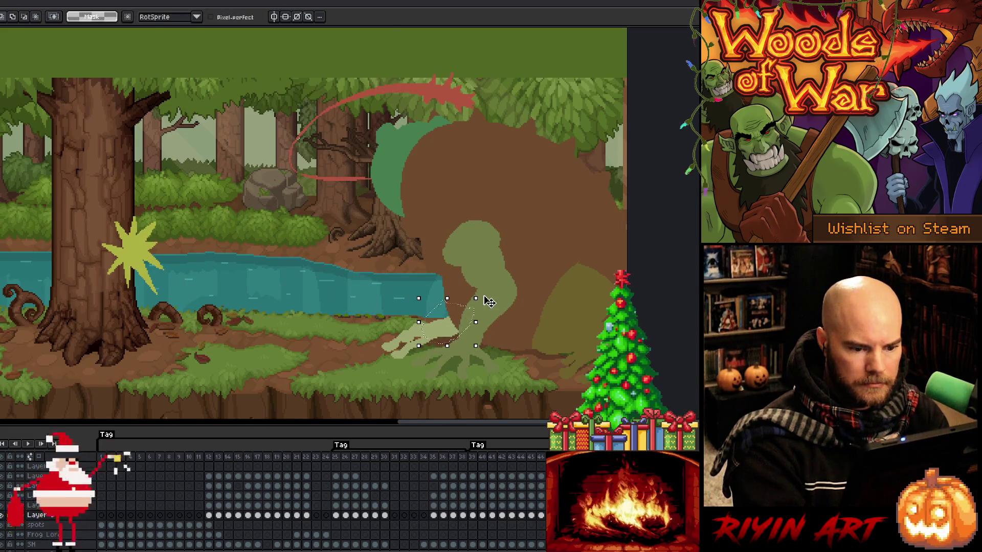
# - Rotate the hand back, then the other way, then slightly again on the following frames
pyautogui.moveTo(490, 302); pyautogui.dragTo(483, 297)
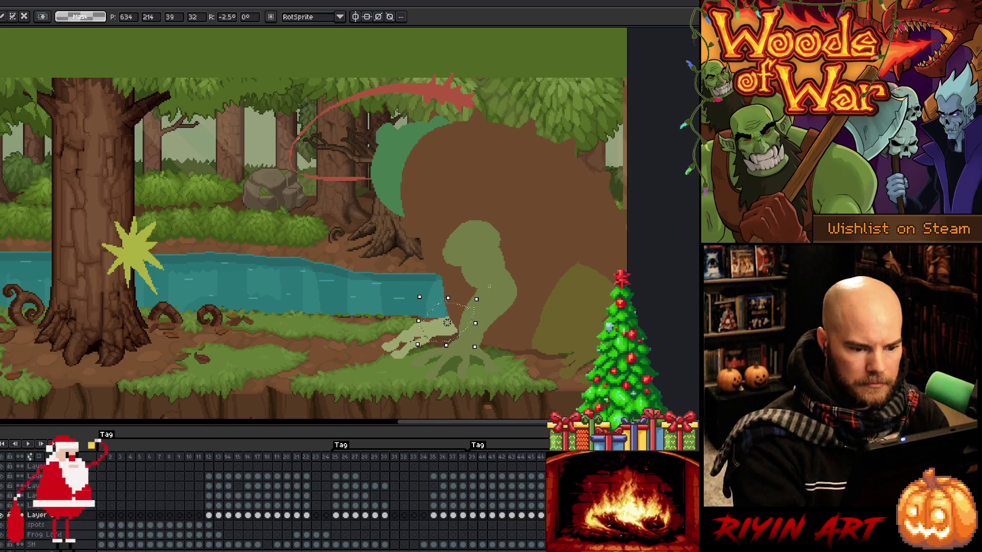
pyautogui.press('Return')
pyautogui.press('Right')
pyautogui.moveTo(483, 292); pyautogui.dragTo(485, 298)
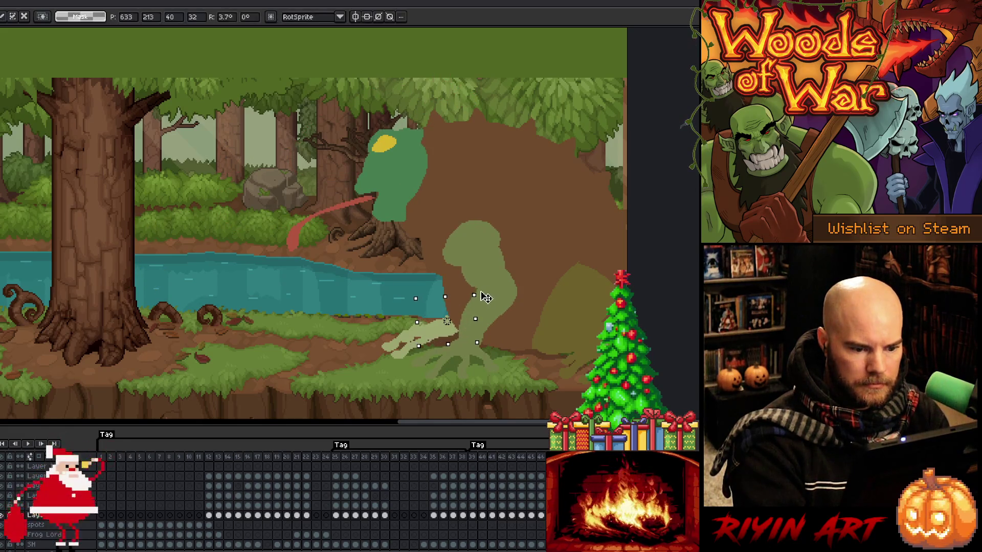
pyautogui.press('Return')
pyautogui.press('Right')
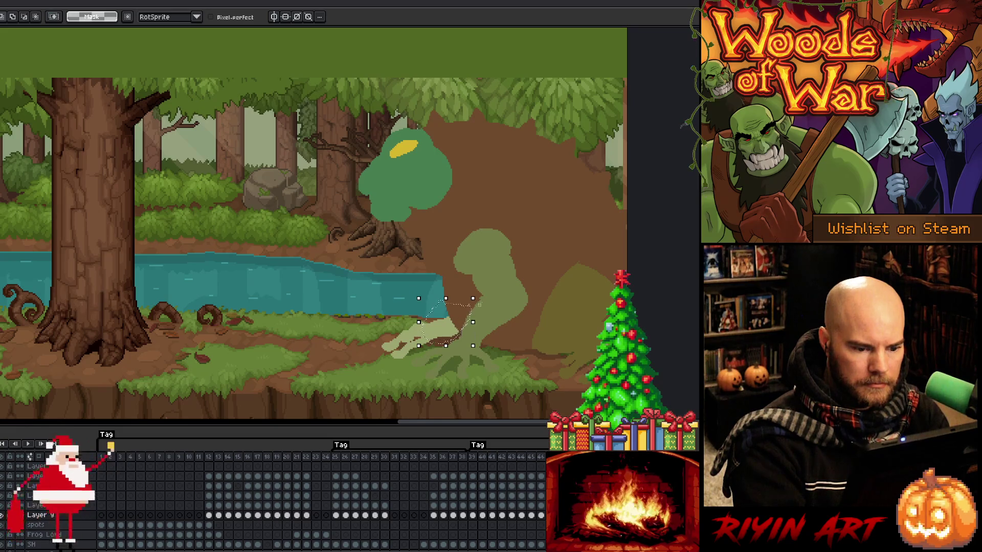
pyautogui.moveTo(478, 297); pyautogui.dragTo(483, 300)
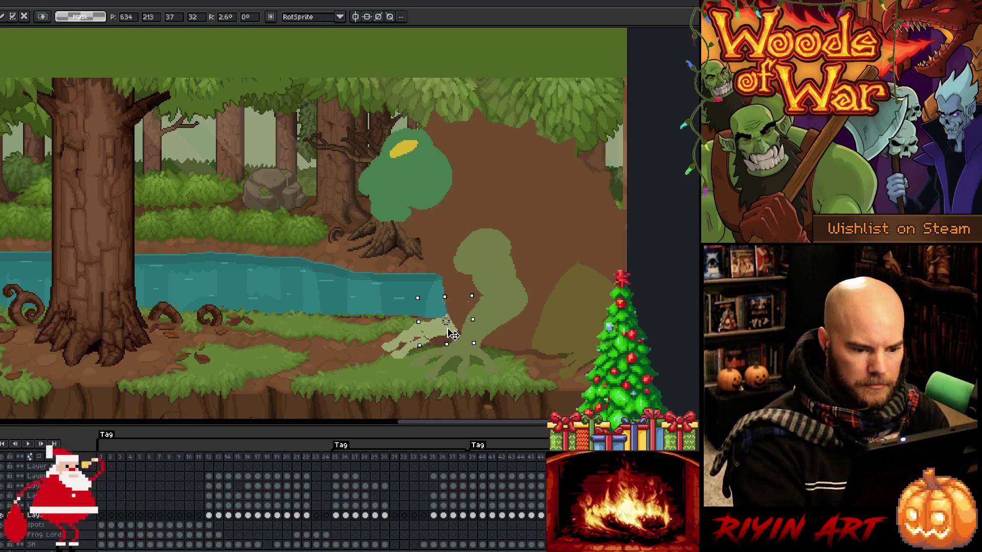
pyautogui.press('Return')
# - Play the animation from frame 39 to check the hand wobble, then return to frame 43
pyautogui.press('Right')
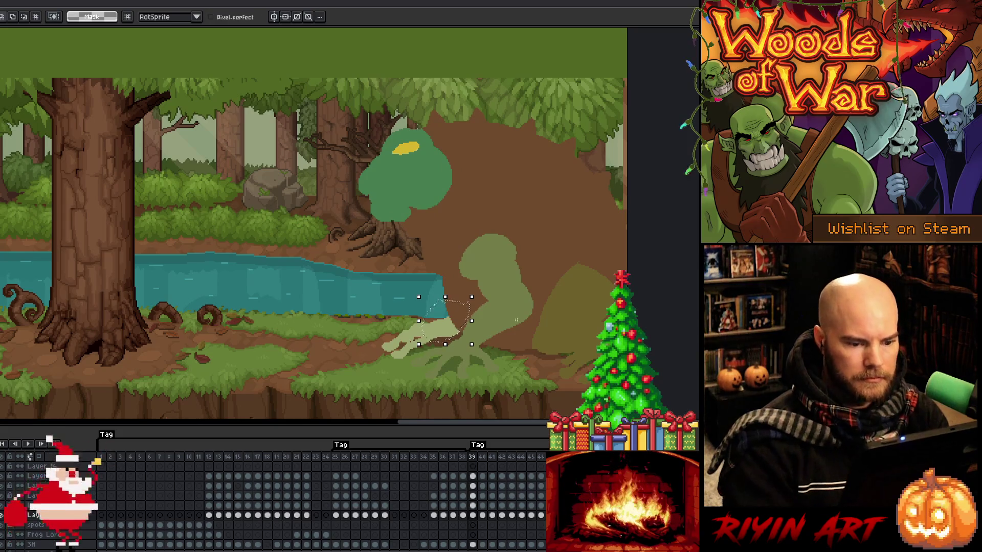
pyautogui.press('Return')
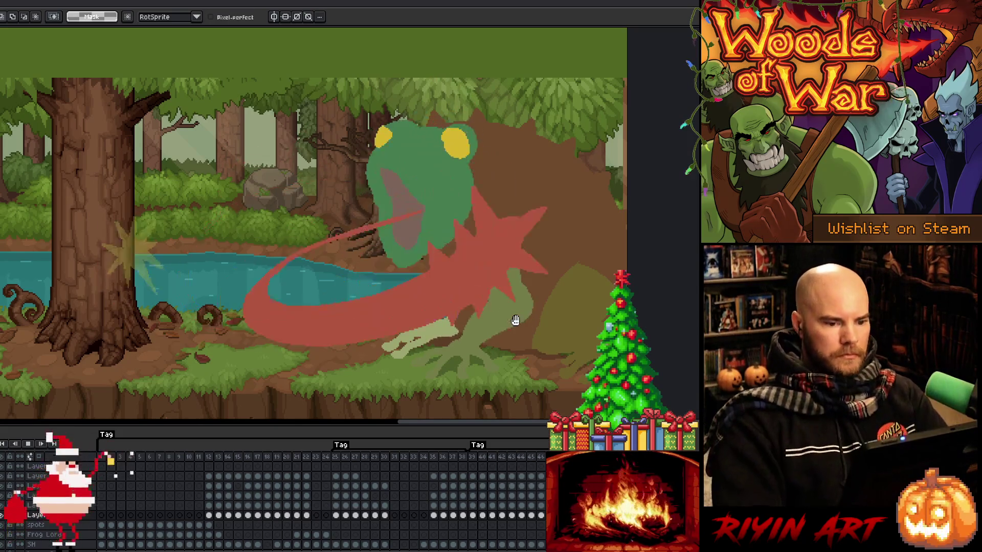
pyautogui.press('Return')
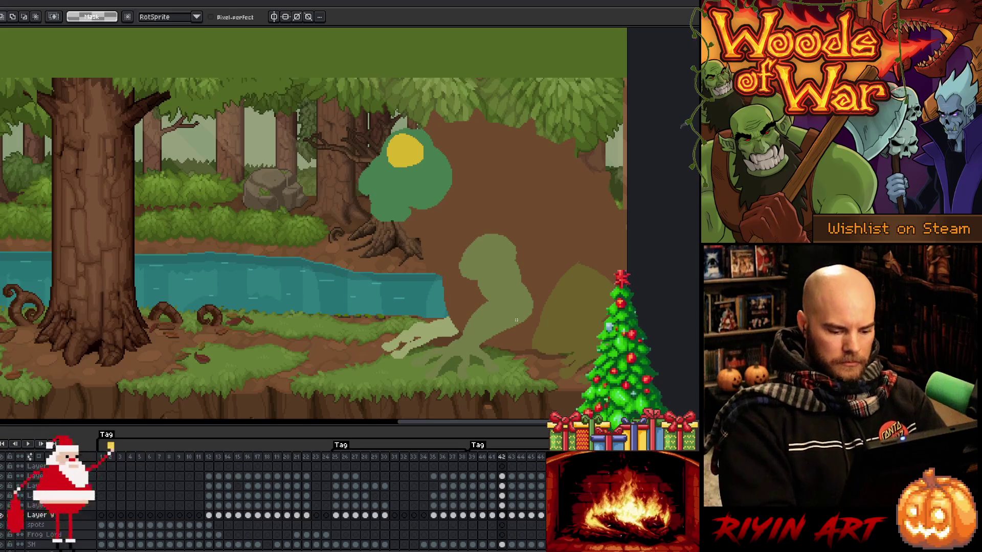
pyautogui.press('Right')
pyautogui.press('Right')
pyautogui.press('Left')
pyautogui.press('b')
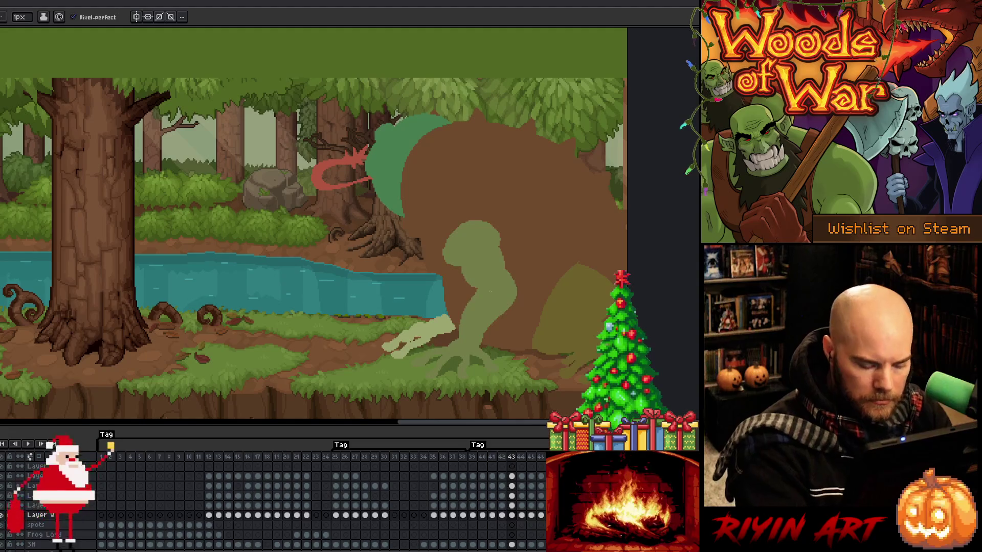
pyautogui.press('Right')
pyautogui.press('Right')
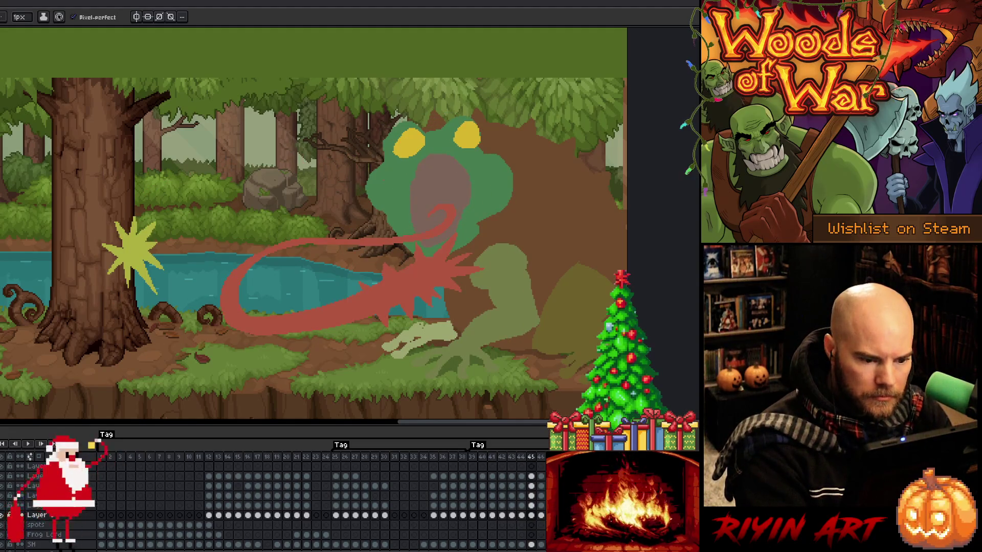
pyautogui.press('Right')
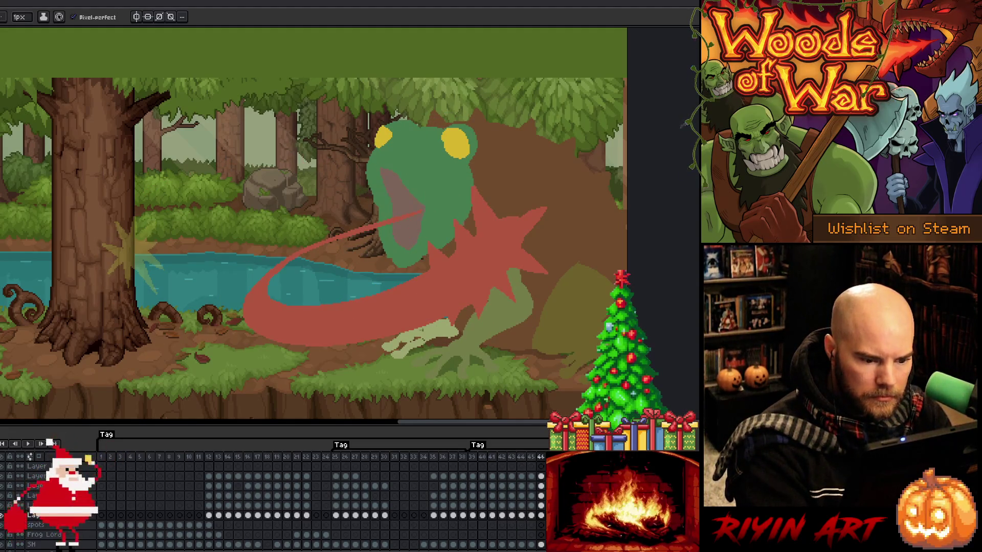
pyautogui.press('Right')
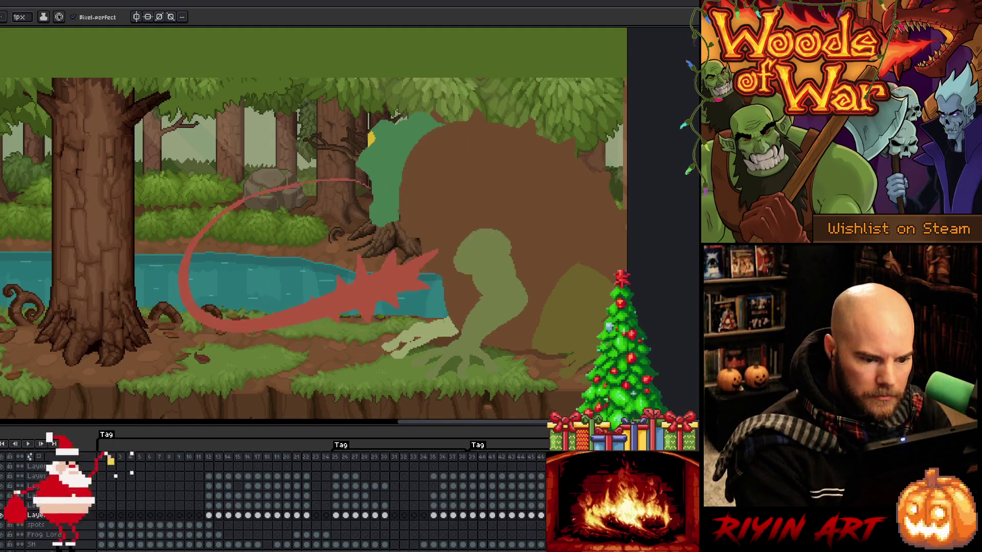
pyautogui.press('Right')
pyautogui.press('Right')
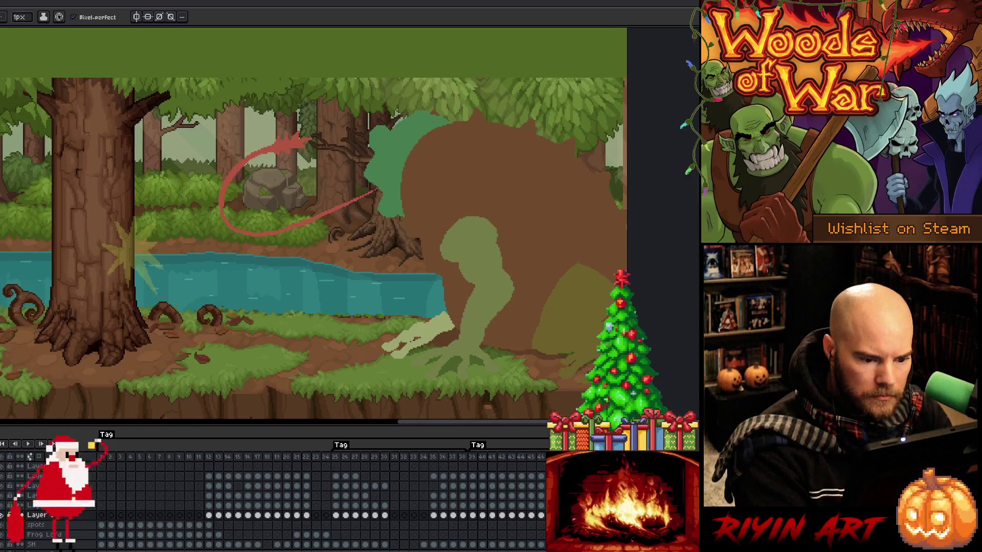
pyautogui.press('Right')
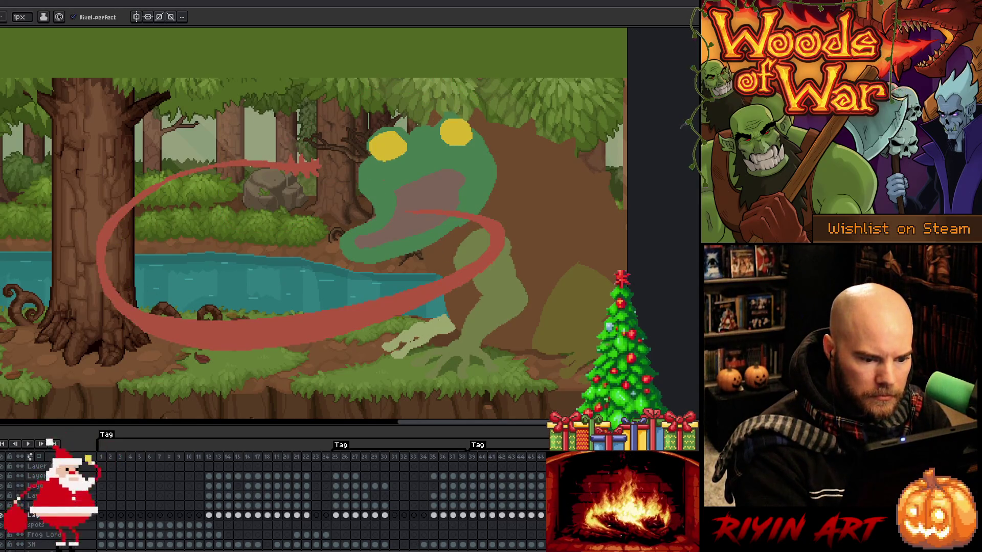
pyautogui.press('Right')
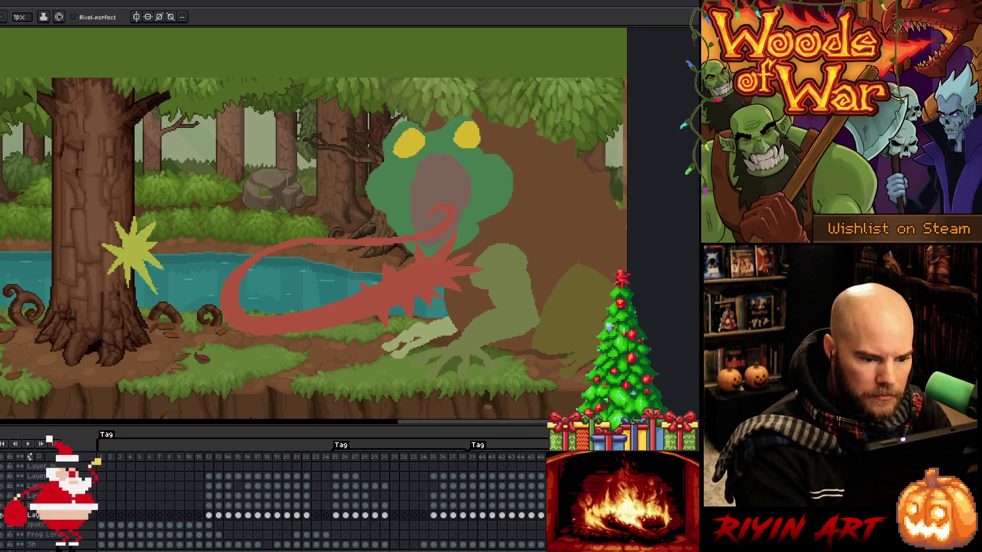
pyautogui.press('Right')
pyautogui.press('Right')
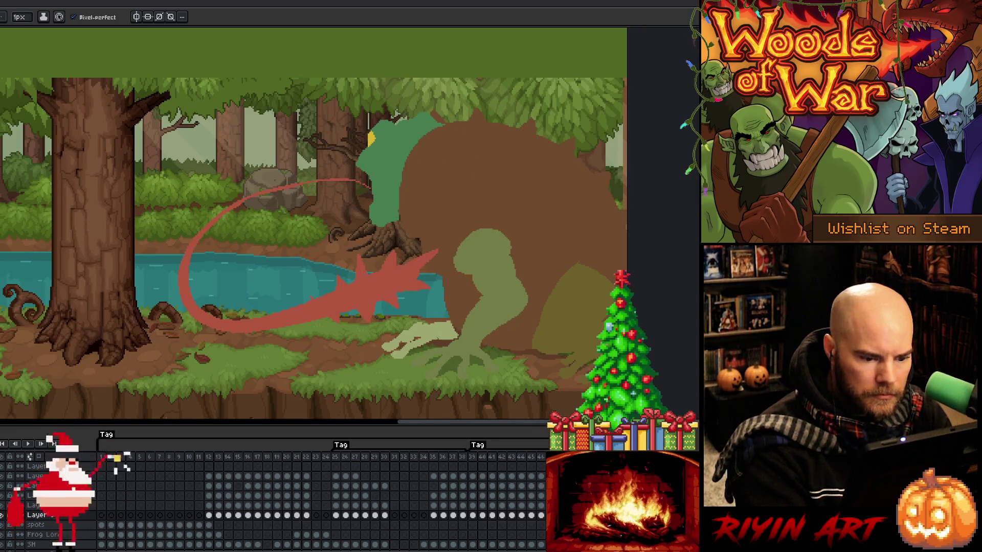
pyautogui.press('Right')
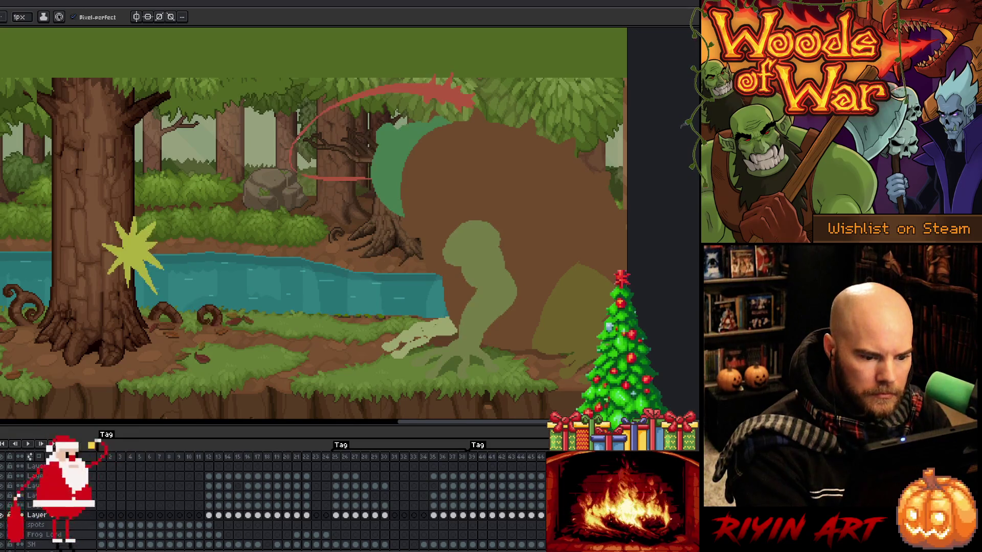
pyautogui.press('Right')
pyautogui.press('Right')
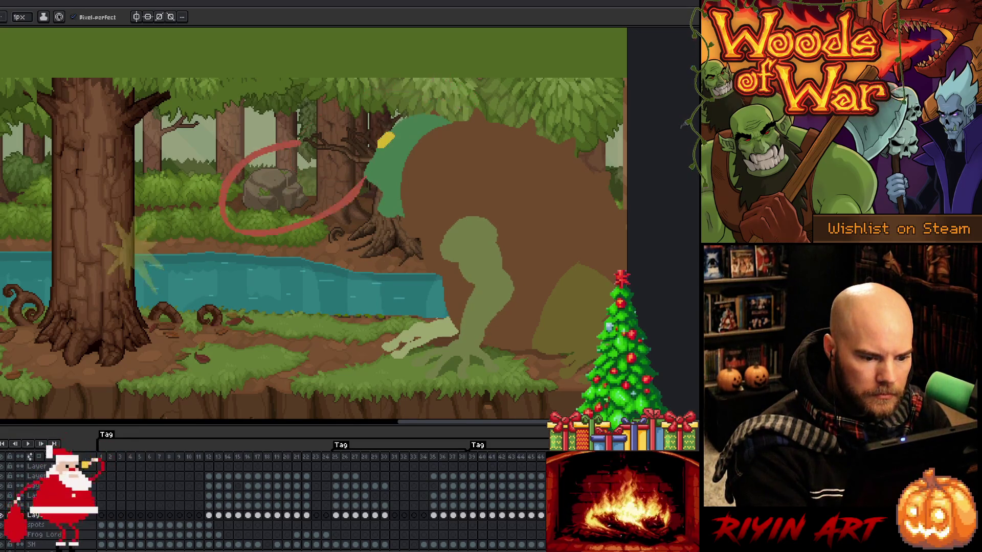
pyautogui.press('Left')
pyautogui.press('Right')
pyautogui.press('Left')
pyautogui.press('q')
pyautogui.moveTo(463, 327)
pyautogui.mouseDown()
pyautogui.moveTo(437, 343)
pyautogui.moveTo(423, 322)
pyautogui.moveTo(450, 311)
pyautogui.mouseUp()
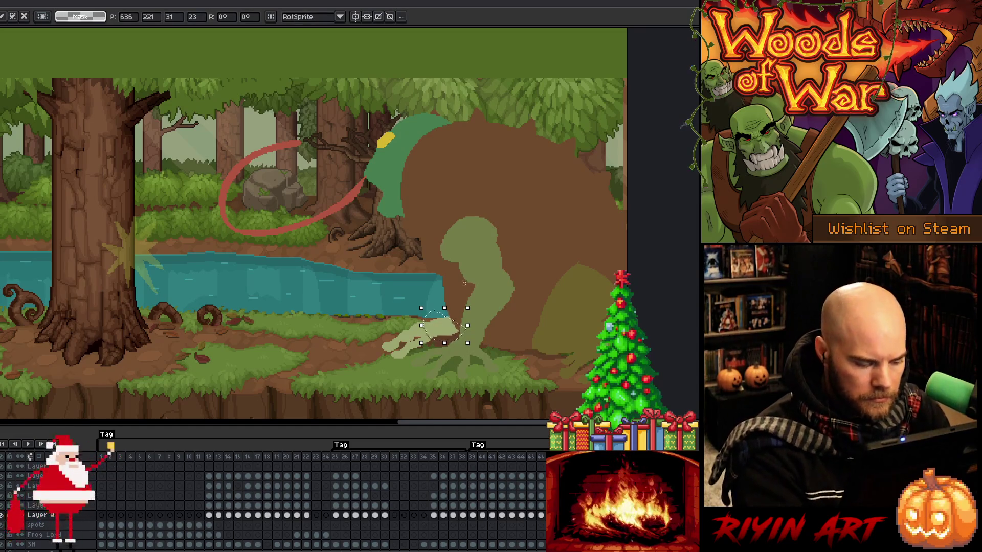
pyautogui.hotkey('ctrl', 'd')
pyautogui.press('b')
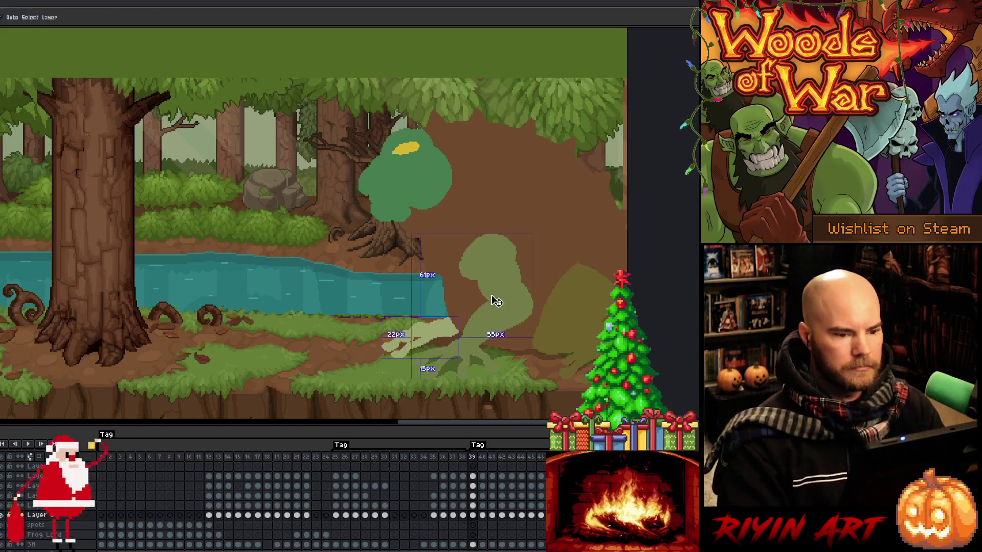
# - Save the toad animation with Ctrl+S and replay it to review the adjusted hand frames
pyautogui.hotkey('ctrl', 's')
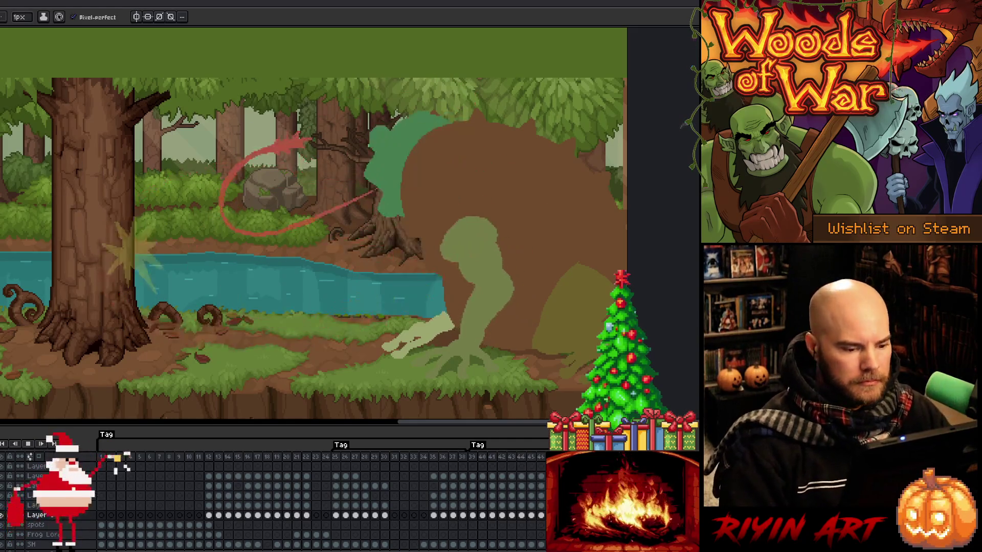
pyautogui.press('Return')
pyautogui.press('Right')
pyautogui.press('Return')
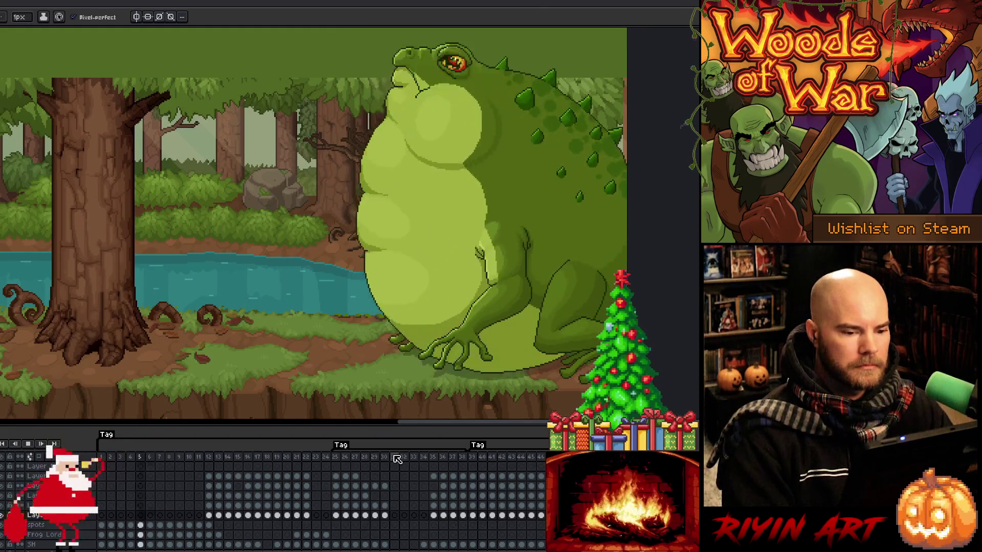
# - Stop playback, save the file, and replay the animation from frame 14
pyautogui.press('Return')
pyautogui.press('v')
pyautogui.hotkey('ctrl', 's')
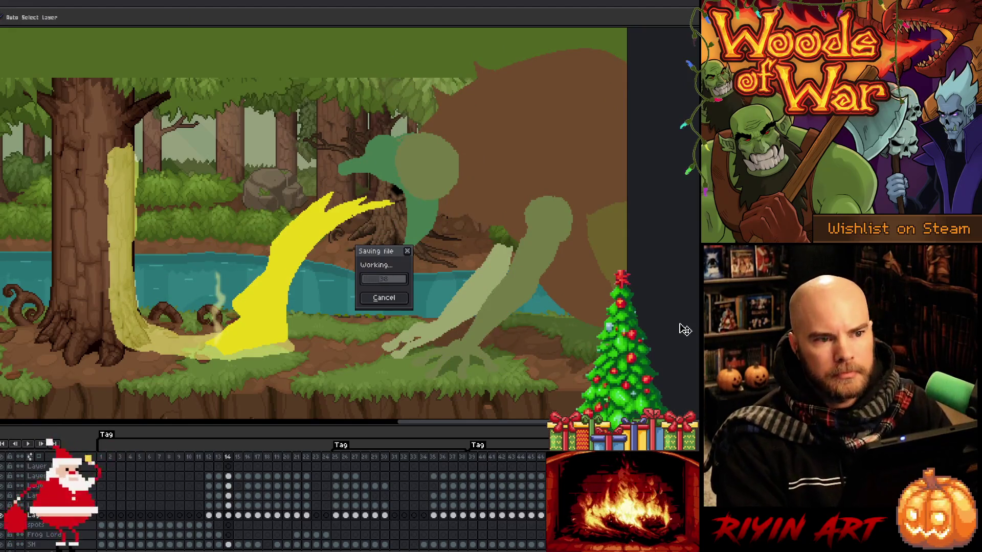
pyautogui.press('b')
pyautogui.press('Return')
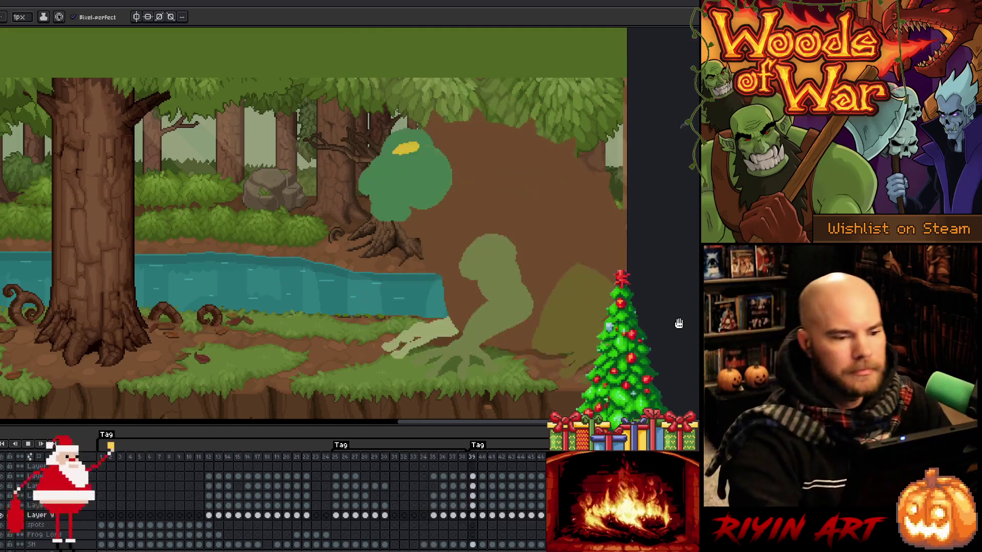
pyautogui.press('Return')
# - Step through the inflating frames, jumping to frame 44, then back to frames 11 and 12
pyautogui.press('Right')
pyautogui.press('Right')
pyautogui.press('Right')
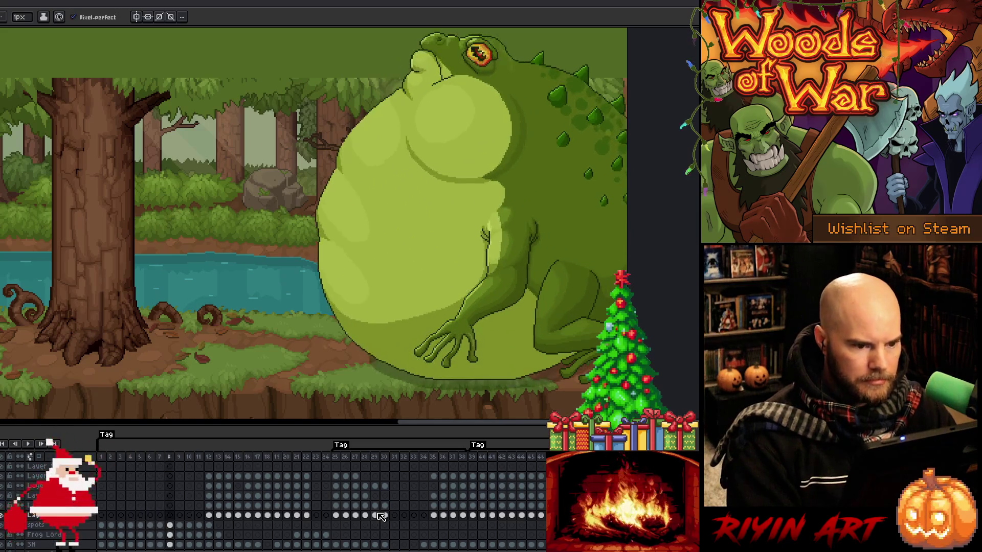
pyautogui.click(522, 457)
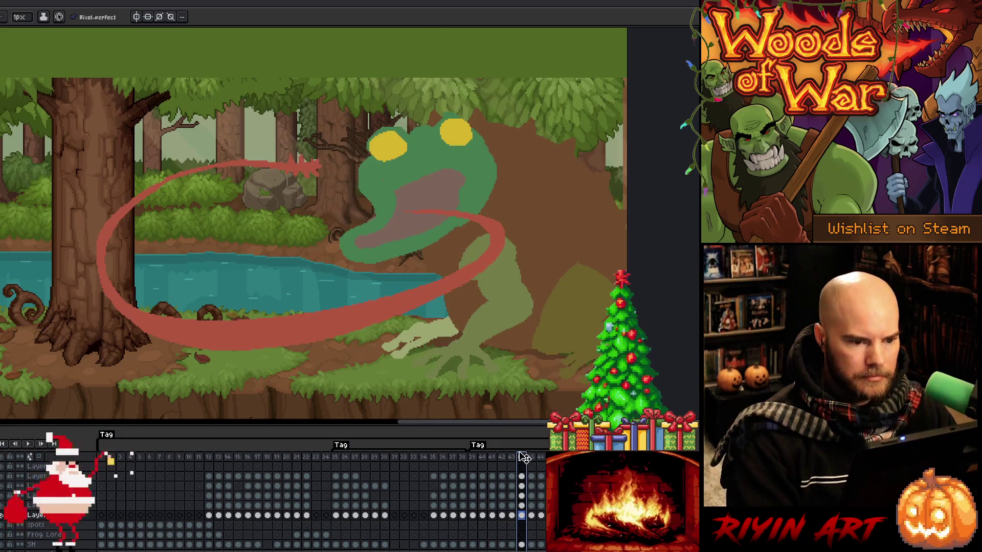
pyautogui.click(203, 440)
pyautogui.press('.')
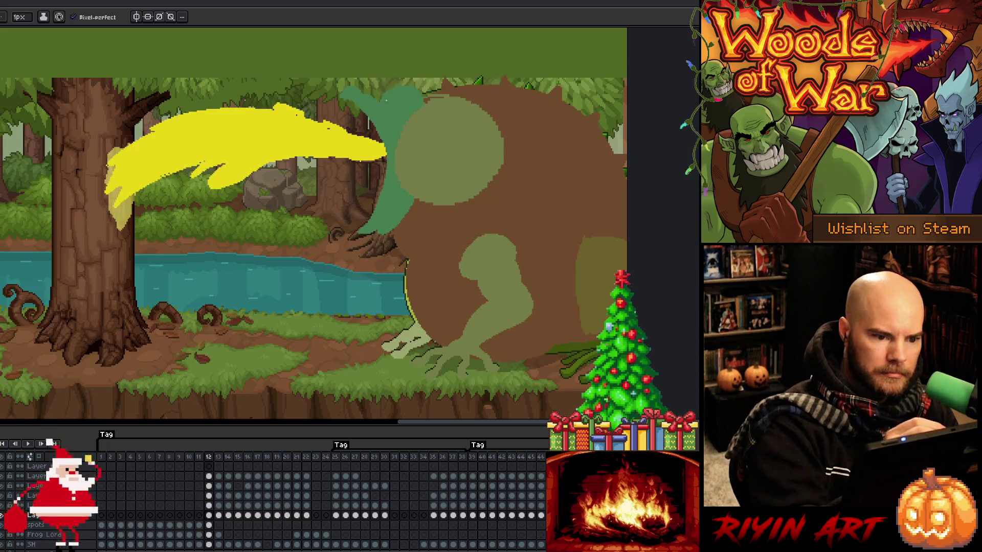
# - Step through the spit frames from frame 12, undoing a yellow fill that flooded the canvas
pyautogui.click(209, 467)
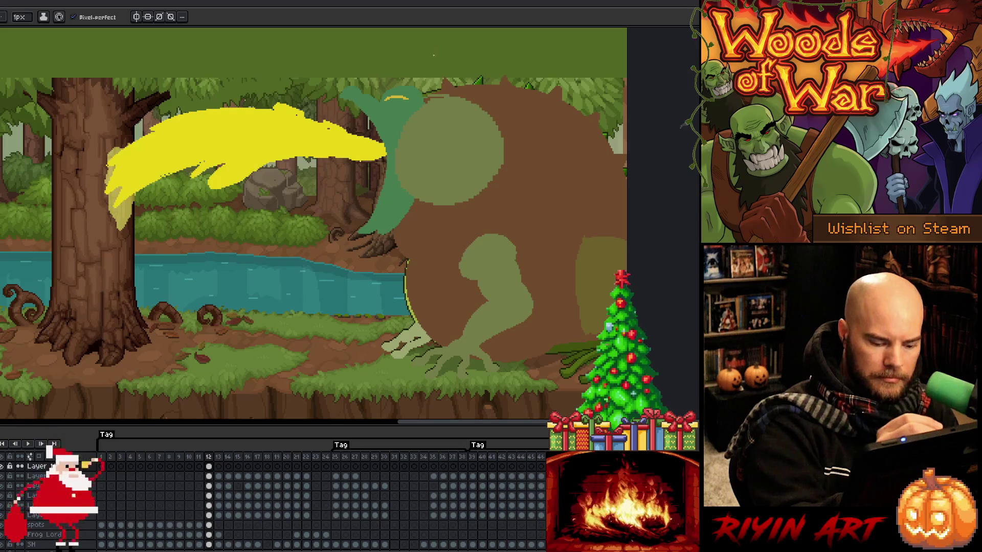
pyautogui.press('Right')
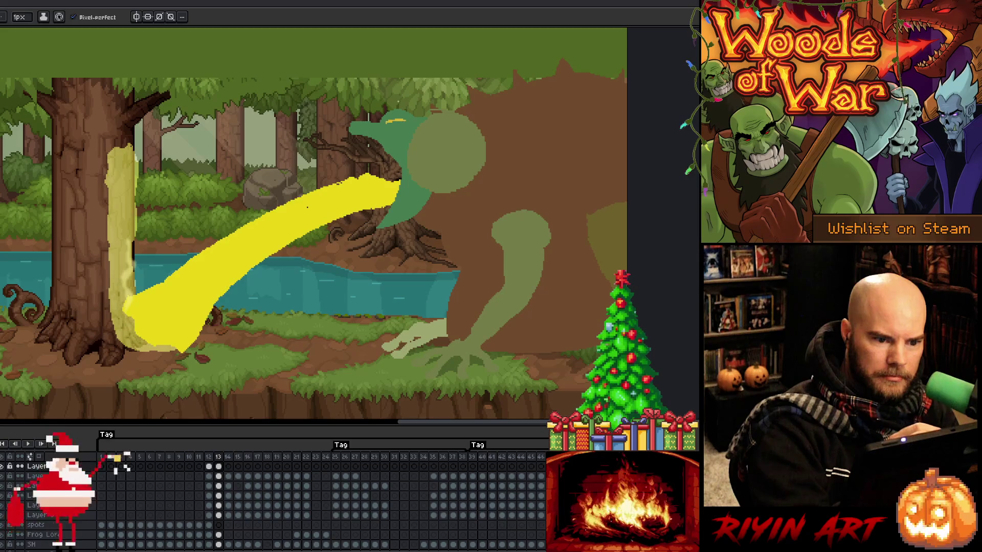
pyautogui.press('Right')
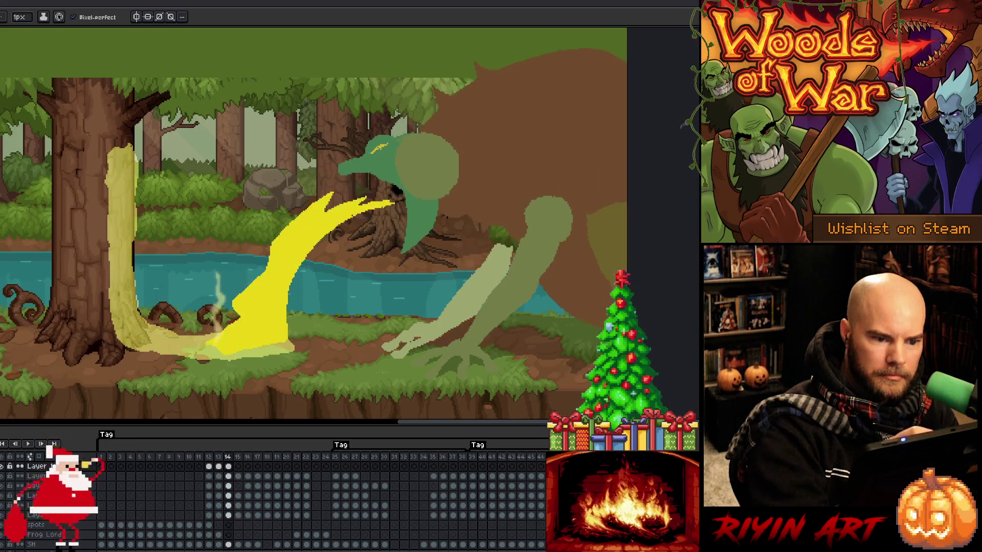
pyautogui.press('Right')
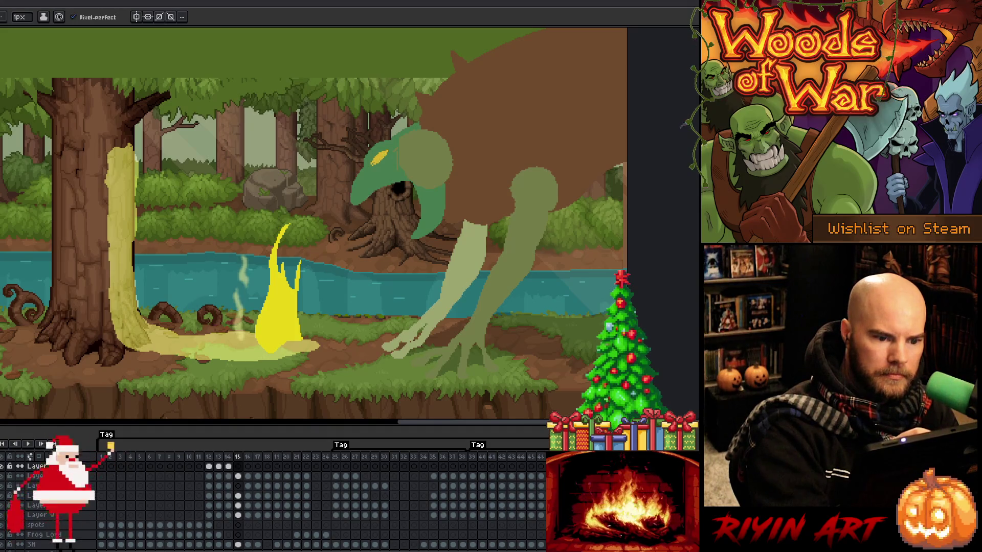
pyautogui.press('Right')
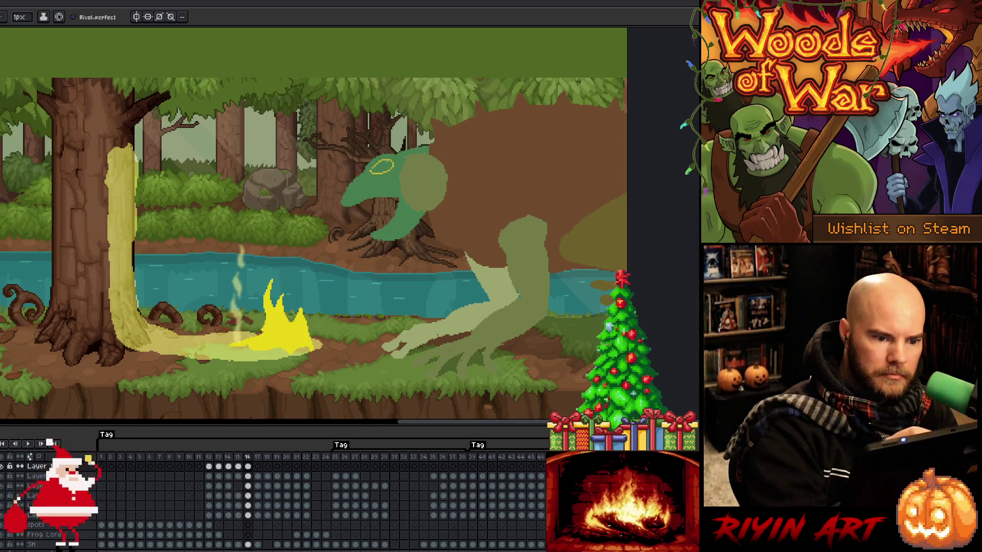
pyautogui.press('g')
pyautogui.click(383, 164)
pyautogui.hotkey('ctrl', 'z')
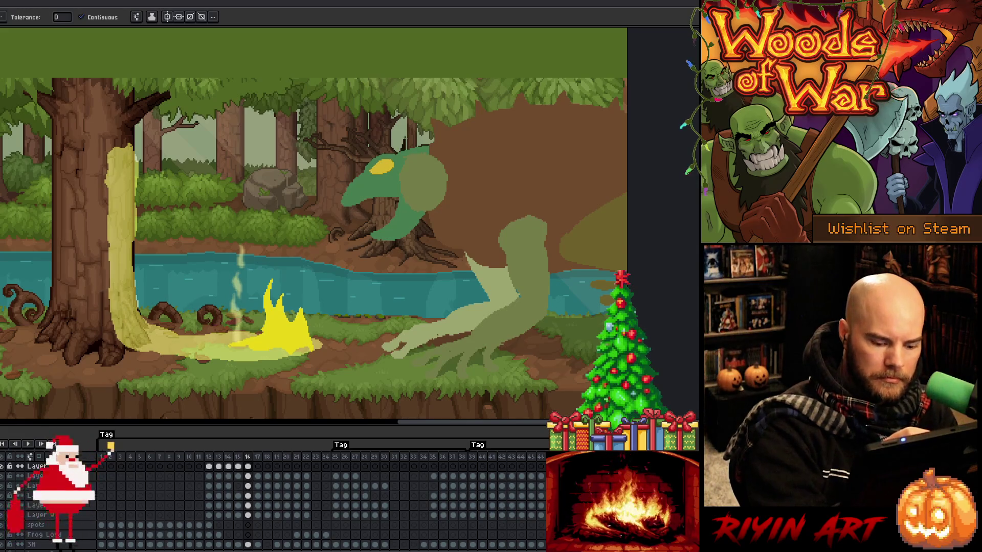
# - Rough in frames 17–19, filling the head patch on frame 19 and erasing stray pixels
pyautogui.press('Right')
pyautogui.press('b')
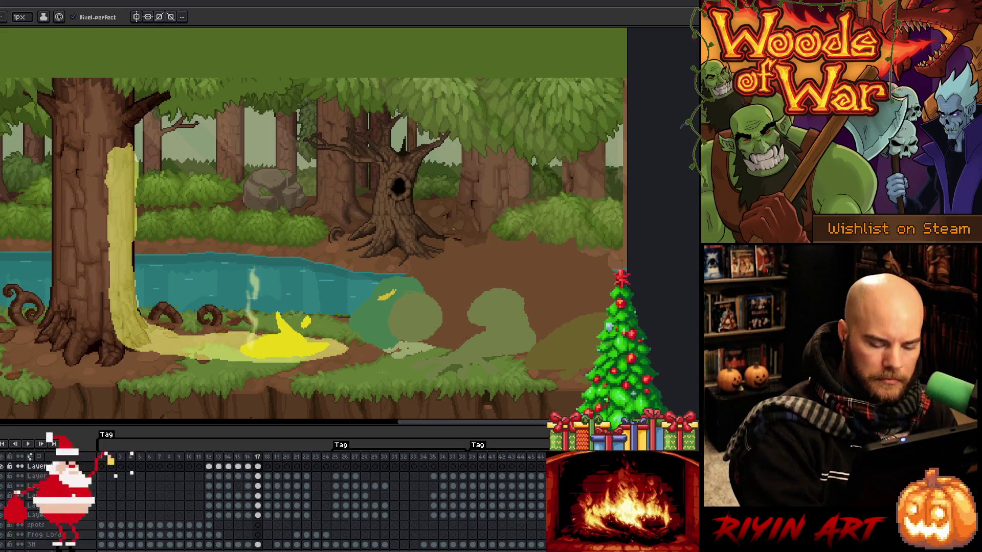
pyautogui.press('Right')
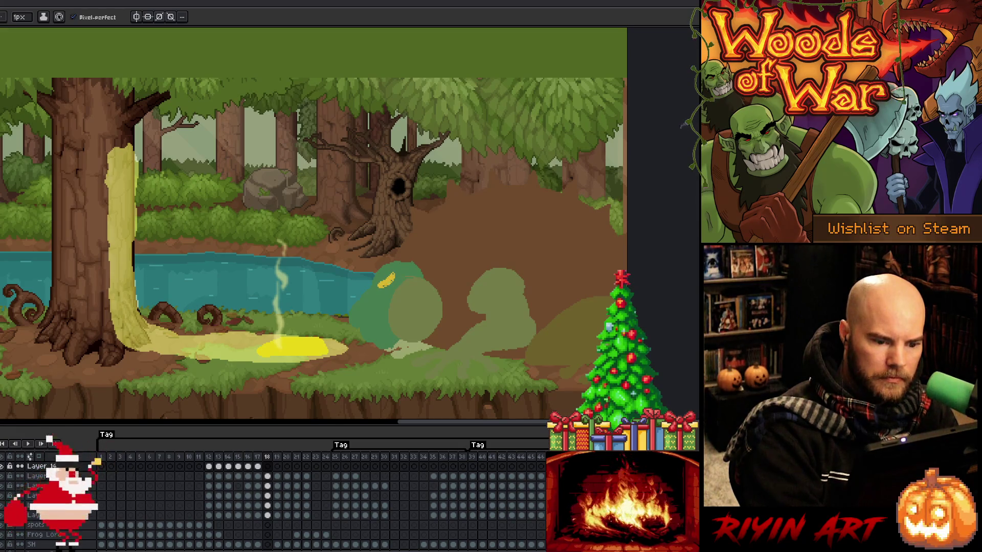
pyautogui.press('Right')
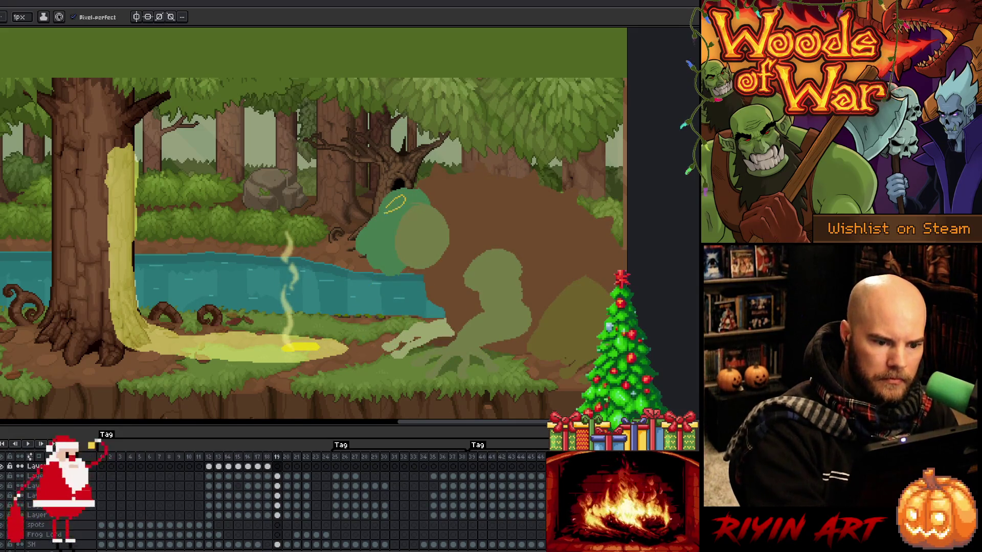
pyautogui.press('g')
pyautogui.press('b')
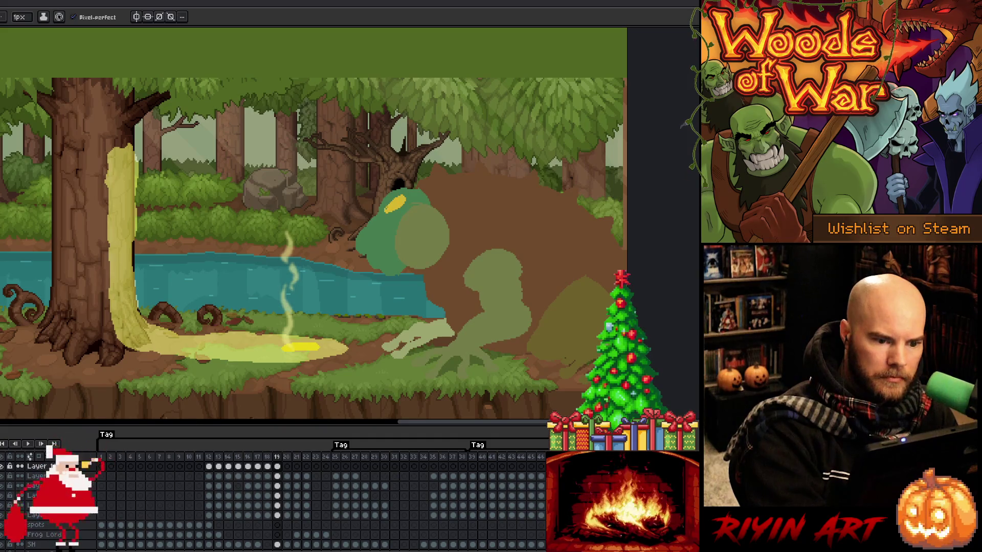
pyautogui.press('e')
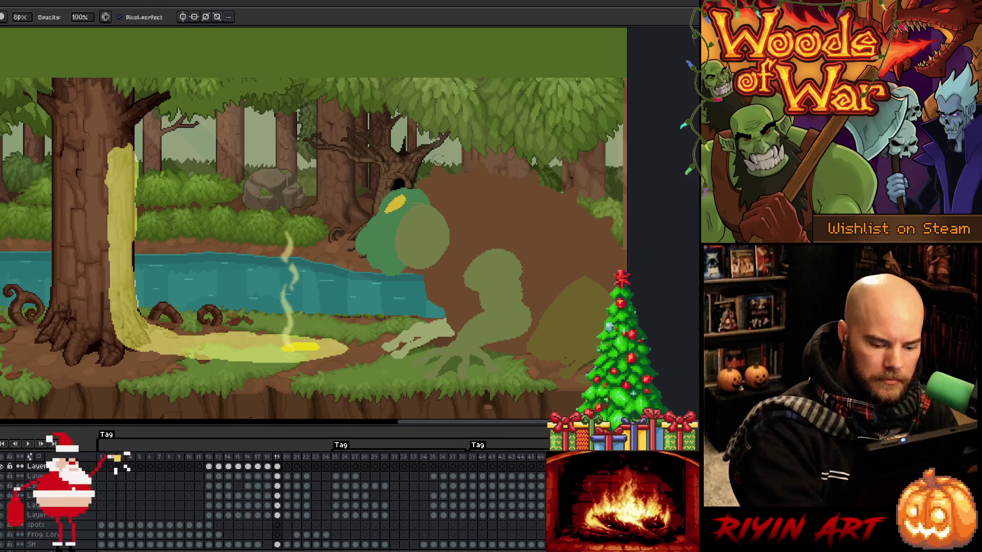
pyautogui.press('.')
# - Block in frames 20 and 21 with pencil and fill, moving on to frame 22
pyautogui.press('b')
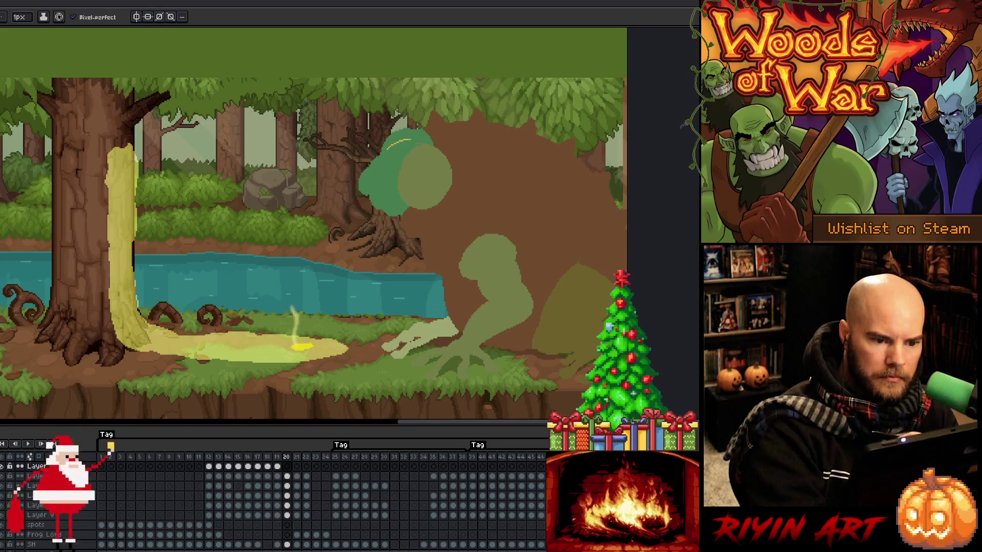
pyautogui.press('g')
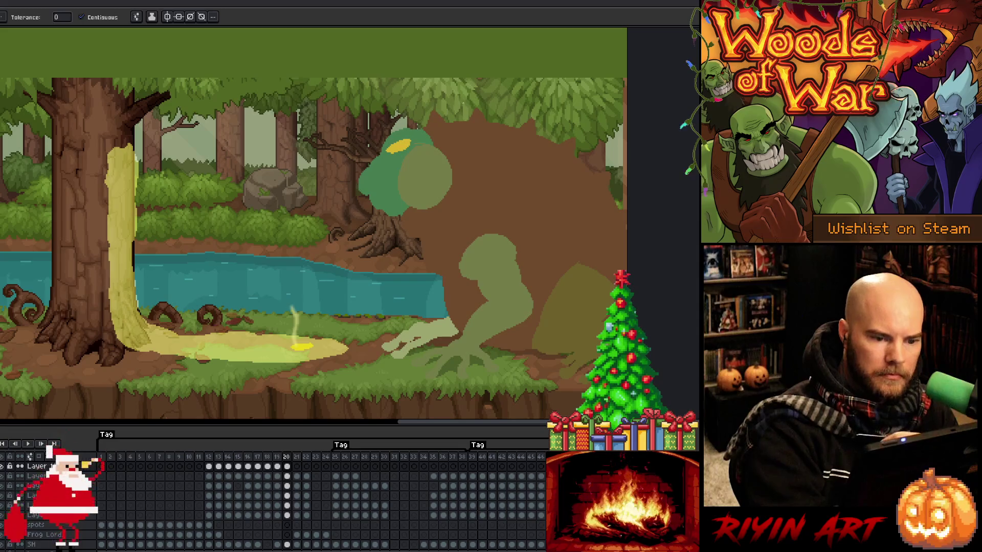
pyautogui.press('.')
pyautogui.press('b')
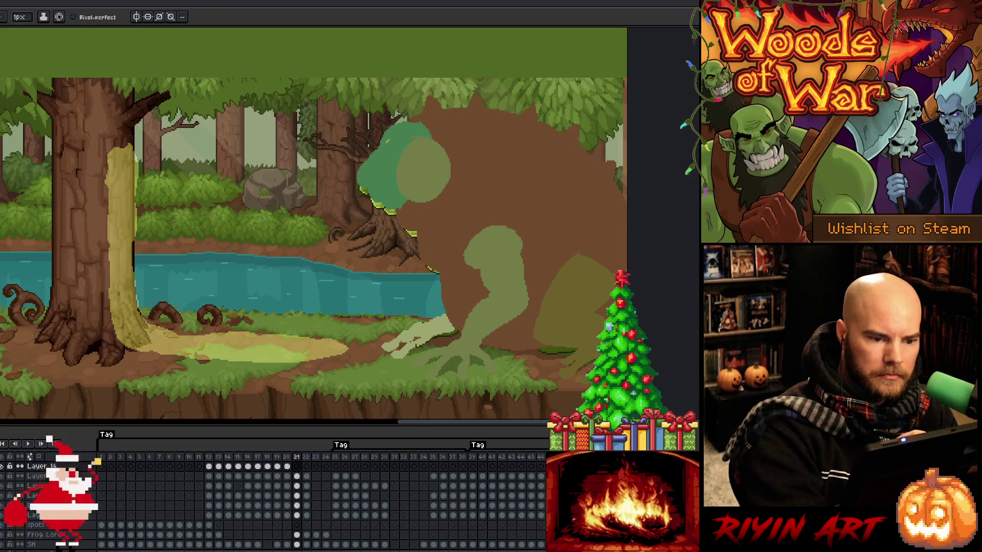
pyautogui.press('g')
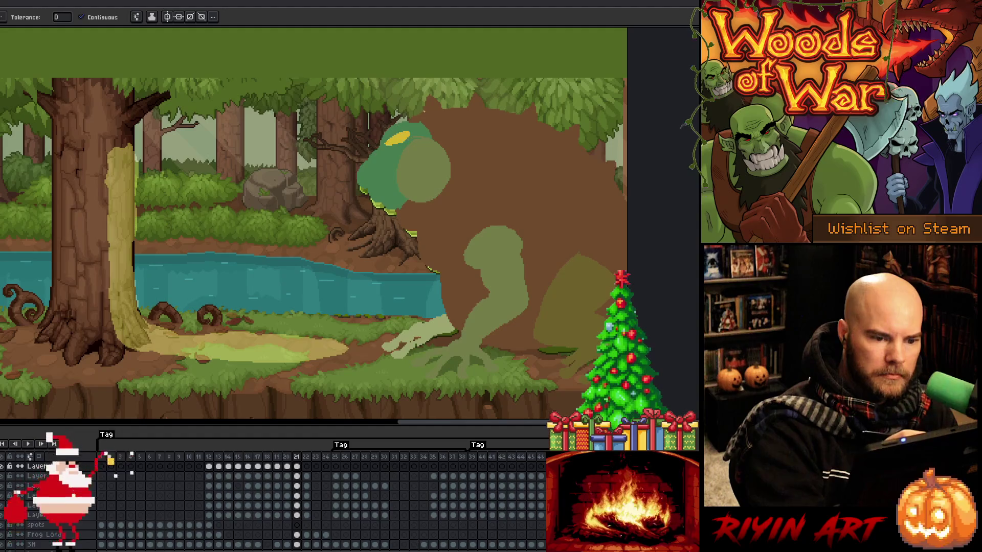
pyautogui.press('.')
pyautogui.press('b')
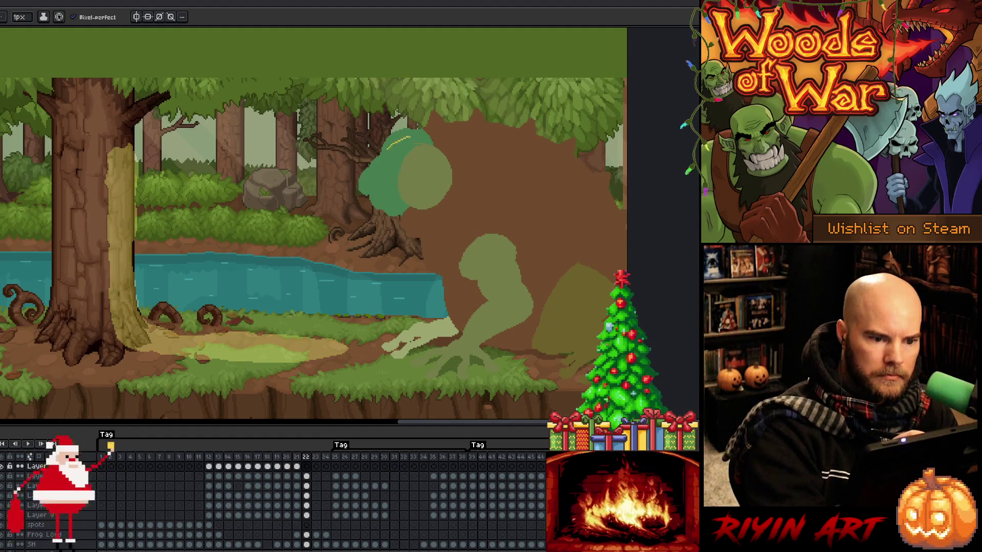
# - Close the head-patch outline on frame 22 and fill it yellow, redoing a spilled fill
pyautogui.moveTo(387, 150); pyautogui.dragTo(397, 154)
pyautogui.press('g')
pyautogui.click(397, 145)
pyautogui.hotkey('ctrl', 'z')
pyautogui.press('b')
pyautogui.press('g')
pyautogui.click(398, 145)
# - Compare with neighbouring frames, erase stray pixels, and play the animation to review
pyautogui.press('Return')
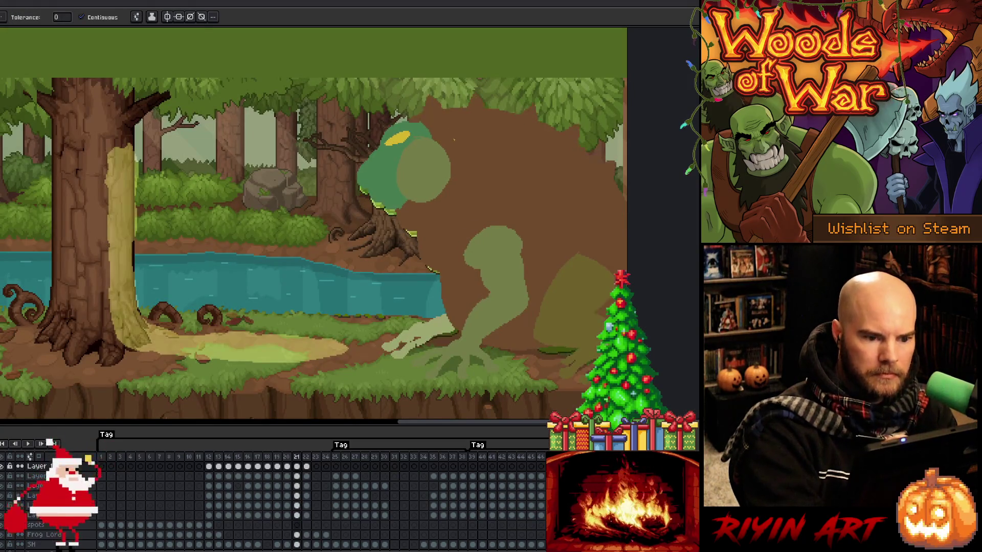
pyautogui.press('Return')
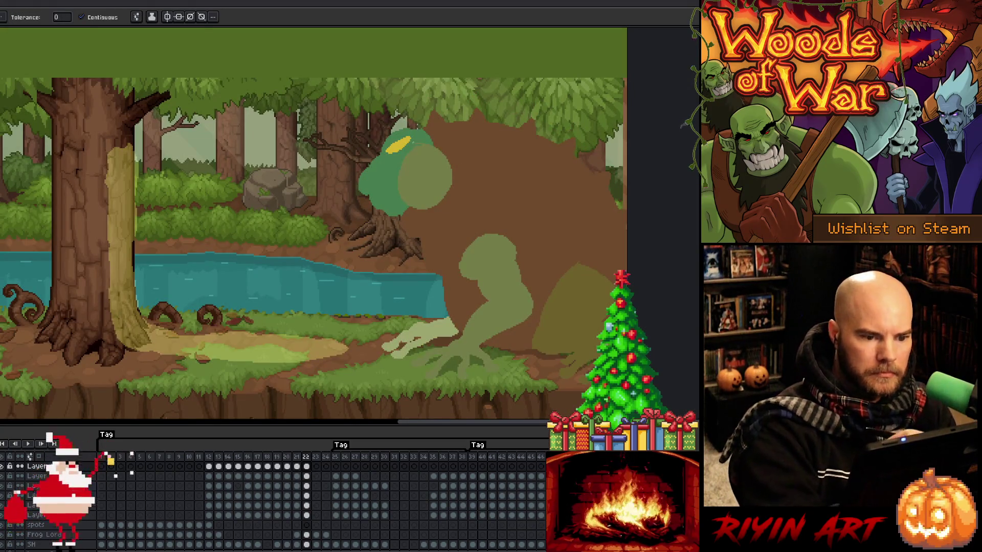
pyautogui.press('b')
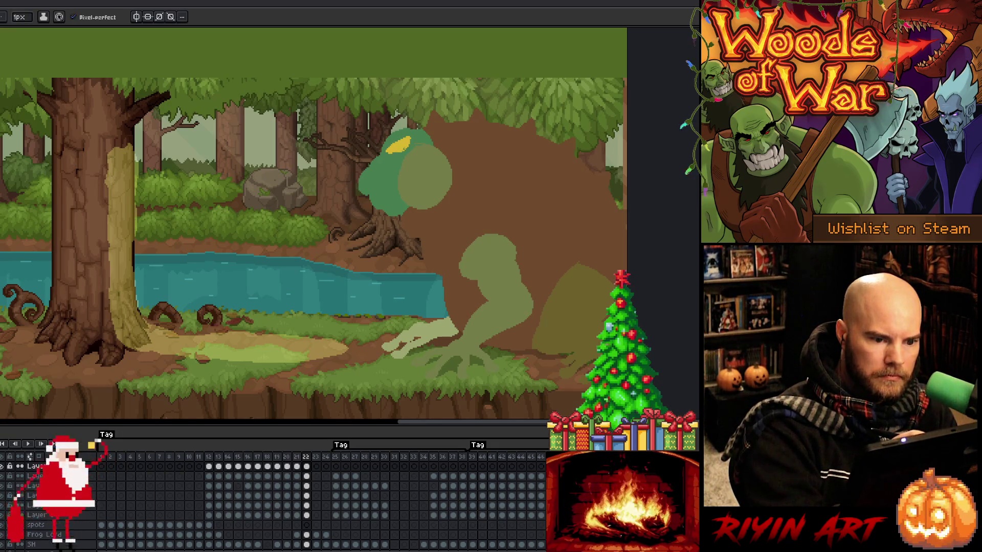
pyautogui.press('e')
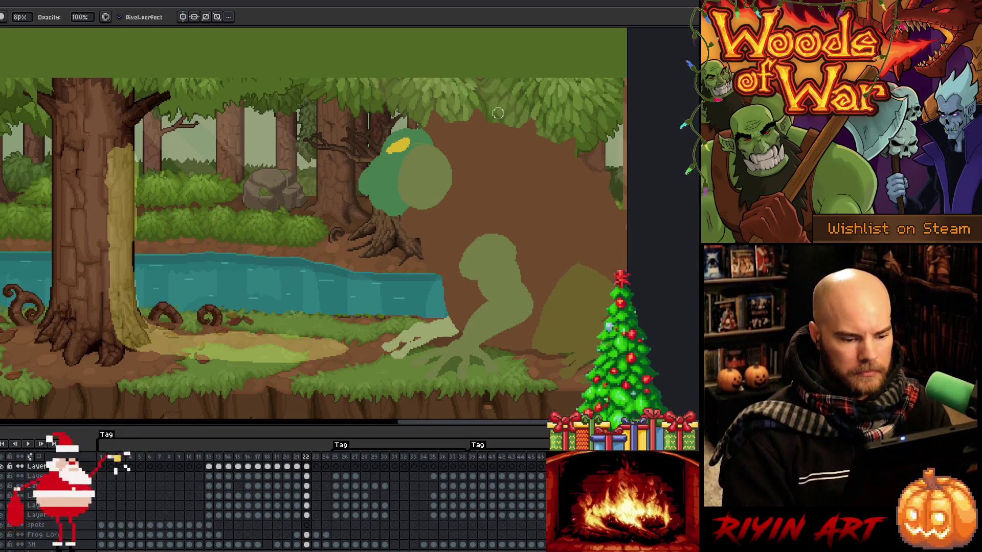
pyautogui.press('Return')
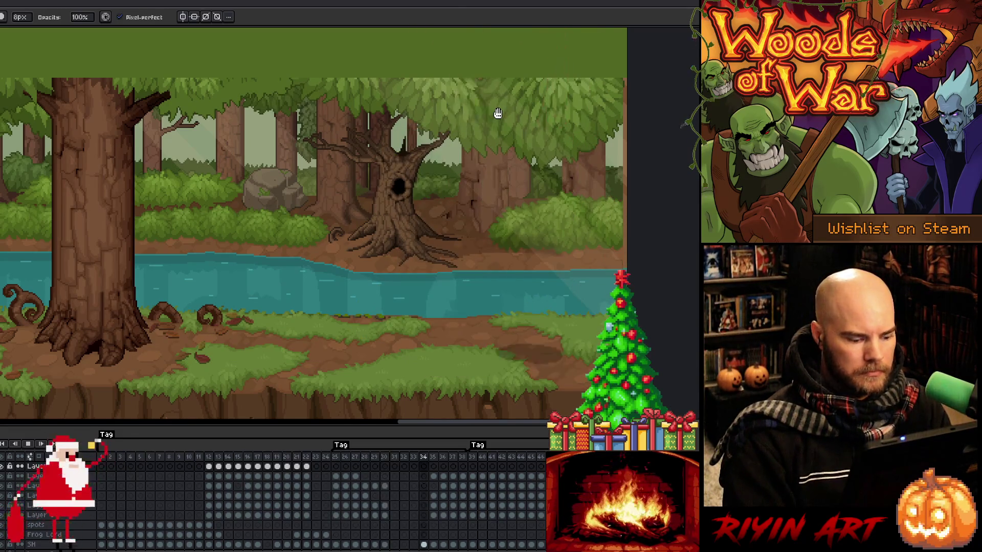
# - Save the toad file with Ctrl+S and play the loop to watch the acid splash
pyautogui.press('v')
pyautogui.hotkey('ctrl', 's')
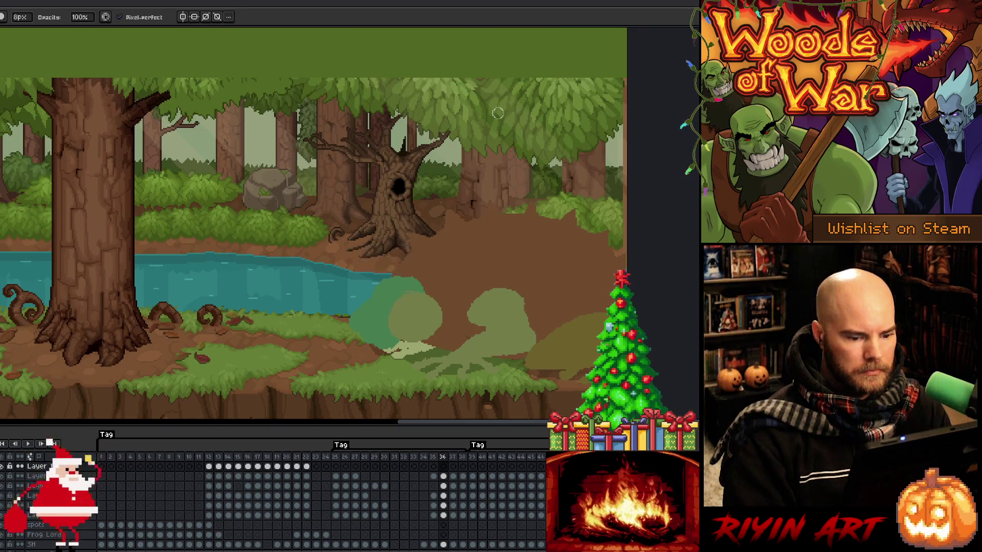
pyautogui.press('Return')
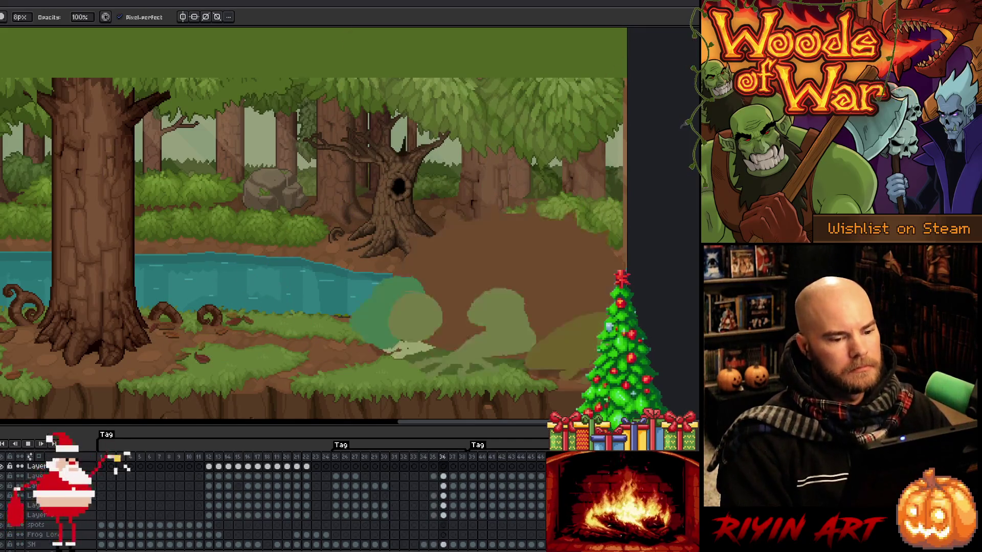
# - Insert a new frame after frame 41 in the timeline
pyautogui.click(482, 457)
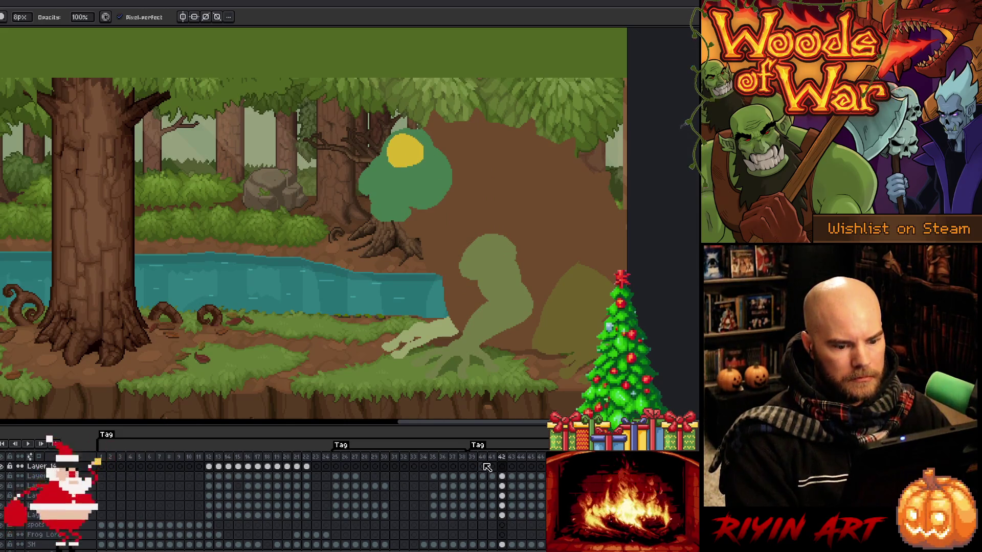
pyautogui.rightClick(503, 458)
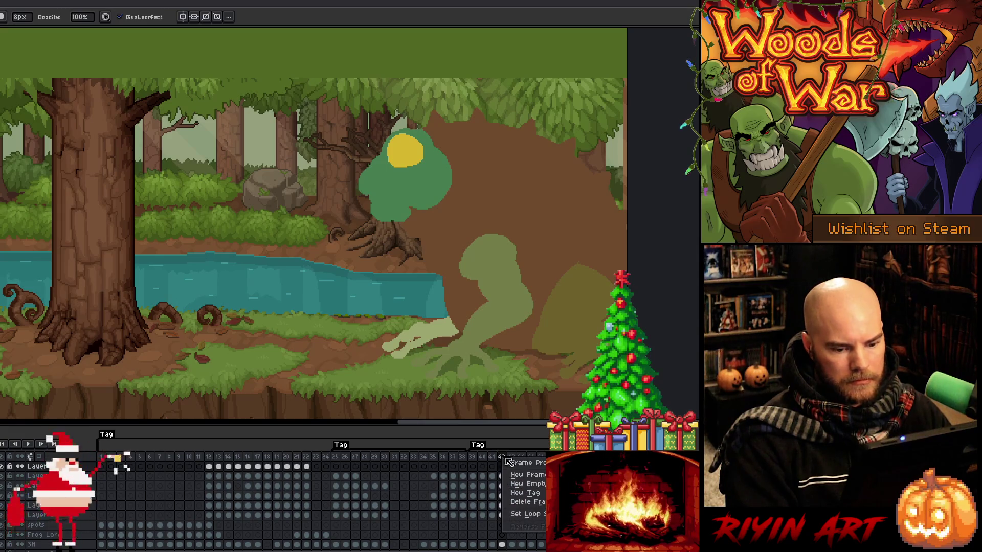
pyautogui.press('Escape')
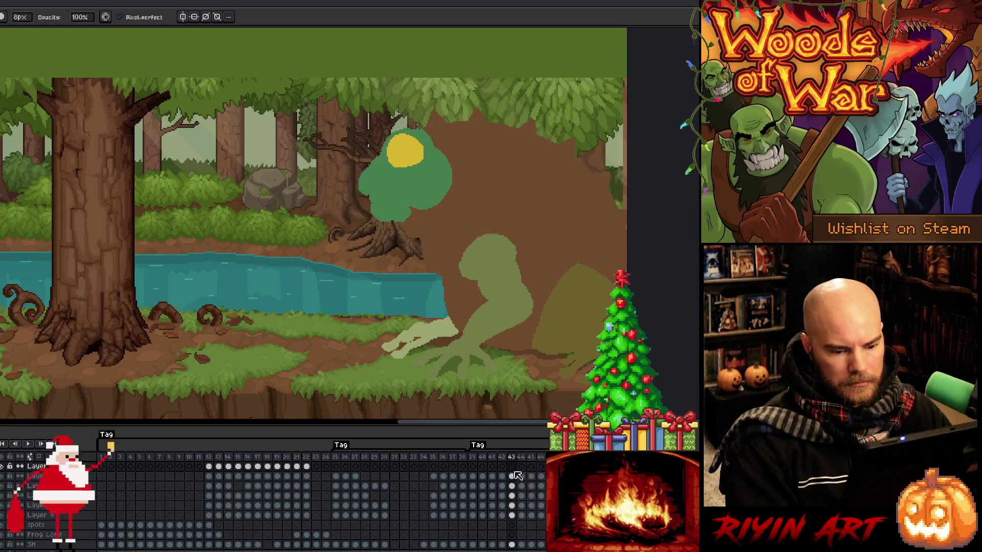
pyautogui.click(492, 458)
pyautogui.rightClick(493, 460)
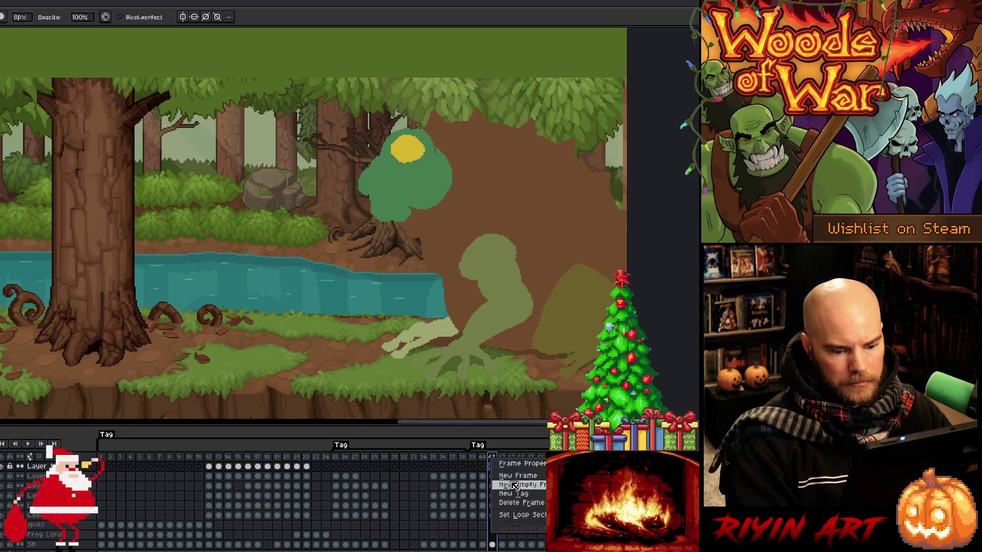
pyautogui.click(517, 476)
pyautogui.click(511, 466)
# - Review the mouth-opening frames, then save the file at frame 43 and play it
pyautogui.press('Return')
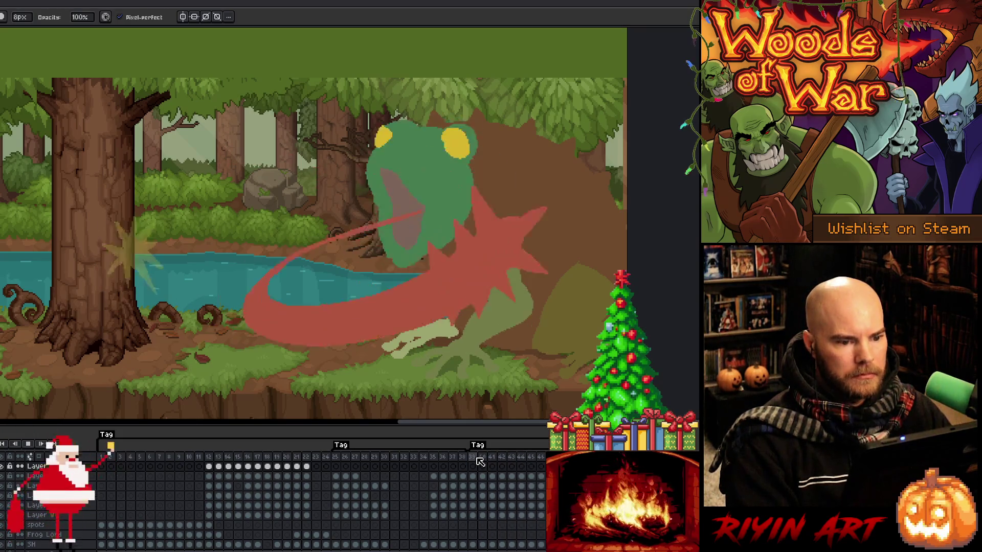
pyautogui.press('Return')
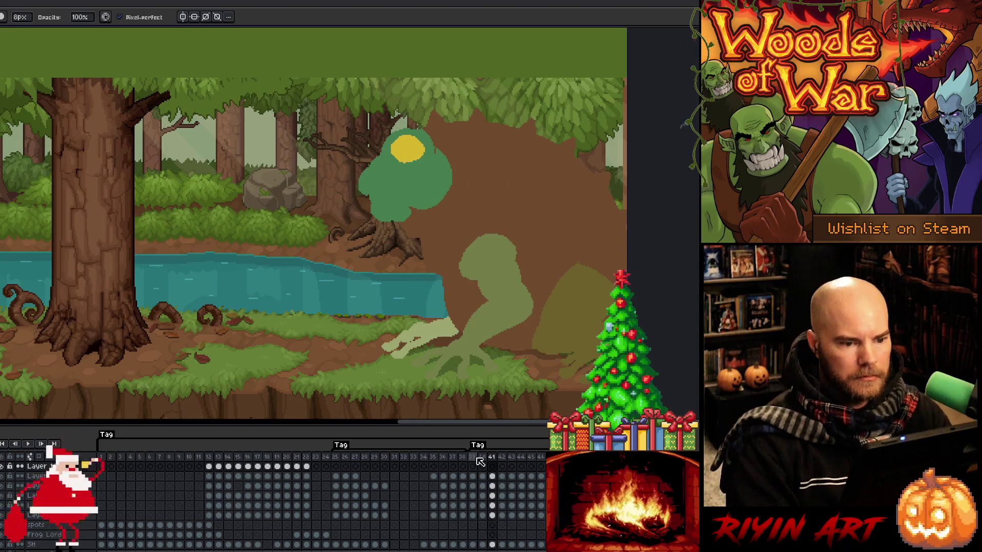
pyautogui.press('e')
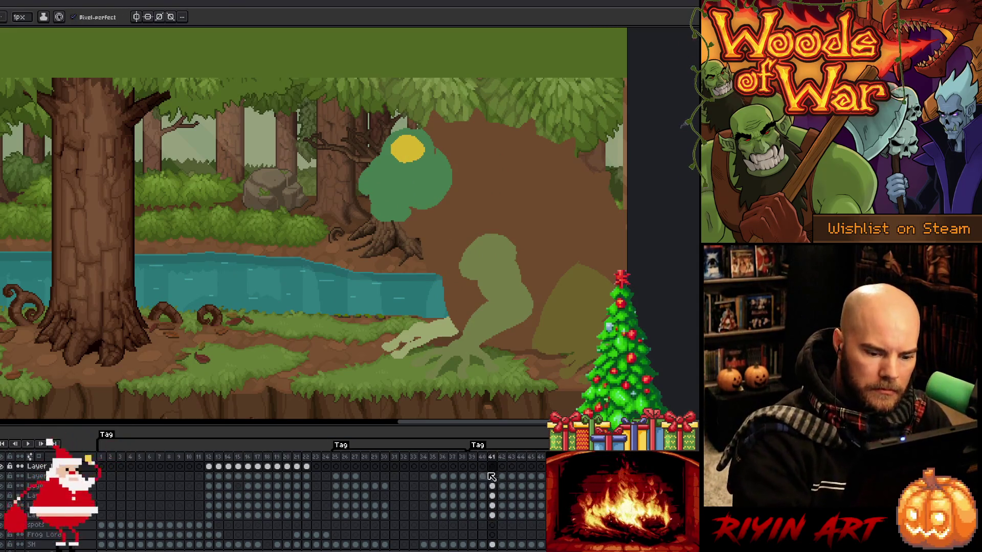
pyautogui.keyDown('ctrl'); pyautogui.click(434, 152); pyautogui.keyUp('ctrl')
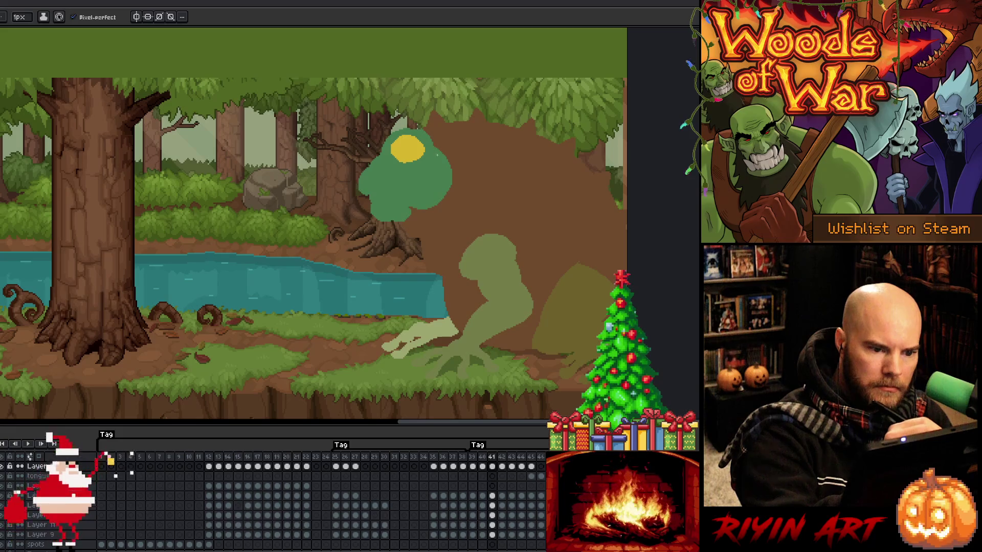
pyautogui.press('Right')
pyautogui.press('Right')
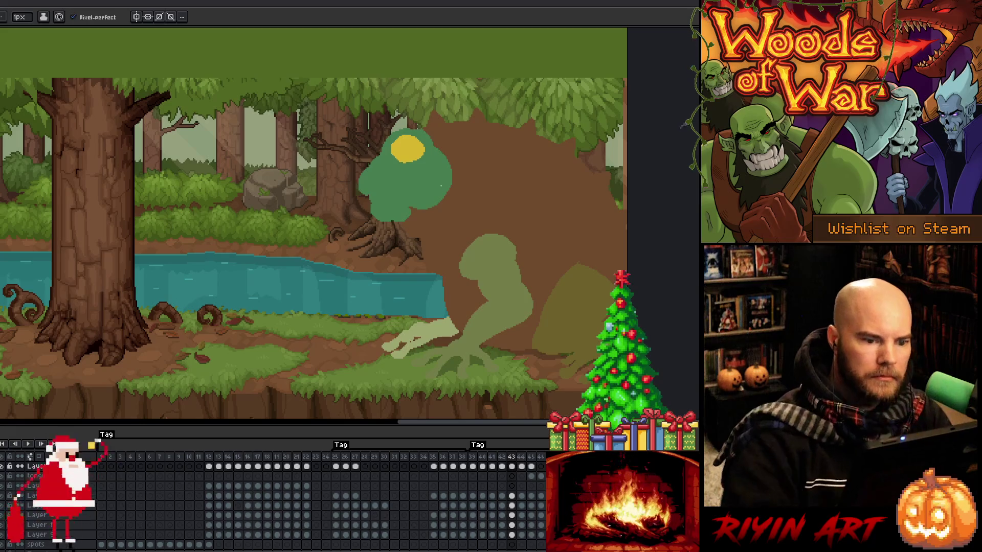
pyautogui.hotkey('ctrl', 's')
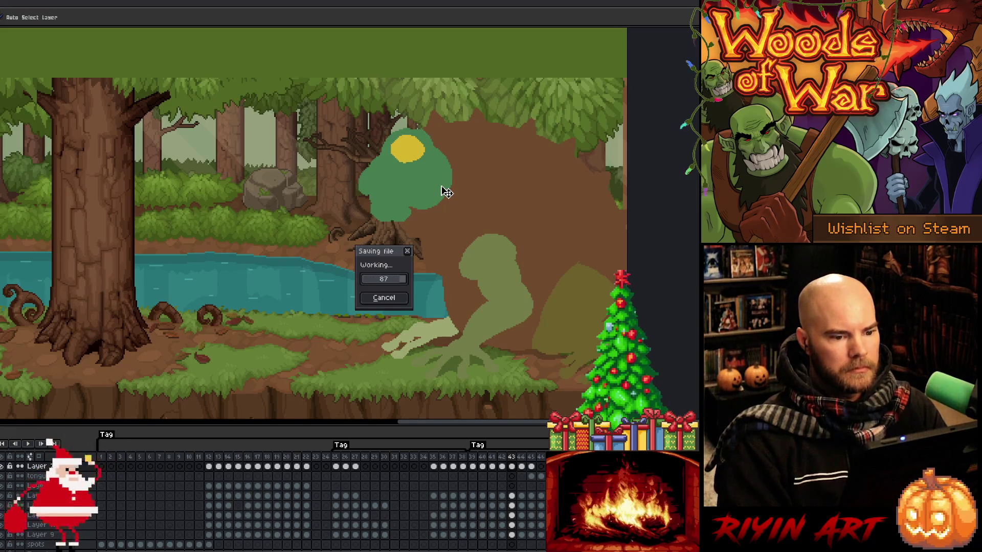
pyautogui.press('Return')
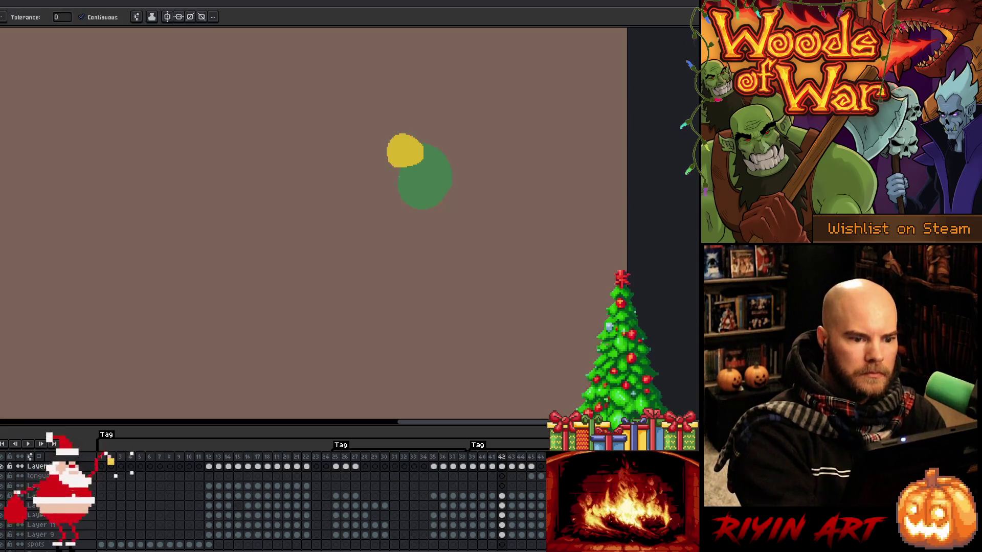
# - Fill the toad's open mouth with pink on frame 43
pyautogui.press('g')
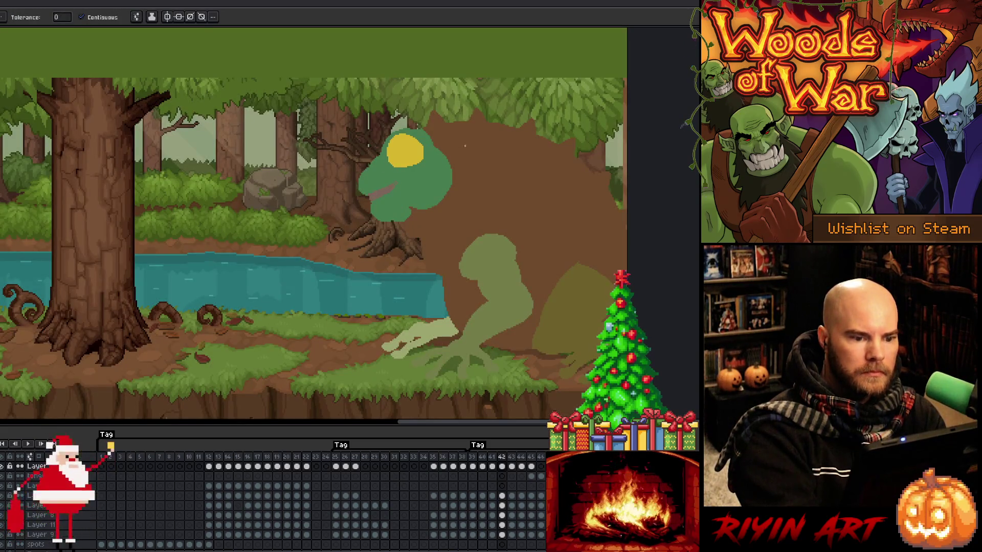
pyautogui.press('e')
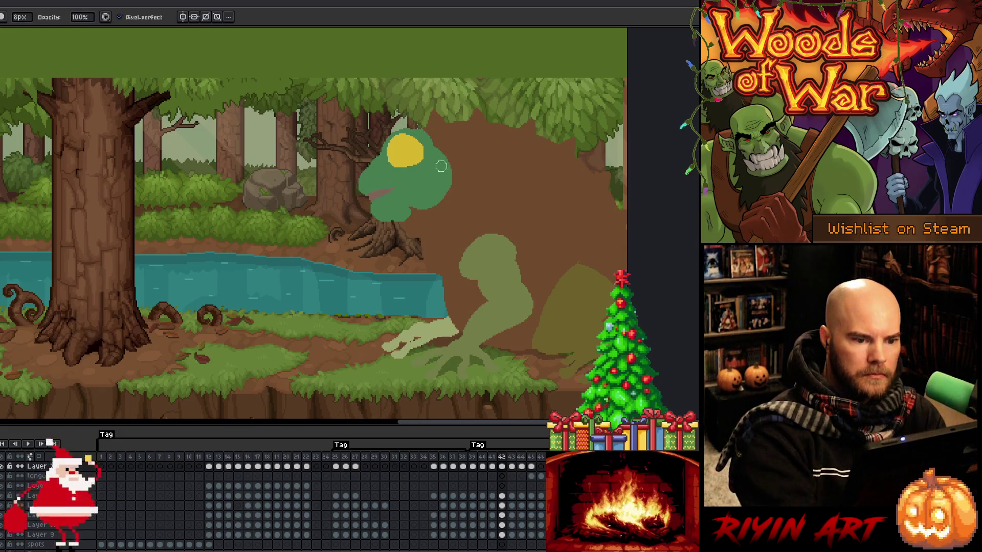
pyautogui.press('Right')
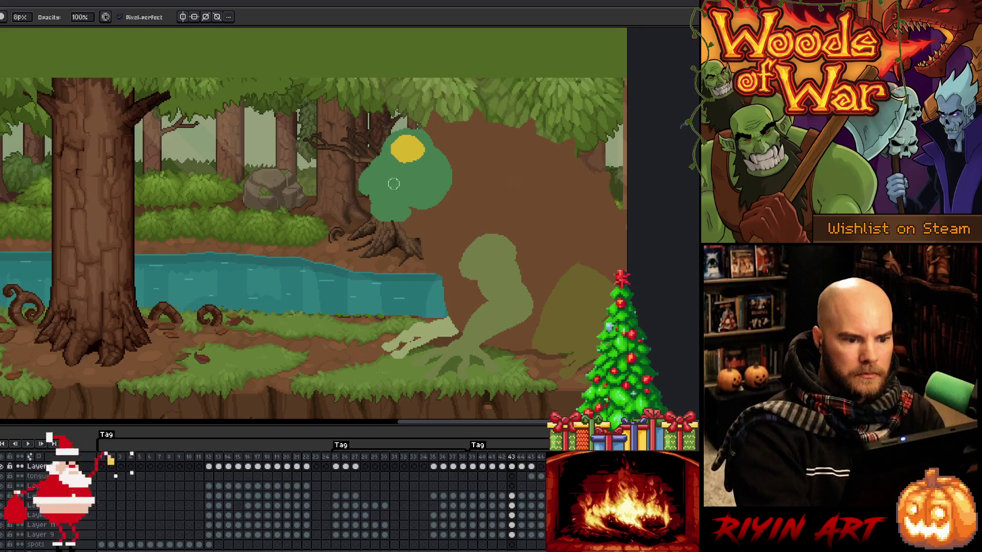
pyautogui.press('b')
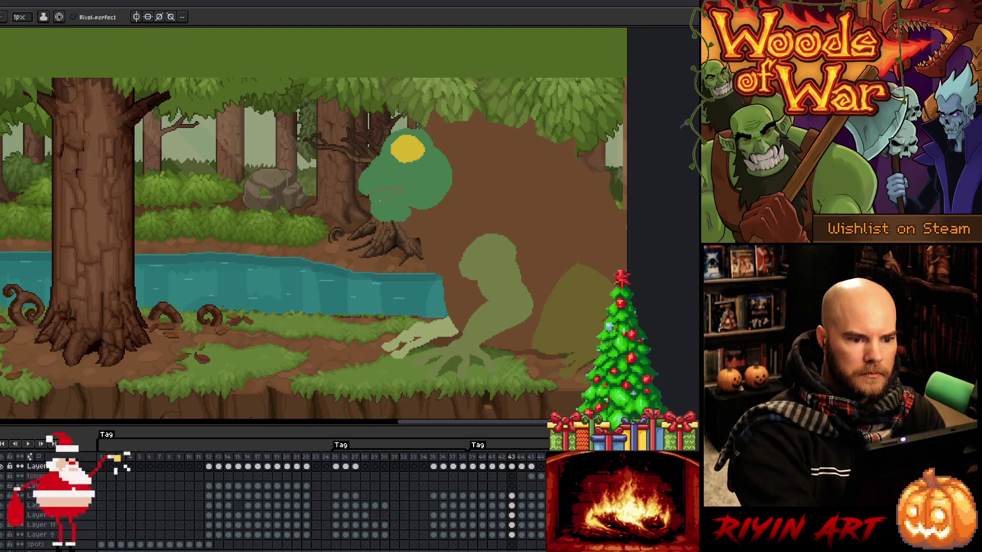
pyautogui.press('g')
pyautogui.click(381, 192)
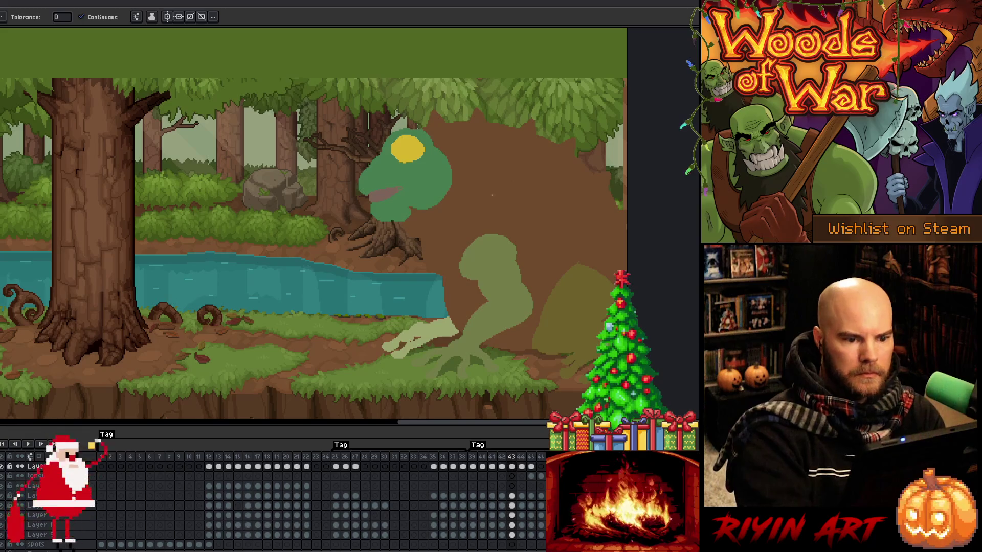
pyautogui.press('b')
# - Compare frames 43 and 44, then fill the mouth outline with pinkish brown
pyautogui.press('Right')
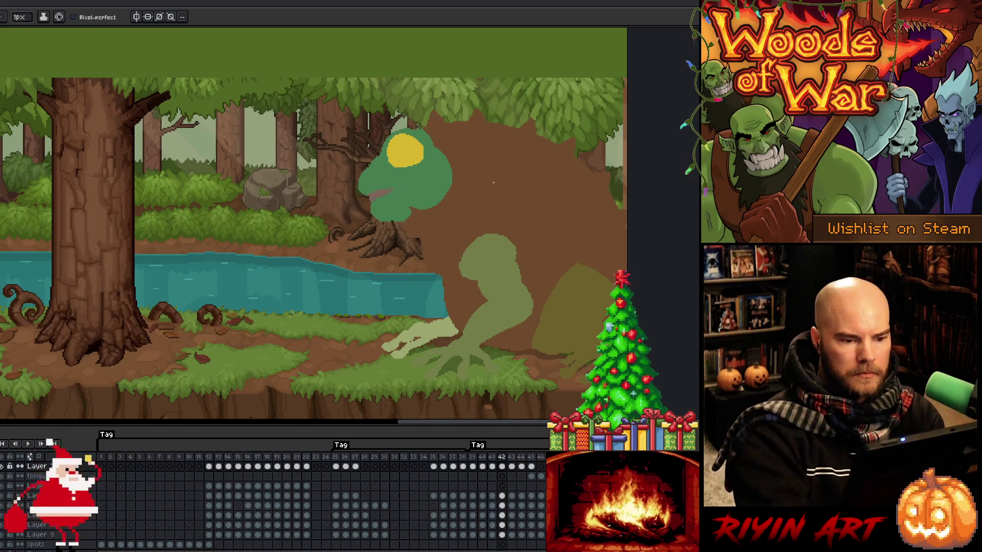
pyautogui.press('Left')
pyautogui.press('Right')
pyautogui.press('Left')
pyautogui.press('Right')
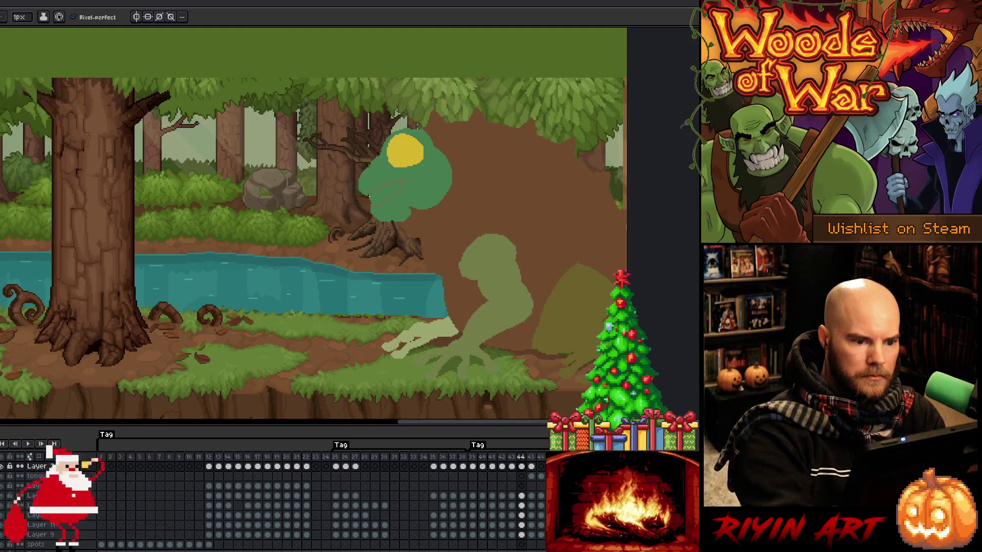
pyautogui.press('Return')
pyautogui.press('Return')
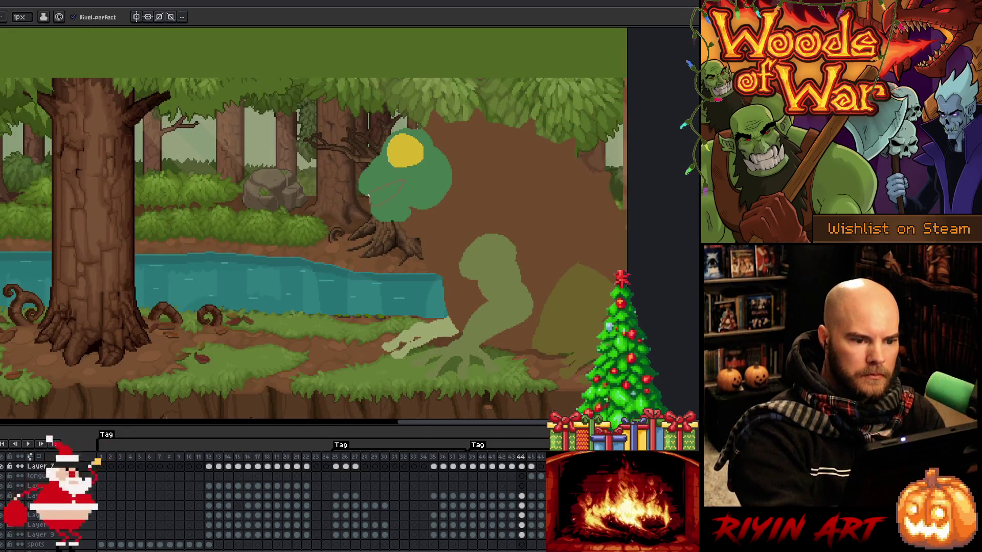
pyautogui.press('g')
pyautogui.click(383, 195)
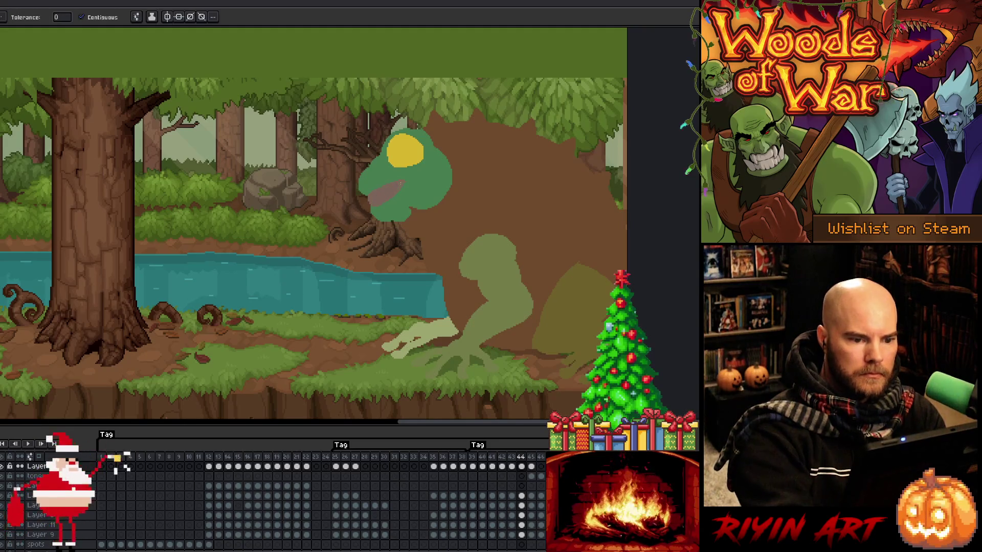
# - Play the animation to review the tongue, then compare frames 42 and 43
pyautogui.press('Return')
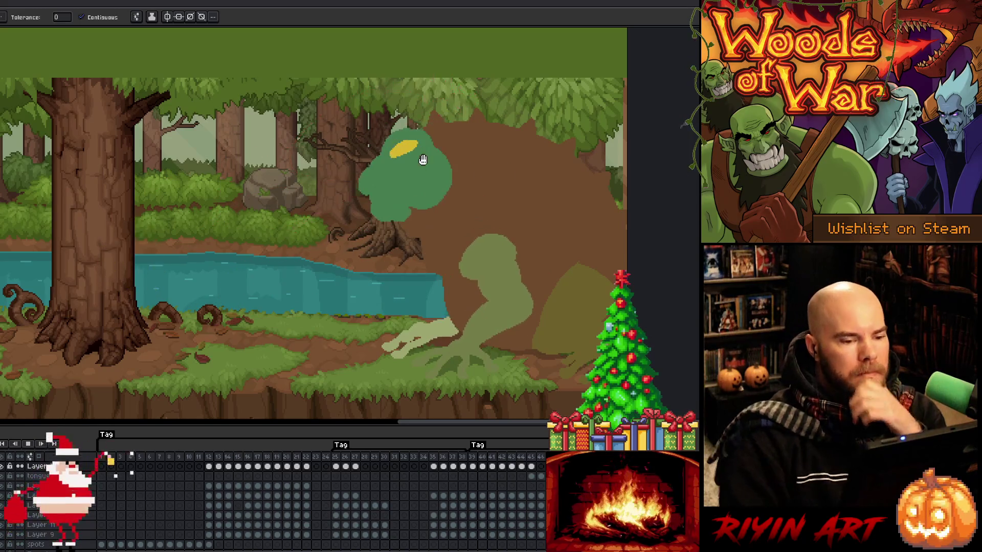
pyautogui.press('Return')
pyautogui.press('Left')
pyautogui.press('Left')
pyautogui.press('Left')
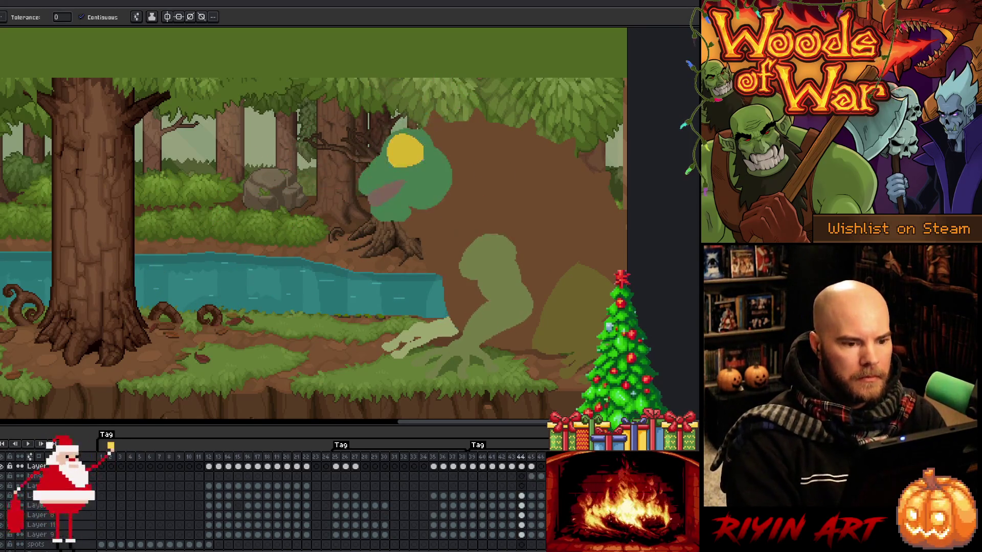
pyautogui.press('Right')
pyautogui.press('Left')
pyautogui.press('Right')
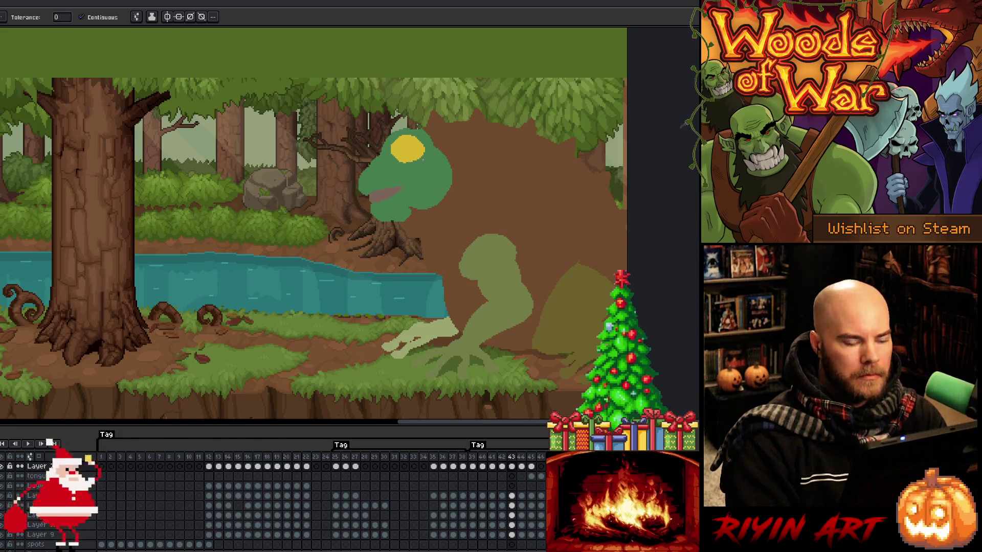
# - Rectangle-select the toad's teeth stroke on frame 43, then deselect and recheck frames 42–45
pyautogui.press('m')
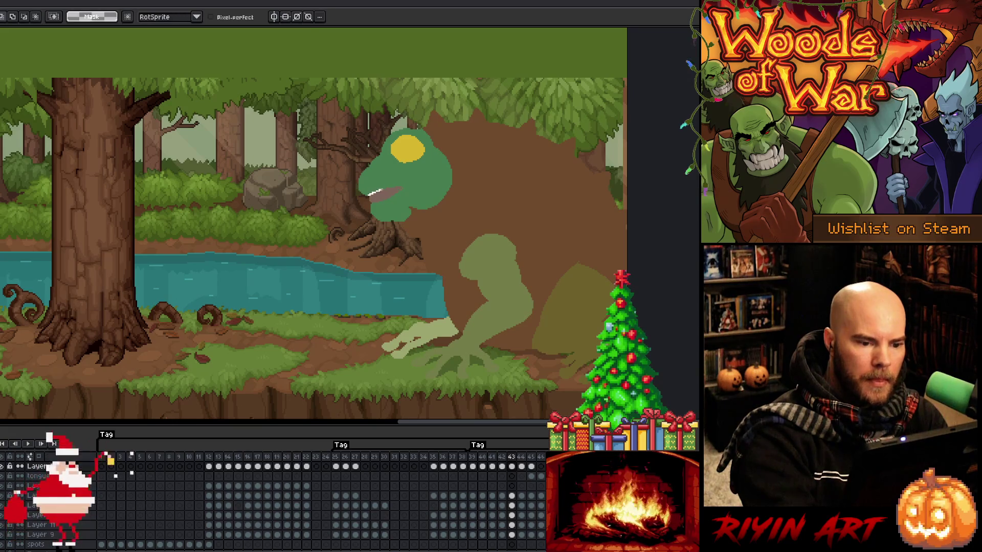
pyautogui.moveTo(365, 176); pyautogui.dragTo(405, 205)
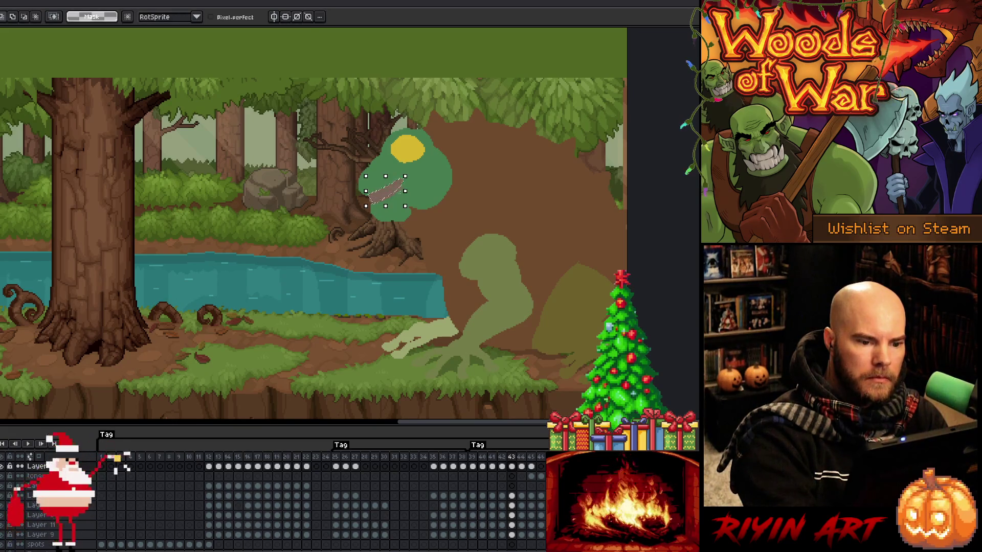
pyautogui.hotkey('ctrl', 'd')
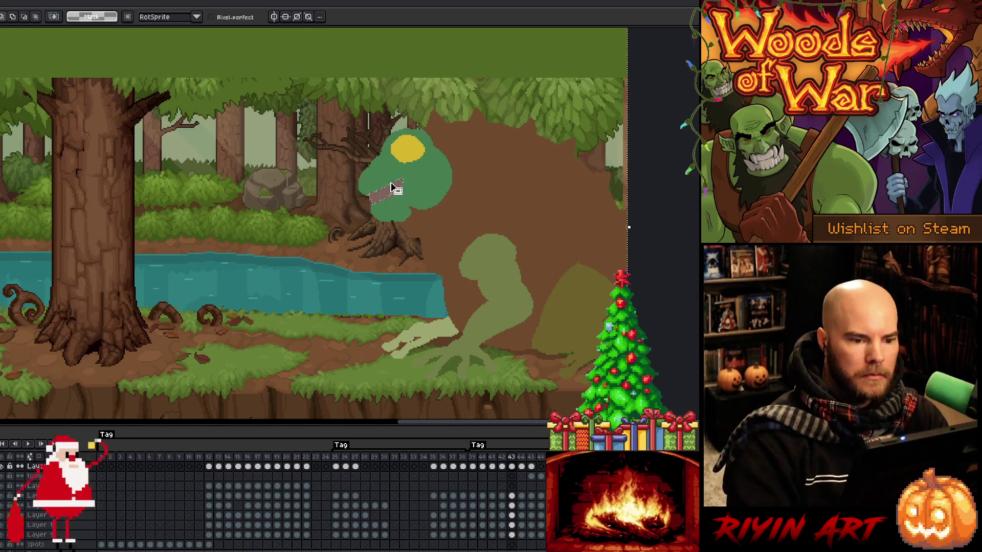
pyautogui.press('b')
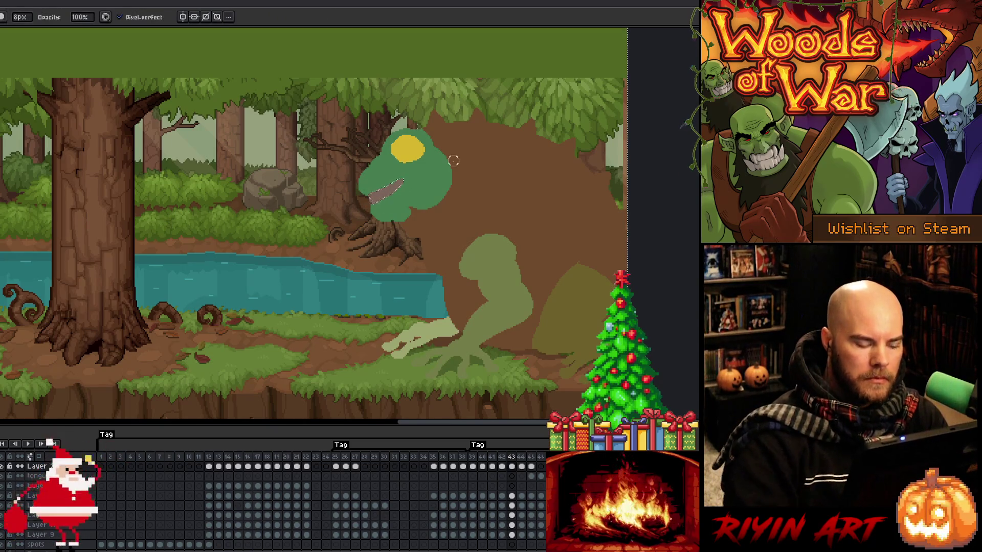
pyautogui.press('Right')
pyautogui.press('Right')
pyautogui.press('Left')
pyautogui.press('Left')
pyautogui.press('Left')
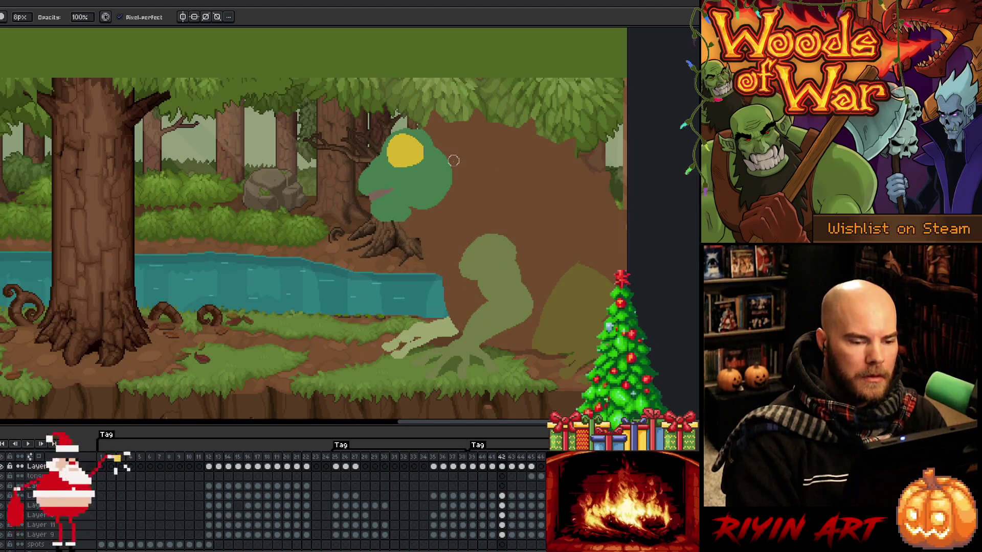
pyautogui.press('Right')
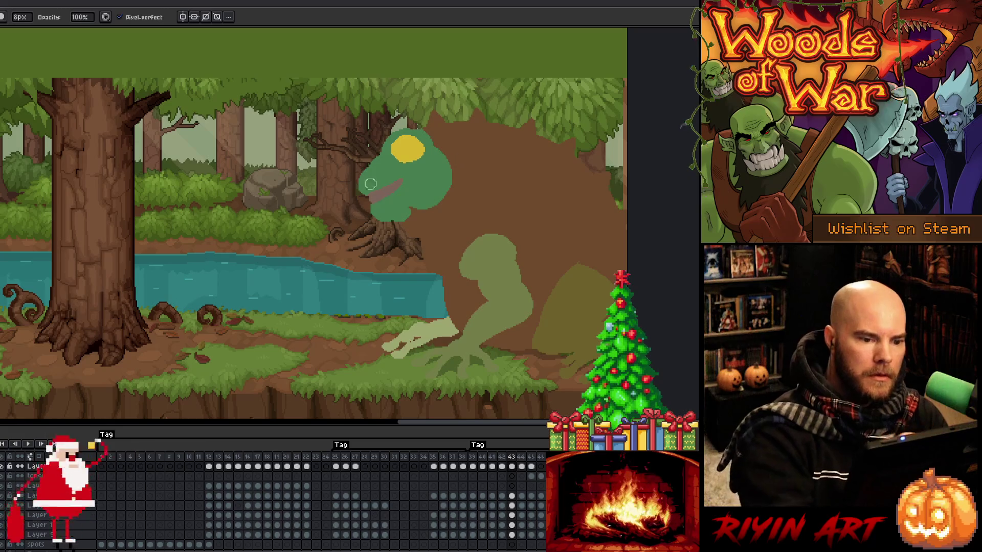
# - Lasso-select the toad's mouth pixels on frame 43 and commit them in their new position
pyautogui.press('e')
pyautogui.press('m')
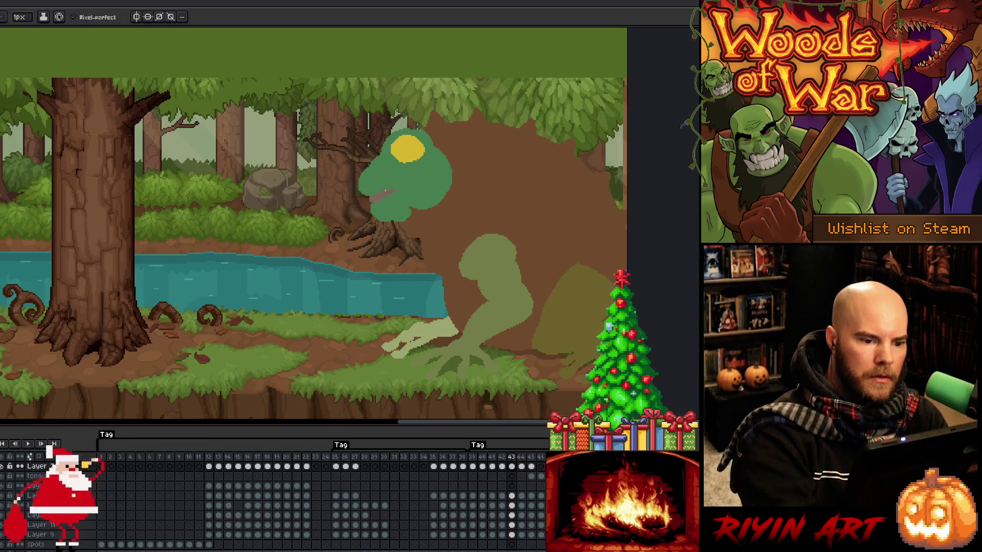
pyautogui.moveTo(406, 191)
pyautogui.mouseDown()
pyautogui.moveTo(374, 210)
pyautogui.moveTo(369, 196)
pyautogui.moveTo(404, 190)
pyautogui.mouseUp()
pyautogui.click(441, 170)
# - Bucket-fill the toad's mouth with pinkish brown on frame 44
pyautogui.press('.')
pyautogui.press('i')
pyautogui.click(369, 190)
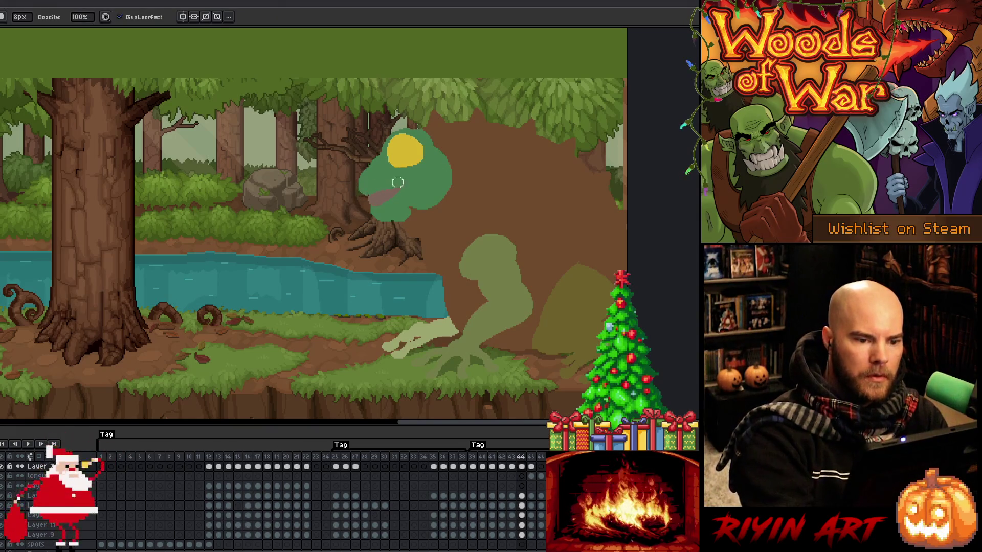
pyautogui.press('b')
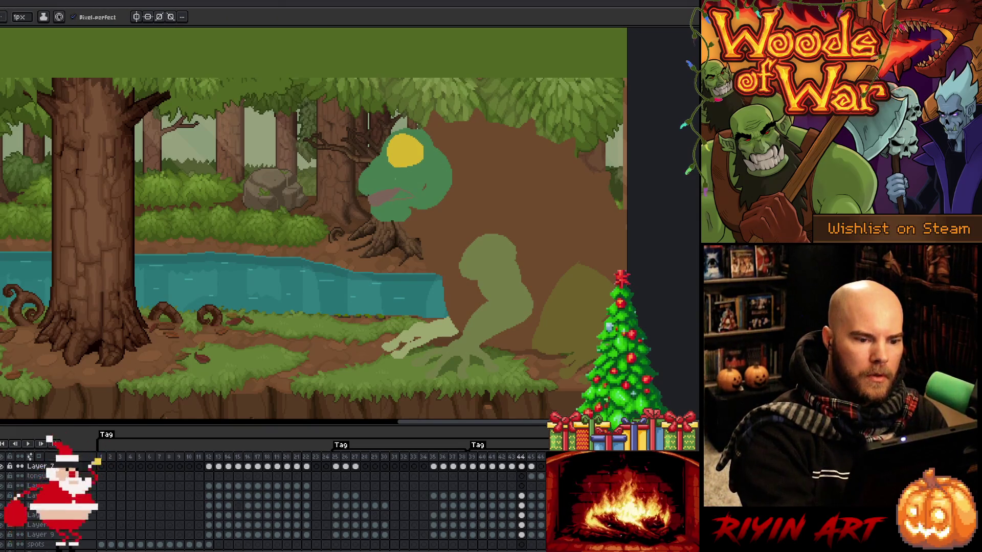
pyautogui.press('g')
pyautogui.press('b')
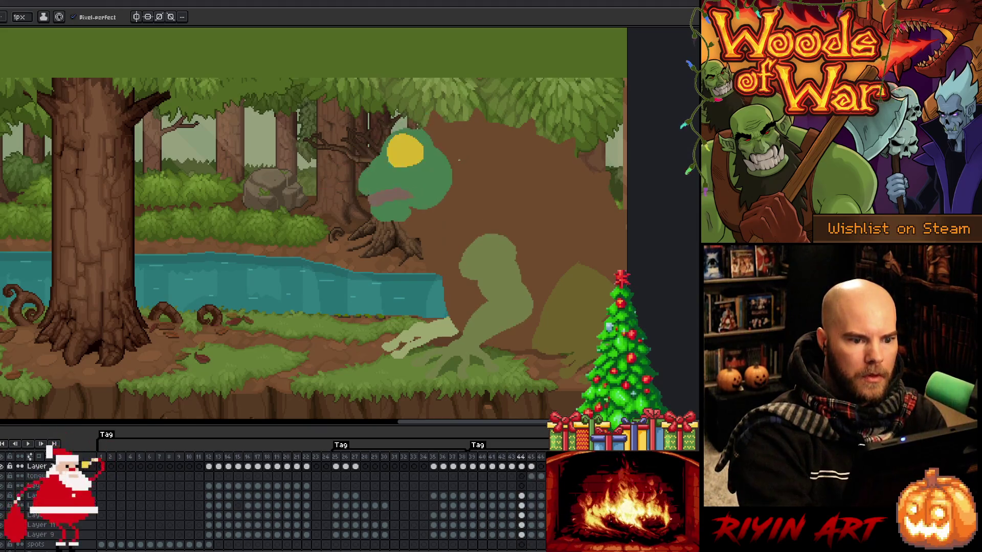
# - Touch up the toad's eye and mouth, alternating between the eraser and the 1px pencil
pyautogui.press('e')
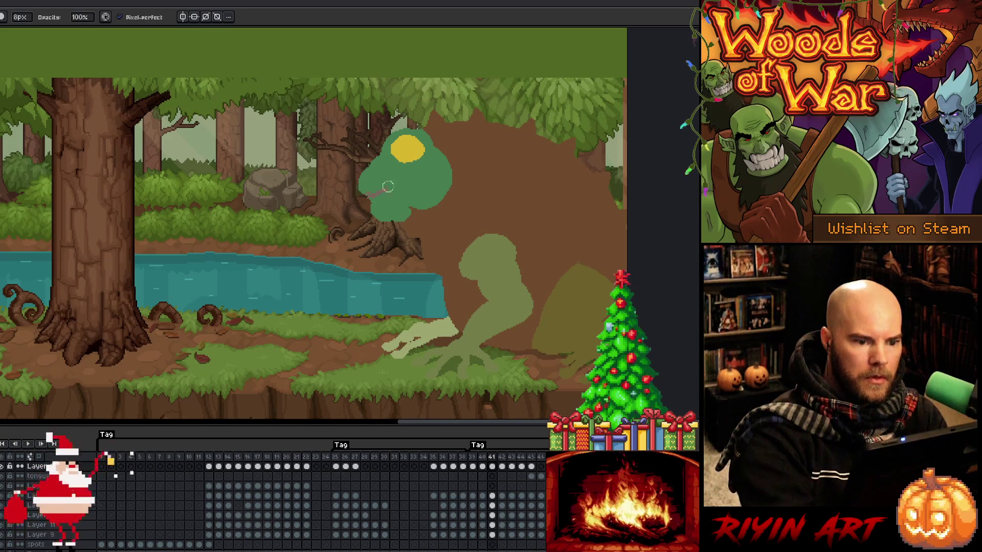
pyautogui.press('b')
pyautogui.press('e')
pyautogui.press('b')
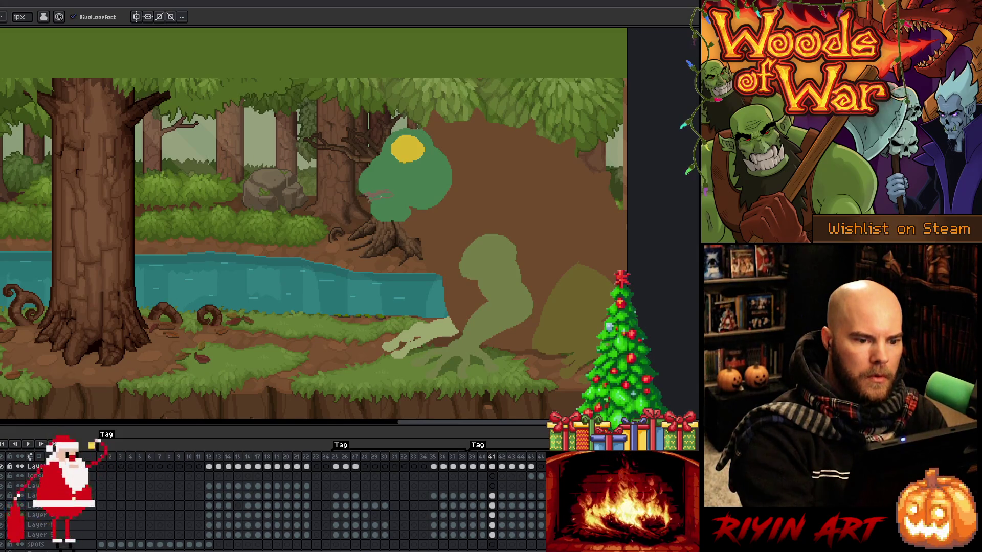
pyautogui.press('e')
pyautogui.press('b')
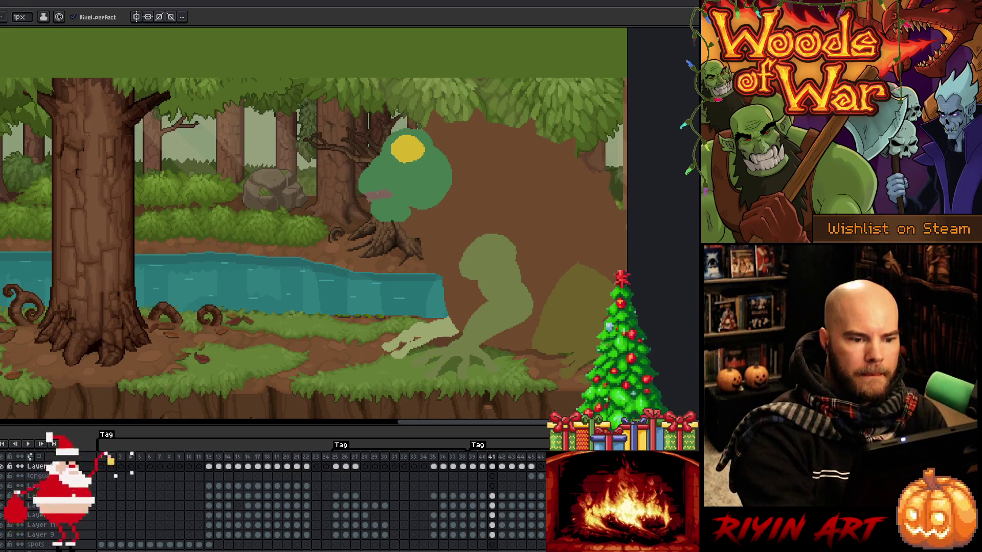
# - Step between frames 41 and 42 and switch to an 8px eraser for frame 42
pyautogui.press('Right')
pyautogui.press('Left')
pyautogui.press('Right')
pyautogui.press('Right')
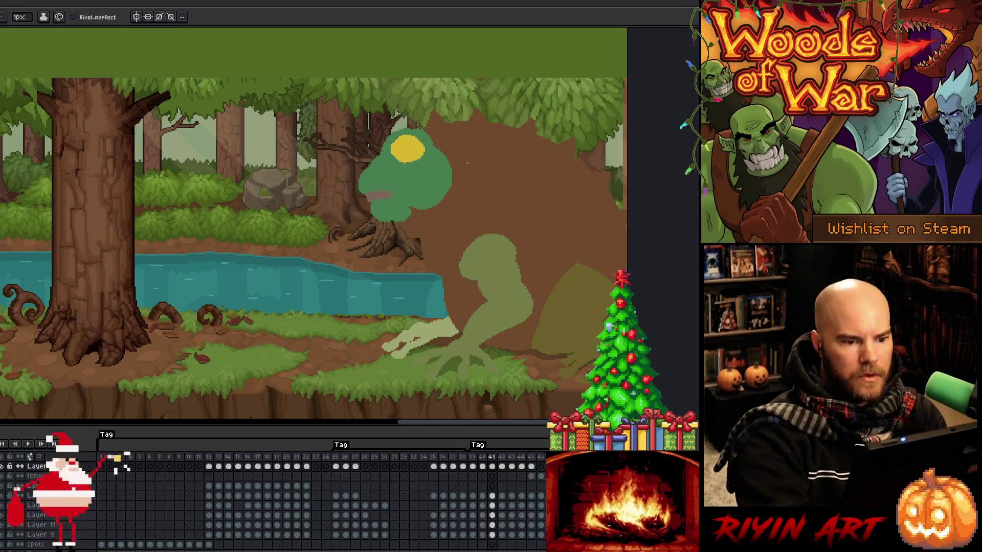
pyautogui.press('Left')
pyautogui.press('Left')
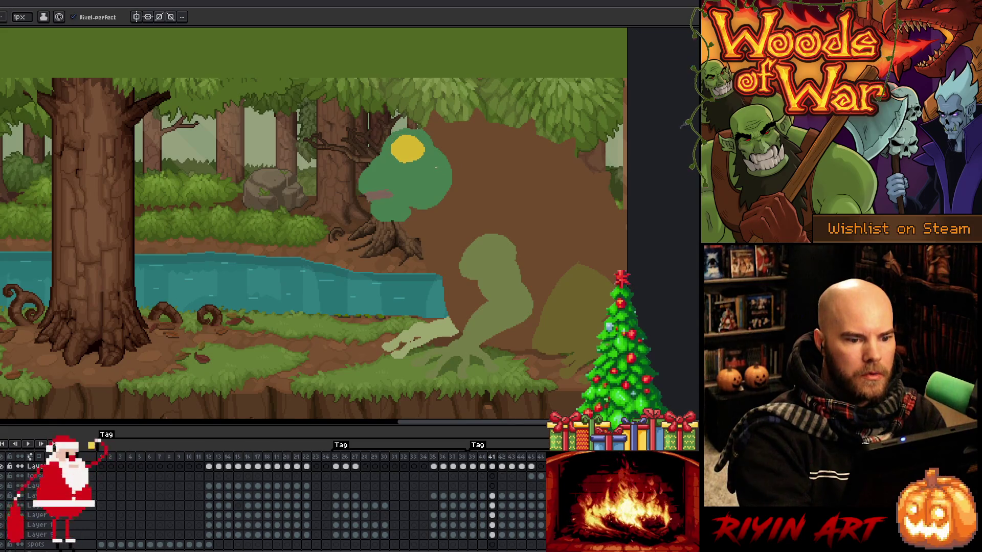
pyautogui.press('Right')
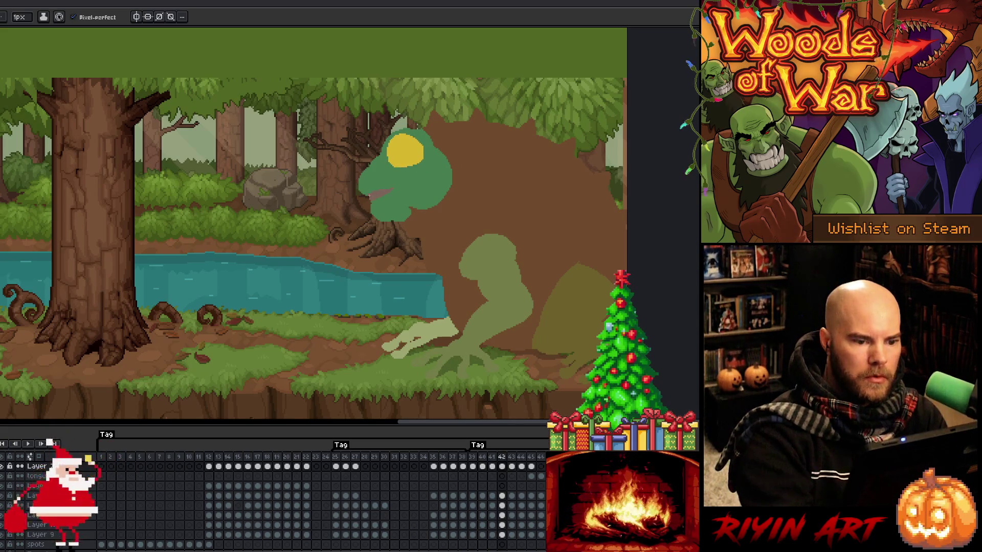
pyautogui.press('g')
pyautogui.press('e')
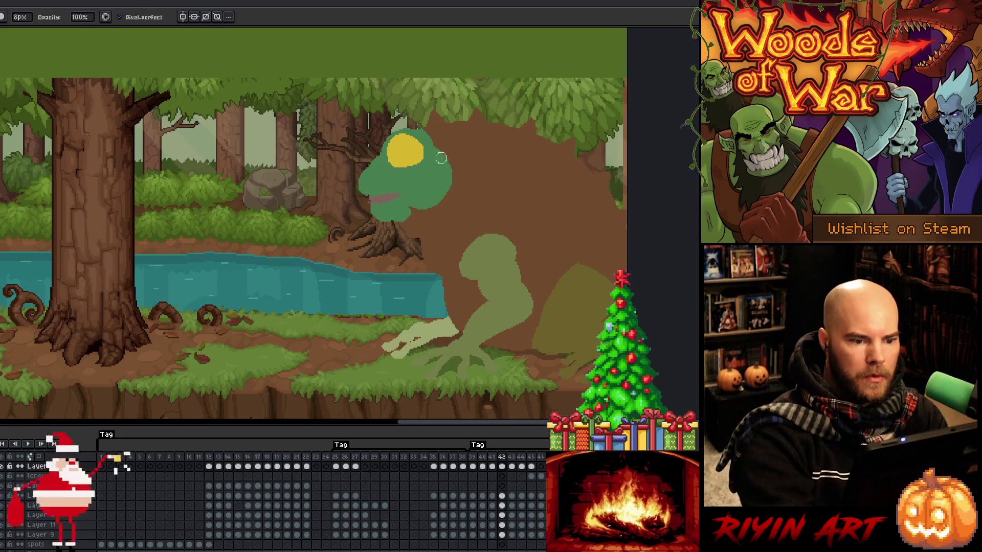
# - Compare frames 41–43, then erase and redraw mouth pixels on frame 42 with the 1px pencil
pyautogui.press('Right')
pyautogui.press('Left')
pyautogui.press('Right')
pyautogui.press('Left')
pyautogui.press('Right')
pyautogui.press('Left')
pyautogui.press('Left')
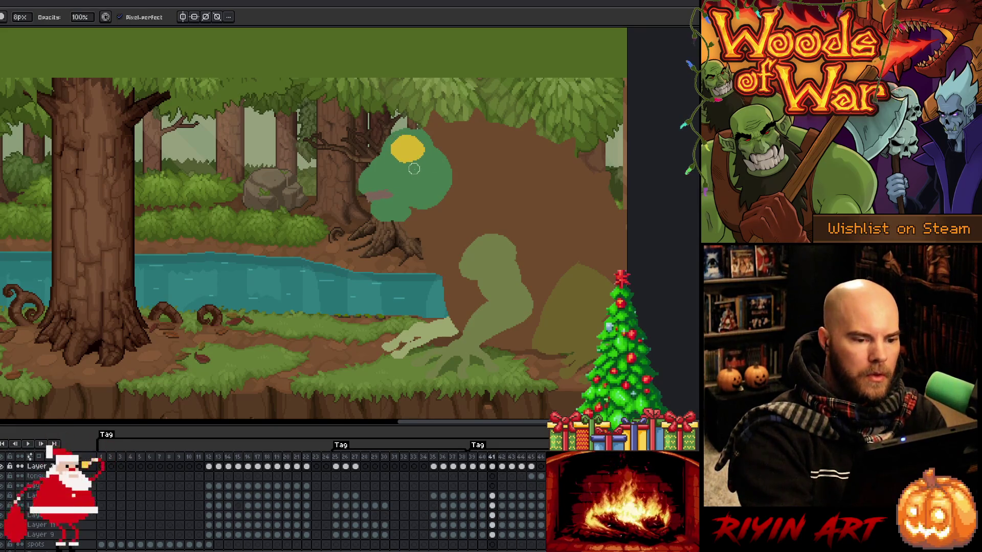
pyautogui.press('Right')
pyautogui.press('b')
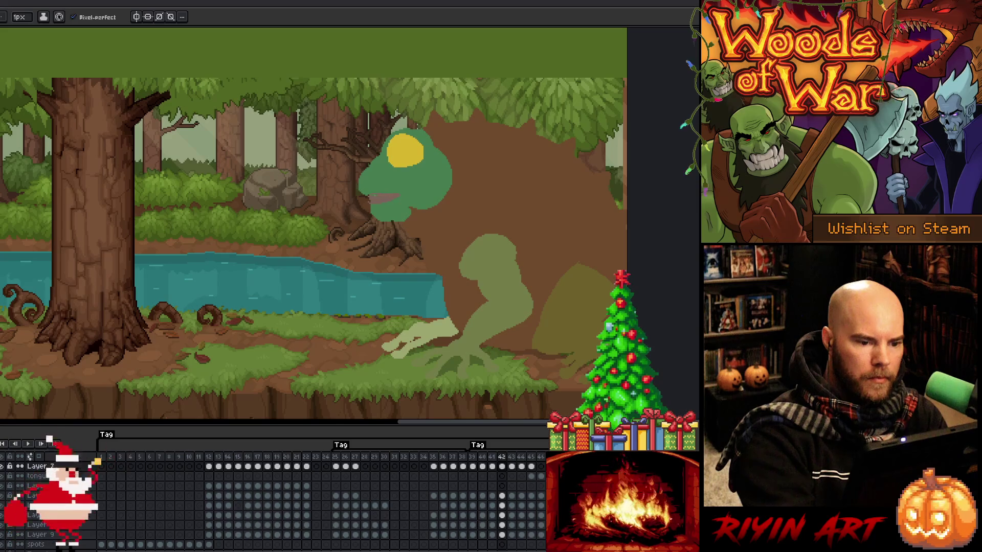
pyautogui.press('e')
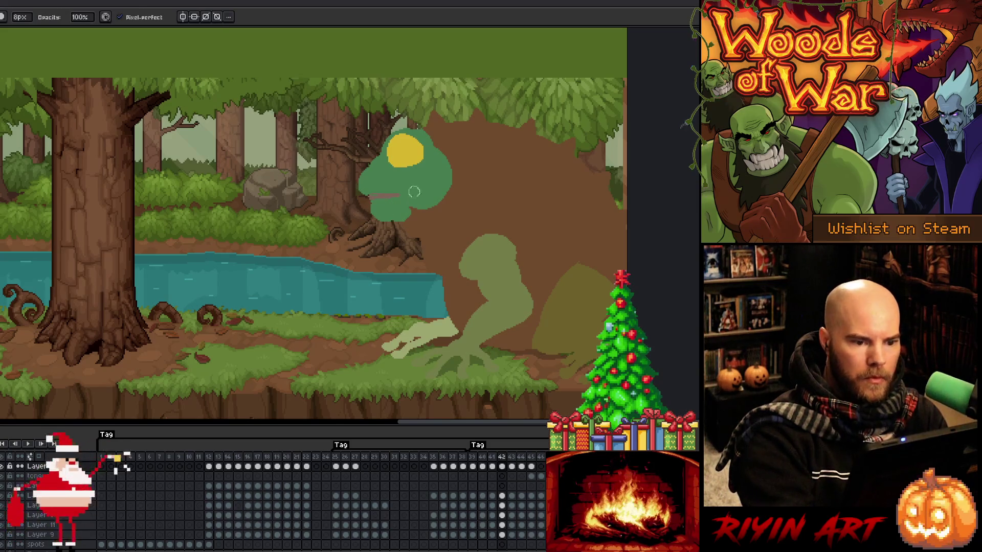
pyautogui.press('b')
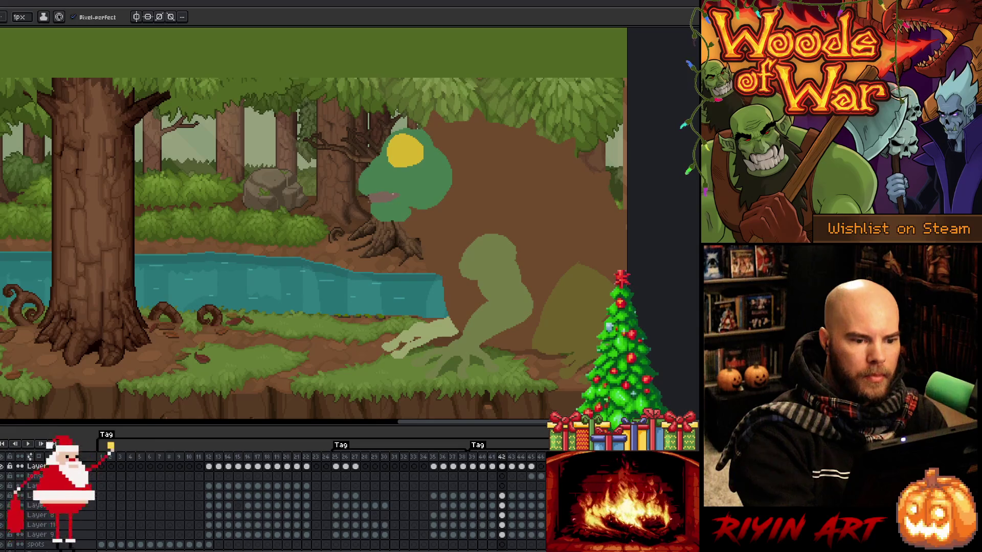
# - Compare the yellow eye across frames 40–43, erase stray pixels, and check tongue-out frame 45
pyautogui.press('Left')
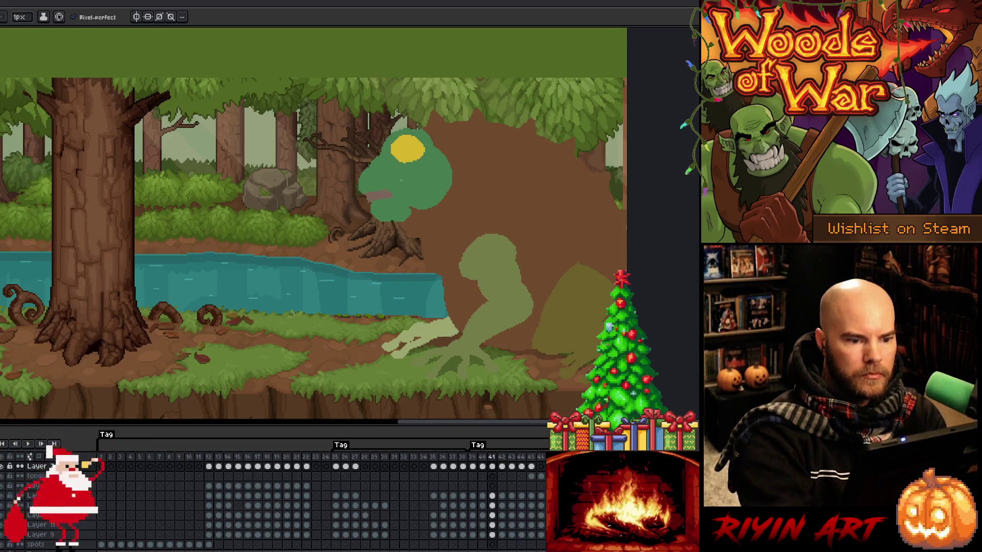
pyautogui.press('Left')
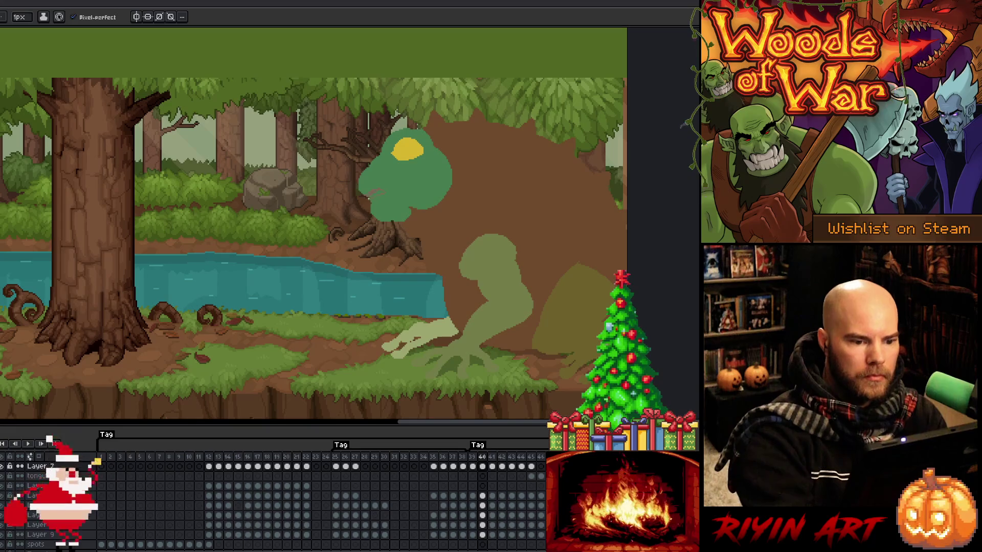
pyautogui.press('Right')
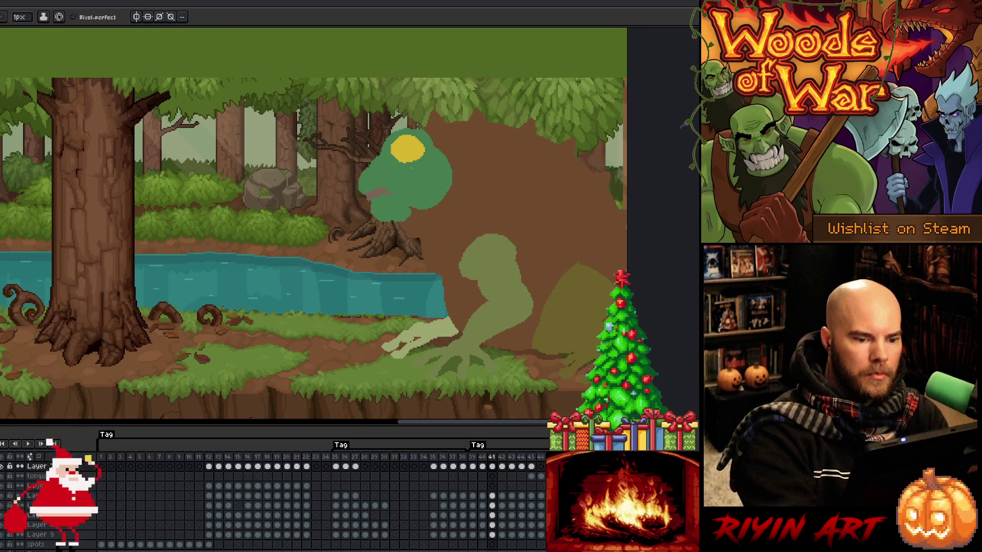
pyautogui.press('Left')
pyautogui.press('Right')
pyautogui.press('Right')
pyautogui.press('Left')
pyautogui.press('Right')
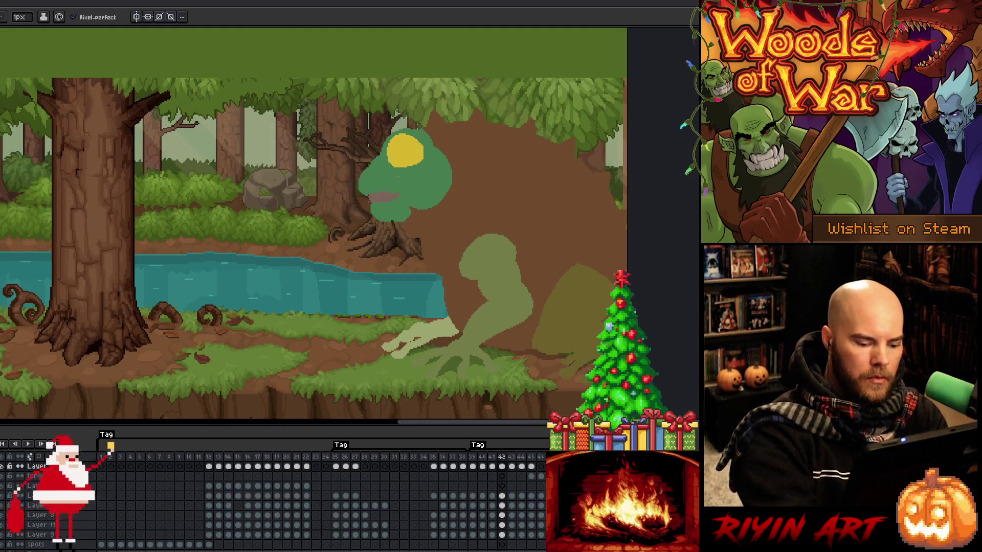
pyautogui.press('Left')
pyautogui.press('Left')
pyautogui.press('Right')
pyautogui.press('Right')
pyautogui.press('Right')
pyautogui.press('Left')
pyautogui.press('e')
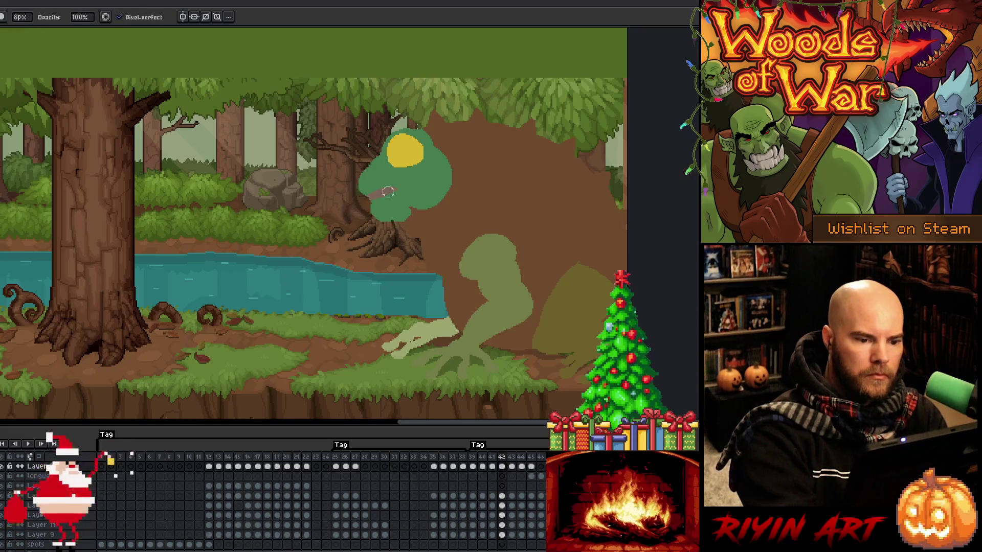
pyautogui.press('Right')
pyautogui.press('Right')
pyautogui.press('Right')
pyautogui.press('Left')
pyautogui.press('Left')
pyautogui.press('Left')
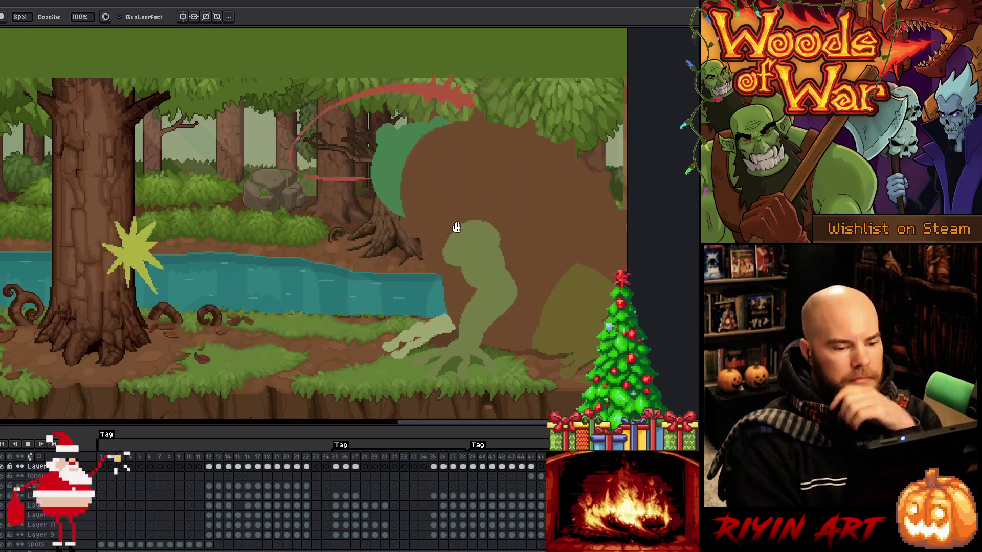
# - Stop playback and fill the toad's head on frame 40 with eyedropped green
pyautogui.press('Return')
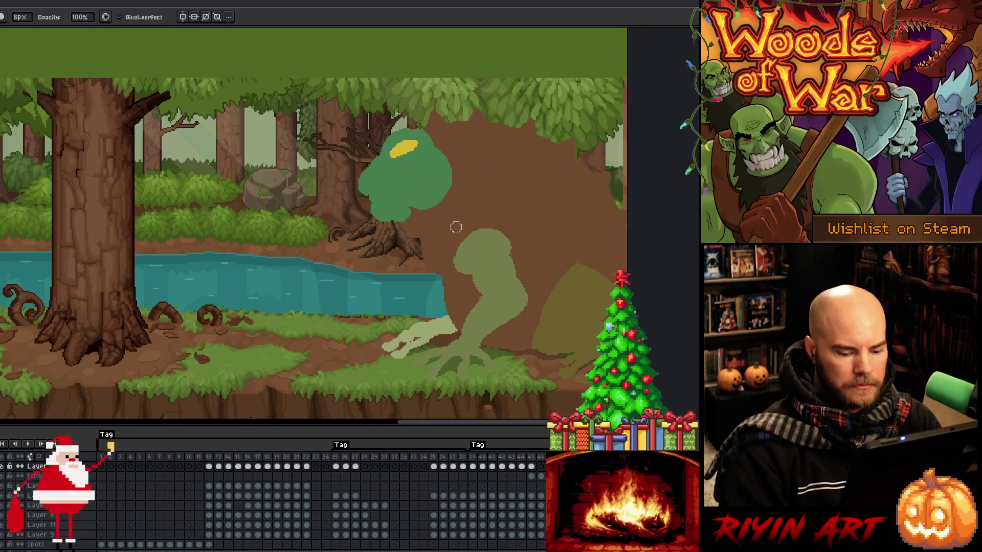
pyautogui.press('Right')
pyautogui.press('Right')
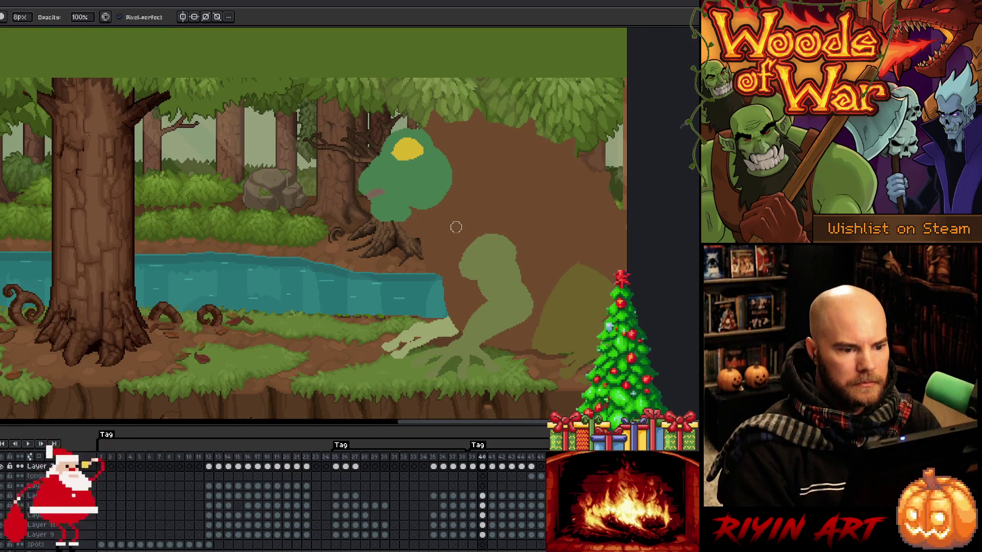
pyautogui.press('e')
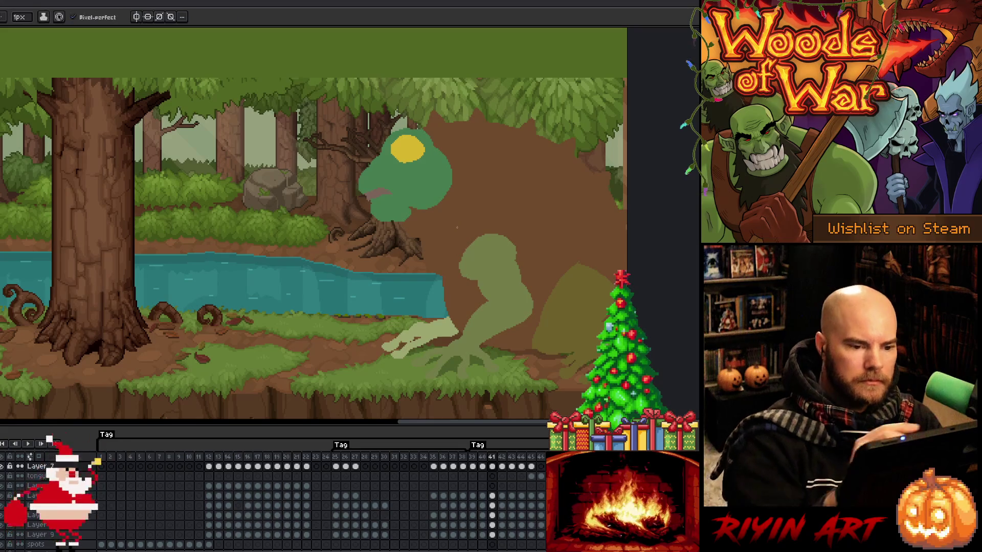
pyautogui.press('alt')
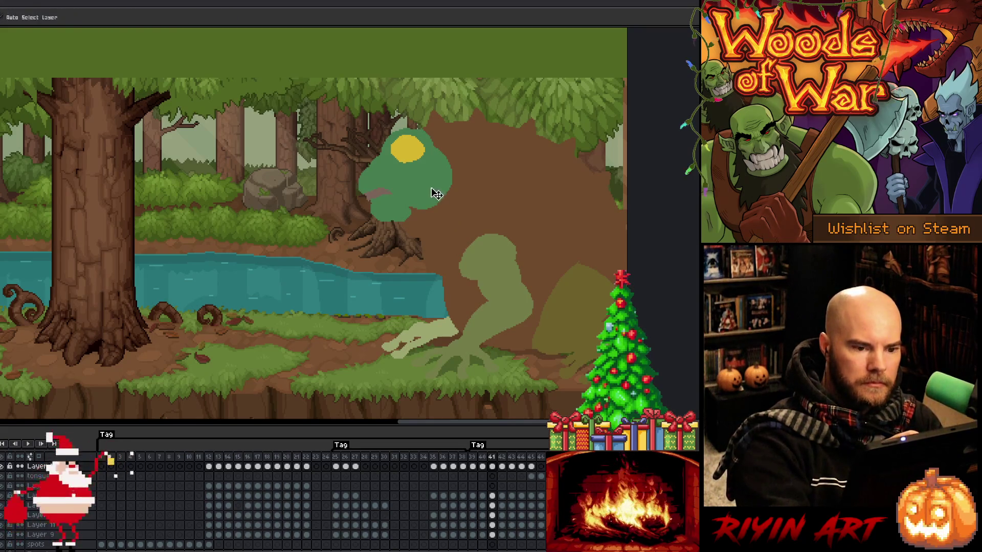
pyautogui.press('alt')
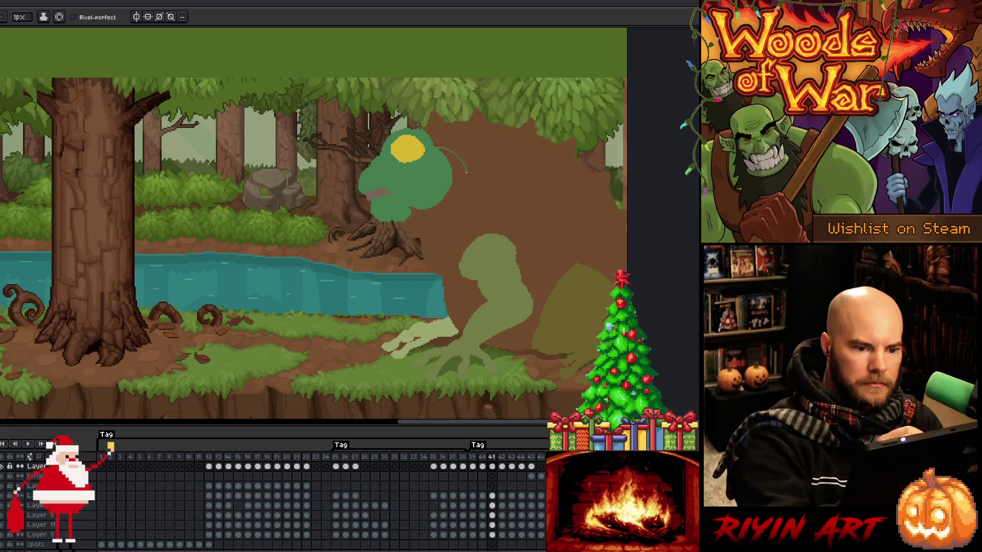
pyautogui.press('g')
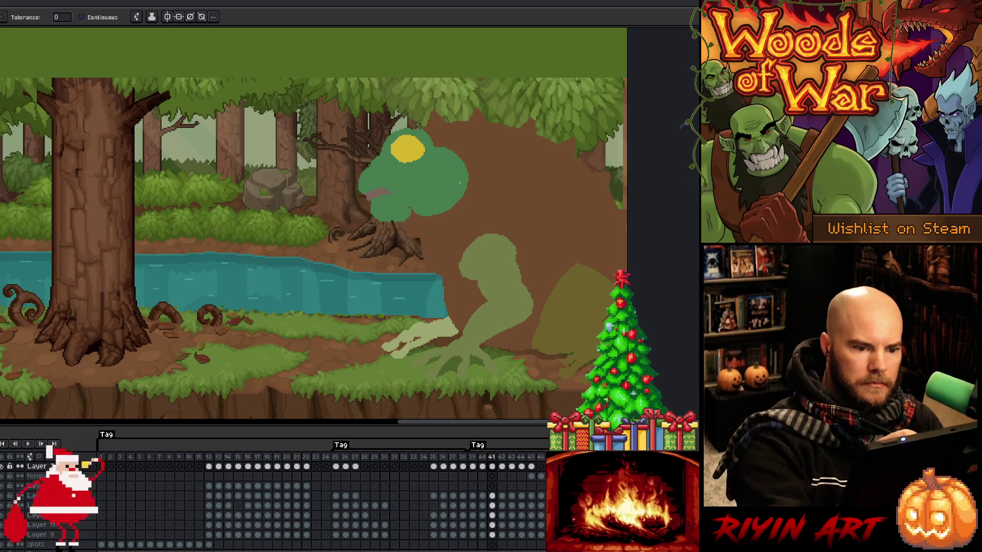
# - Fill the green head on frames 42 and 43, compare the poses, and replay the animation
pyautogui.press('.')
pyautogui.press('b')
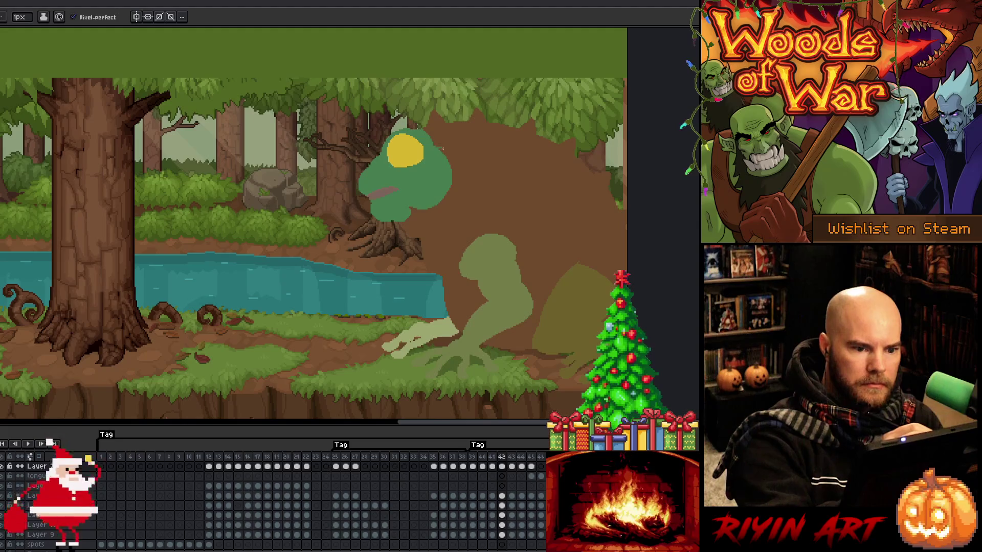
pyautogui.press('g')
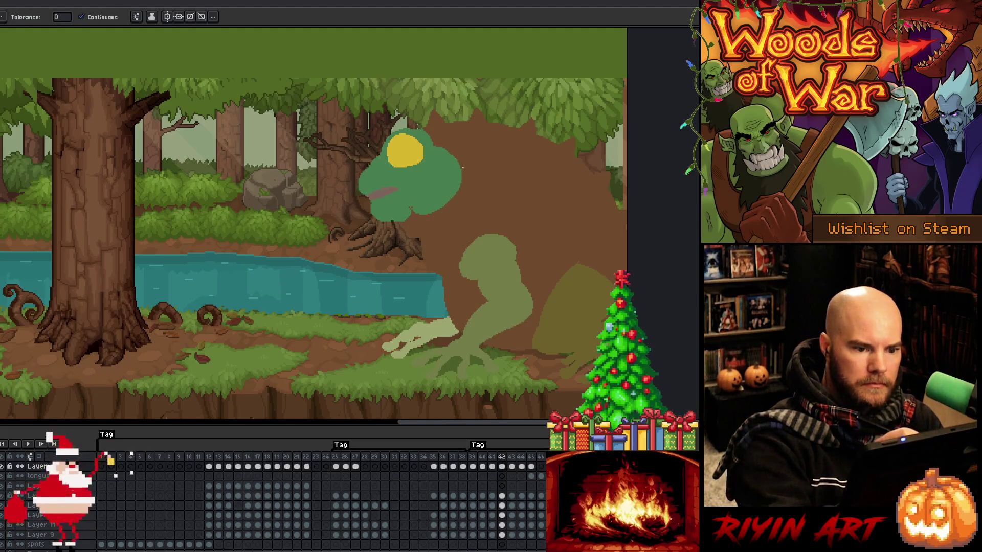
pyautogui.press('.')
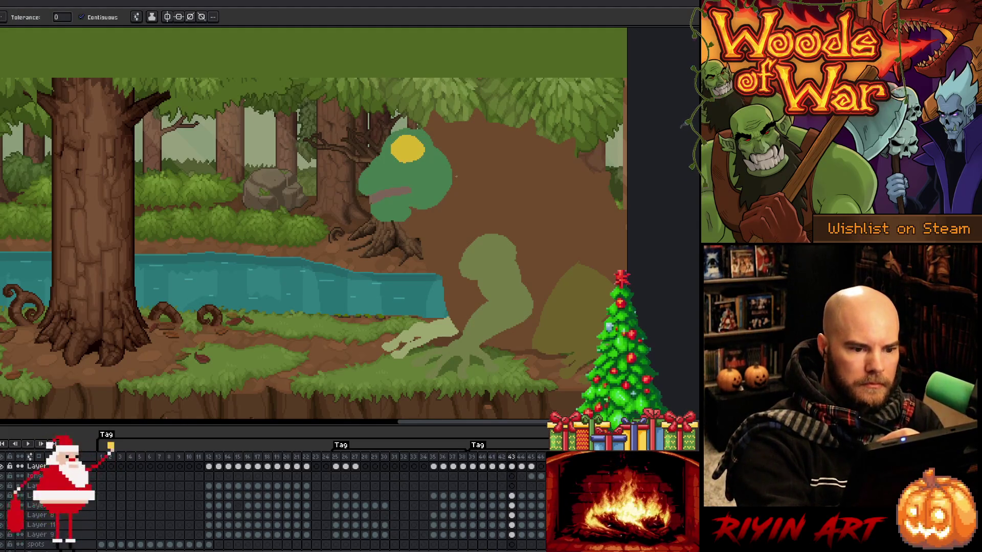
pyautogui.press(',')
pyautogui.press('.')
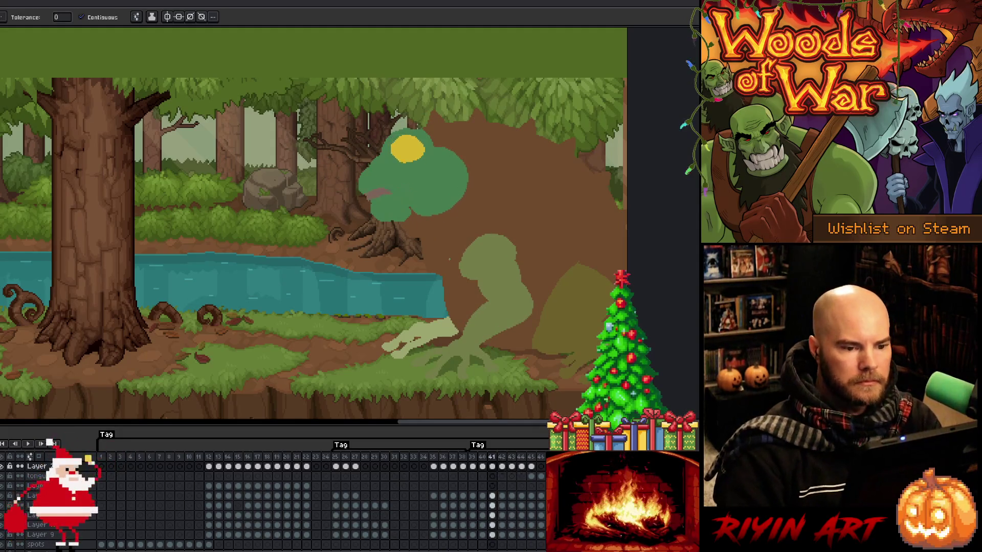
pyautogui.press('Return')
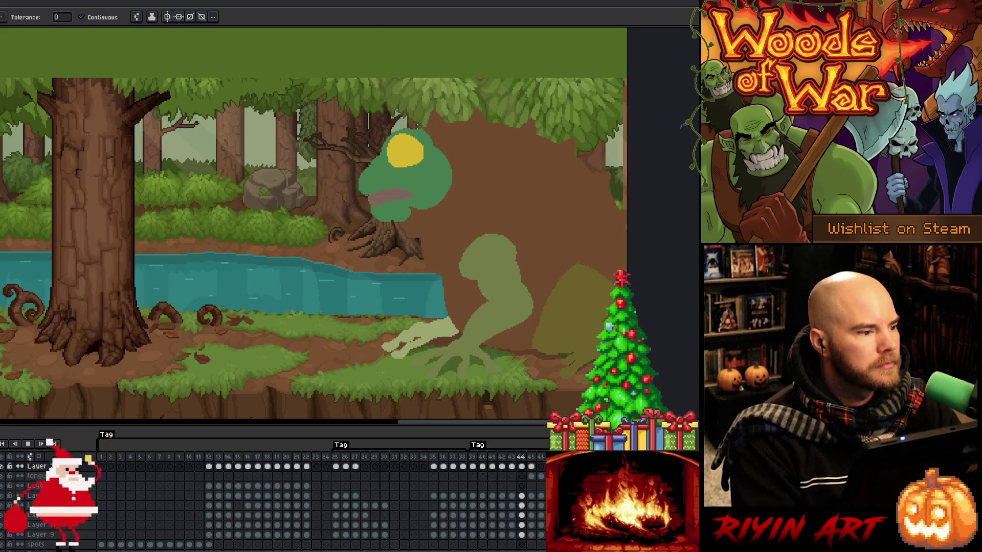
# - Save the toad animation .aseprite file with Ctrl+S
pyautogui.hotkey('ctrl', 's')
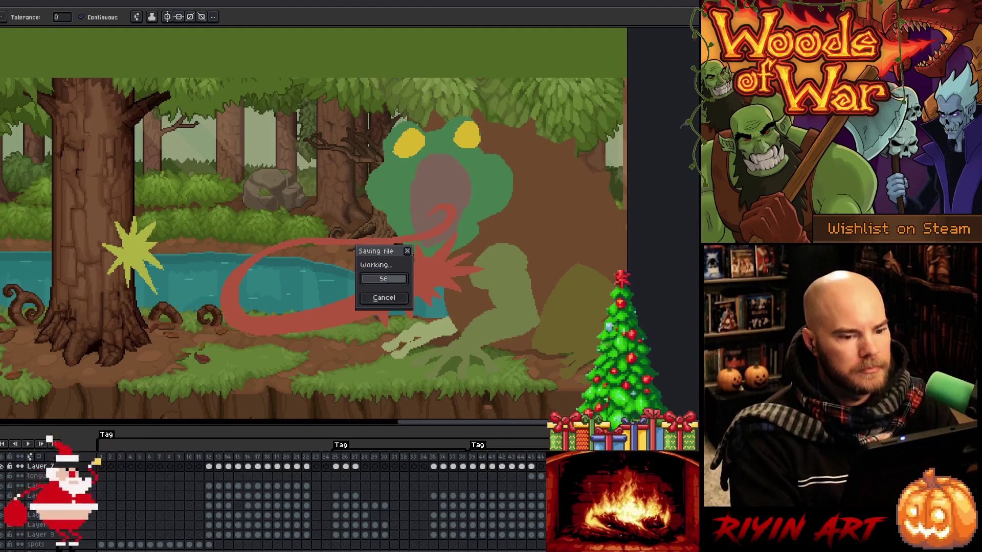